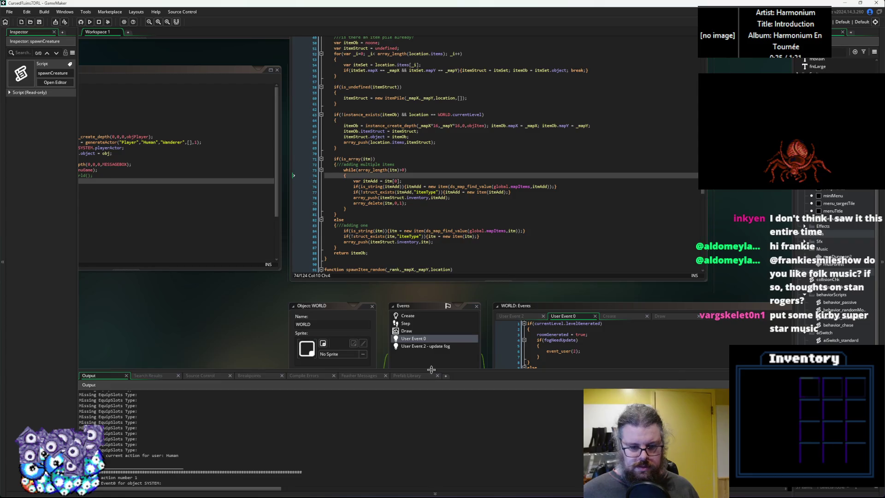
Pan through the WORLD event code and levelData script, then jump to the AUDIO object's Create code.
mouse_move(332, 305)
left_mouse_down()
mouse_move(328, 199)
mouse_move(304, 115)
mouse_move(162, 200)
mouse_move(157, 95)
left_mouse_up()
left_click(548, 268)
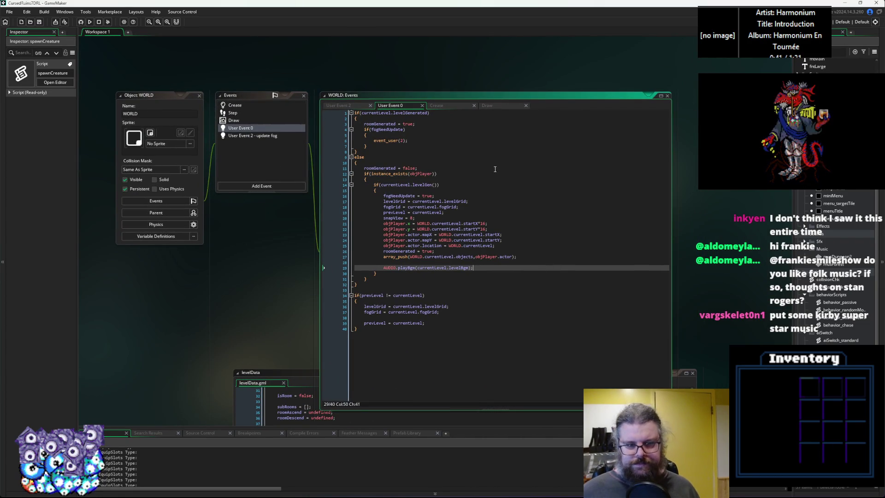
left_click_drag(450, 237, 524, 122)
mouse_move(355, 258)
left_mouse_down()
mouse_move(204, 312)
mouse_move(244, 313)
left_mouse_up()
left_click_drag(565, 206, 488, 300)
left_click(488, 300)
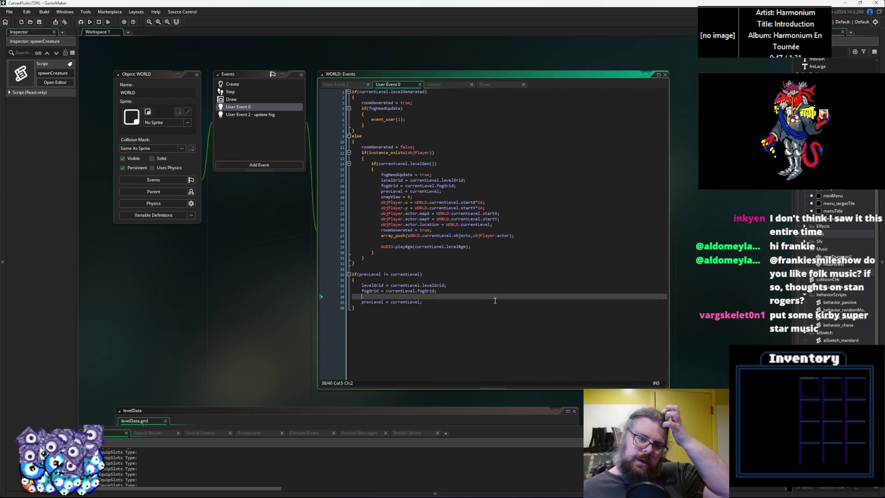
mouse_move(468, 174)
left_mouse_down()
mouse_move(441, 336)
mouse_move(500, 233)
left_mouse_up()
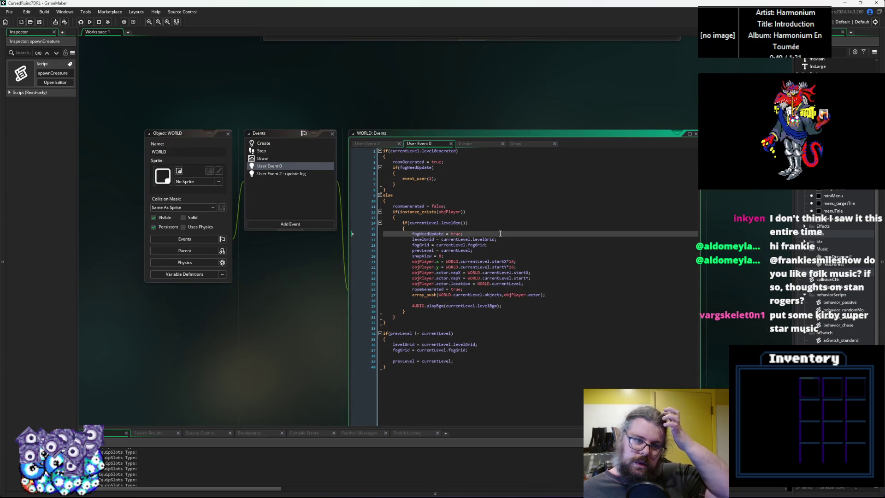
middle_click(500, 294)
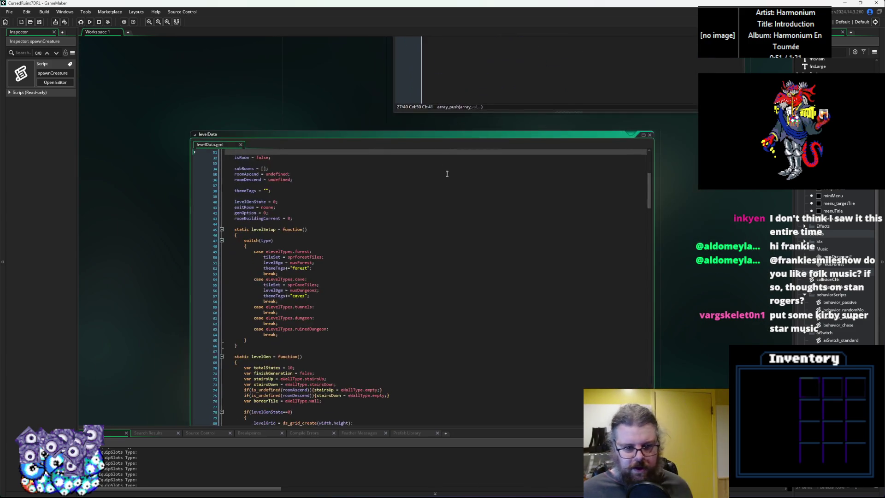
key("alt+Left")
key("alt+Left")
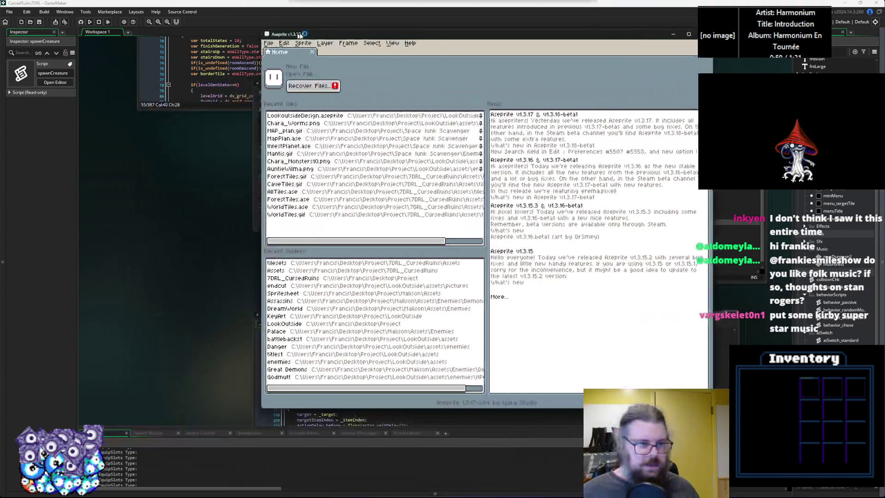
Create a new 4×4 pixel sprite.
left_click(238, 47)
left_click(249, 59)
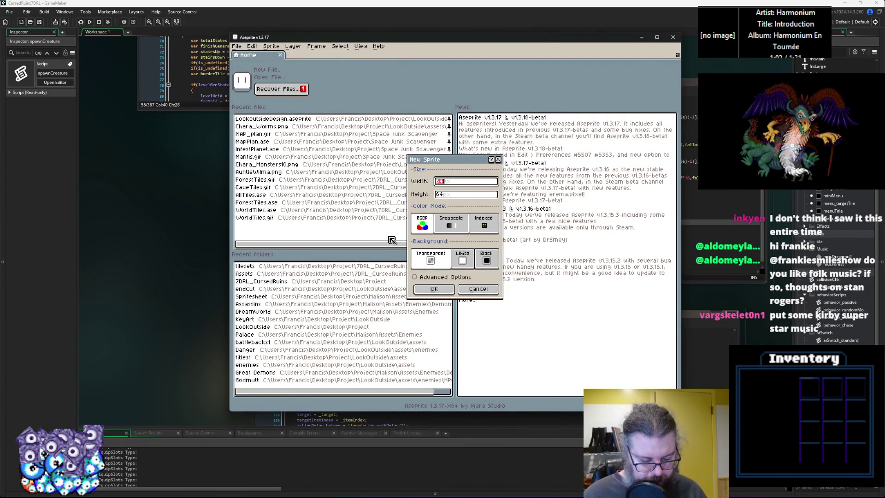
left_click(447, 192)
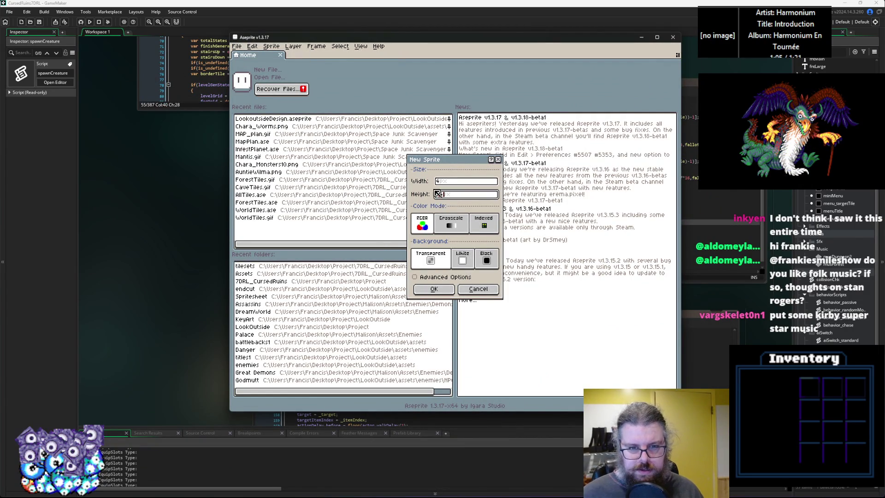
type("4")
left_click(442, 289)
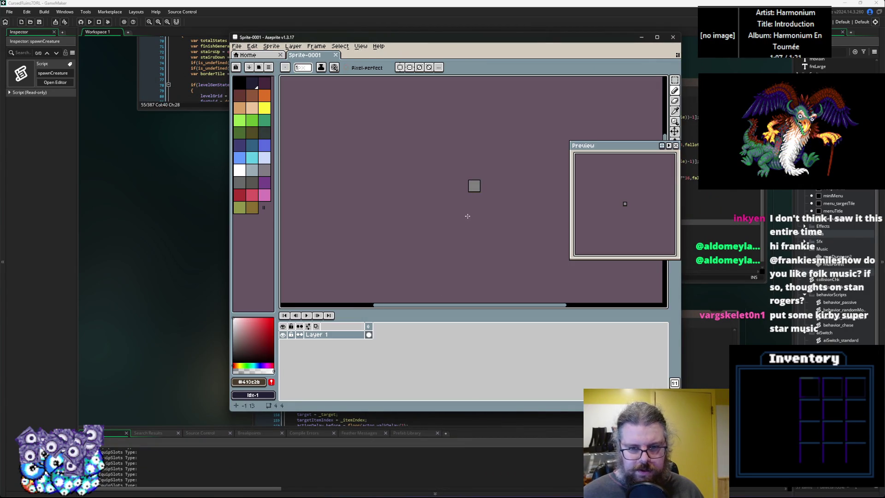
scroll(468, 216, "up", 5)
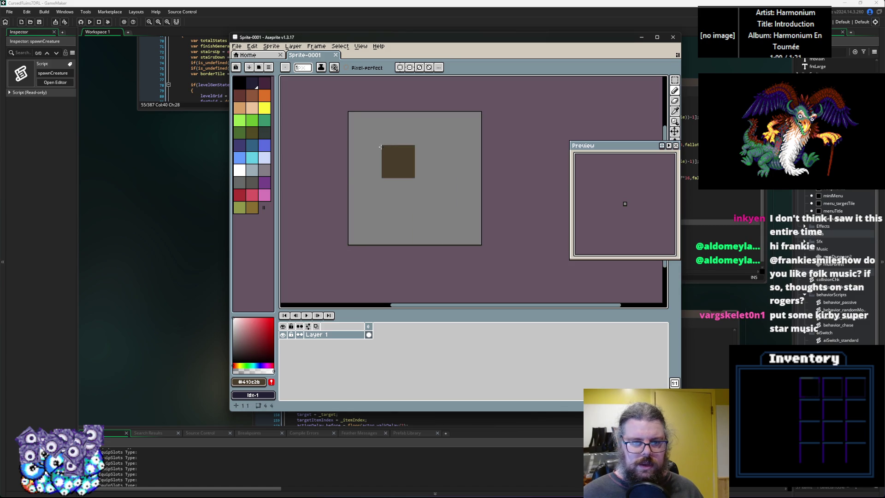
Enlarge the sprite's canvas to 8×8 pixels.
left_click(271, 46)
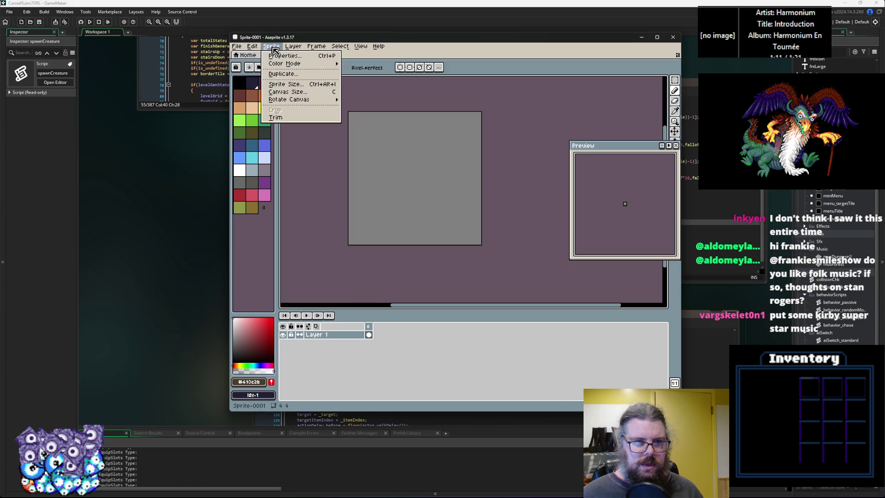
left_click(286, 94)
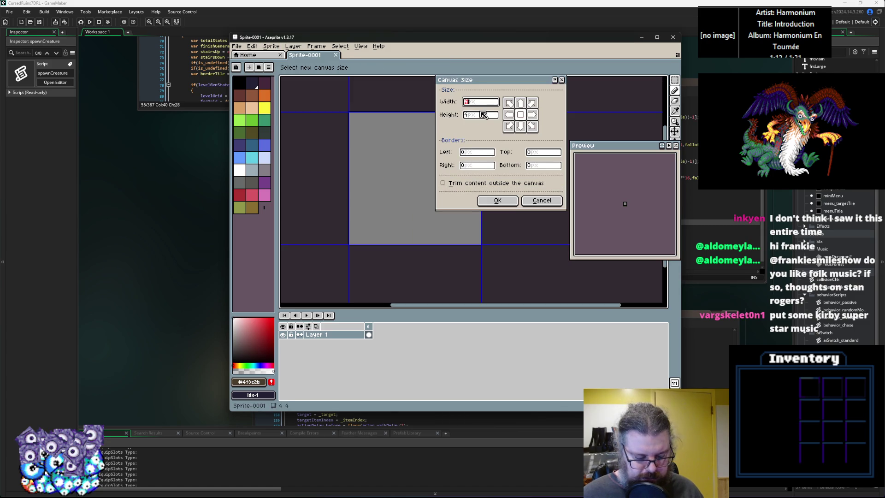
type("8")
key("Tab")
type("8")
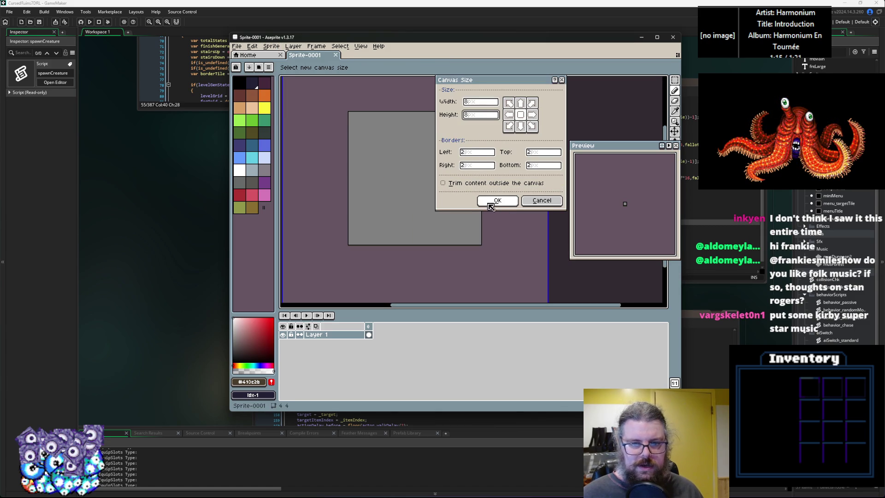
left_click(491, 207)
scroll(461, 189, "down", 2)
scroll(433, 217, "up", 1)
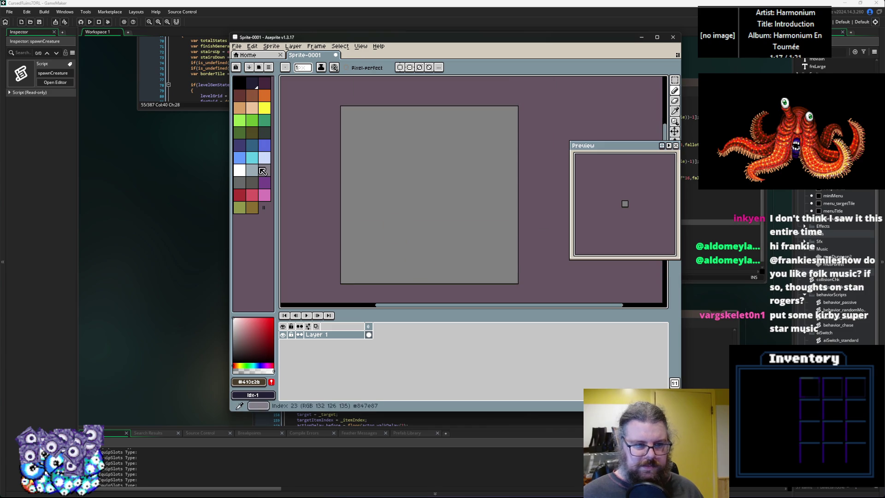
Pick white and pencil the question mark pixels on the first frame.
left_click(239, 171)
left_click(396, 162)
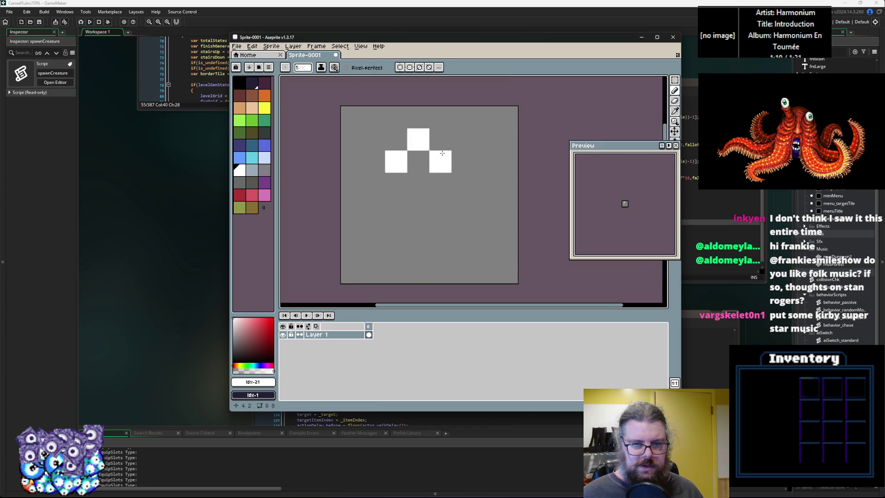
left_click(440, 139)
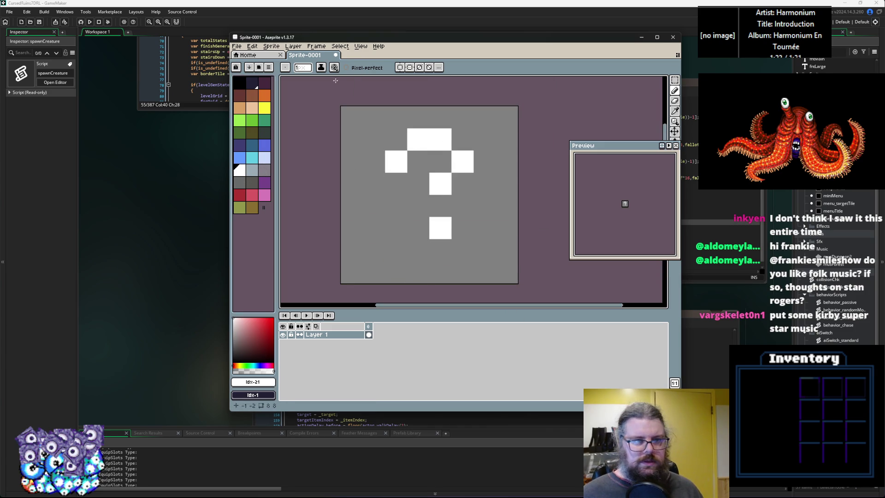
Add a new frame and draw a white 2 on it.
left_click(326, 46)
left_click(336, 77)
left_click(425, 124)
key("ctrl+z")
left_click(402, 196)
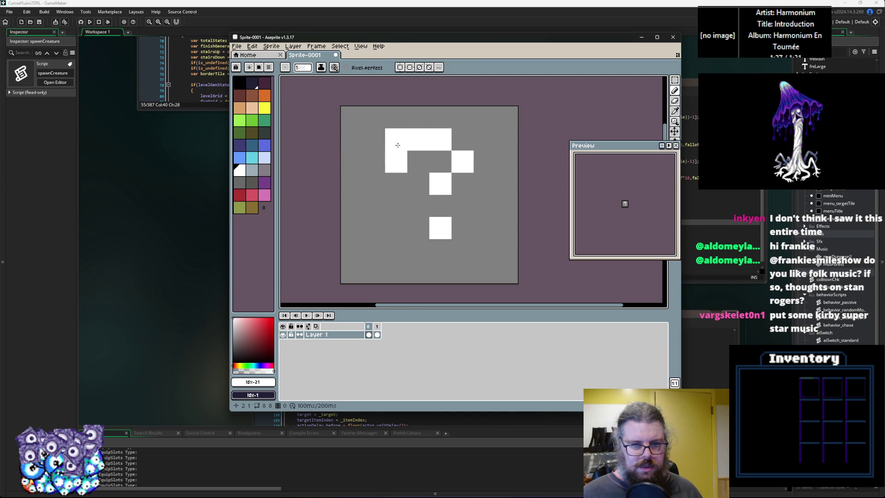
left_click(462, 139)
right_click(396, 161)
left_click(420, 206)
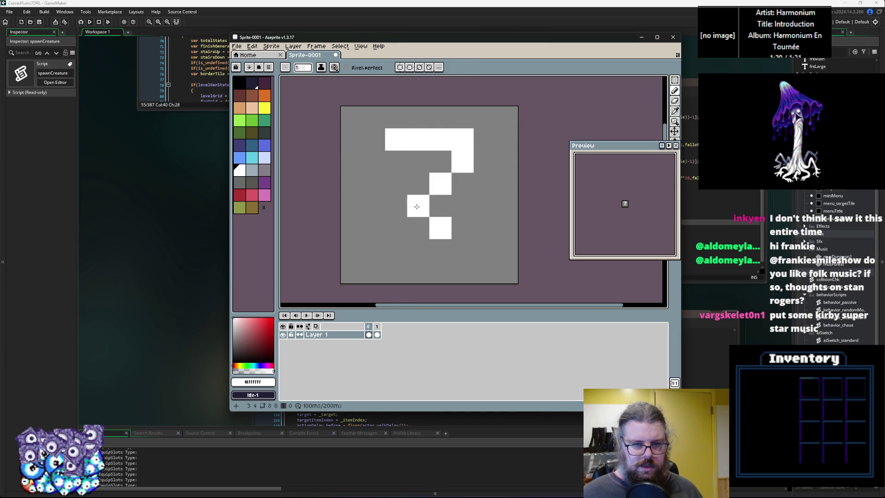
left_click(396, 227)
left_click(417, 228)
left_click(462, 227)
left_click(463, 206)
right_click(462, 206)
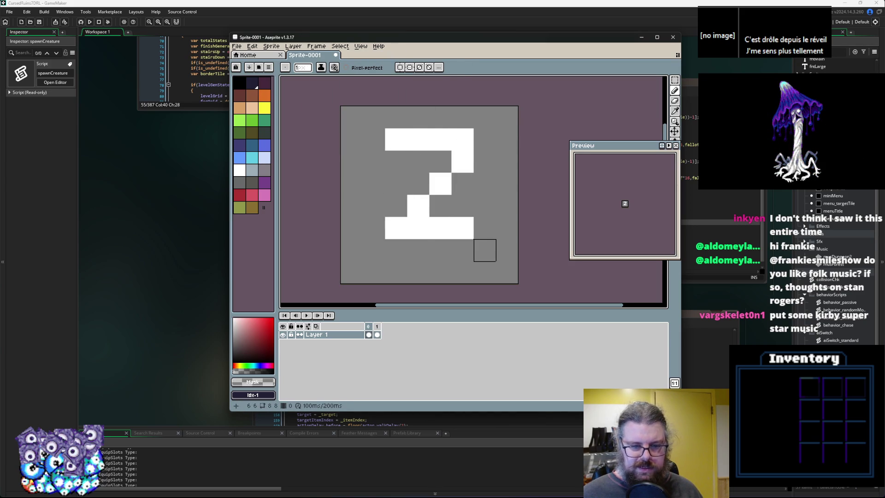
key("period")
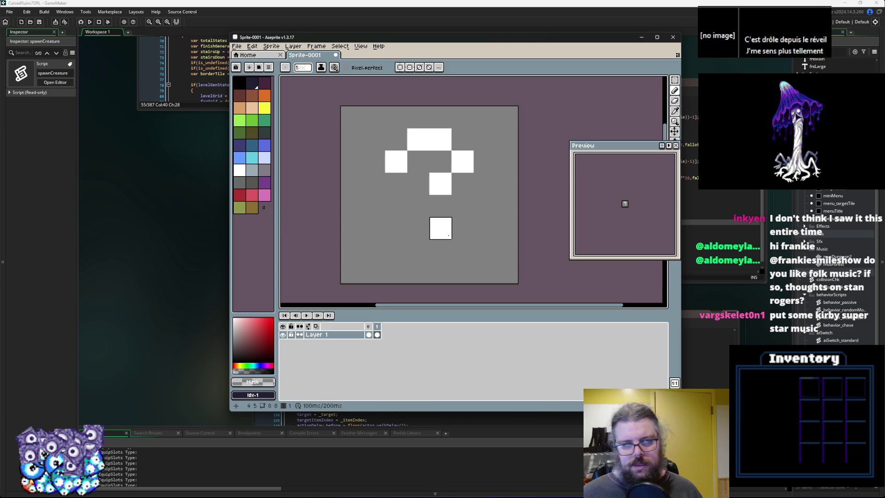
Add a third frame, erase the ? into a !, and start outlining it in black.
left_click(312, 47)
left_click(323, 83)
left_click(432, 147, "alt")
left_click(418, 205, "alt")
left_click_drag(418, 139, 396, 162)
left_click(462, 161)
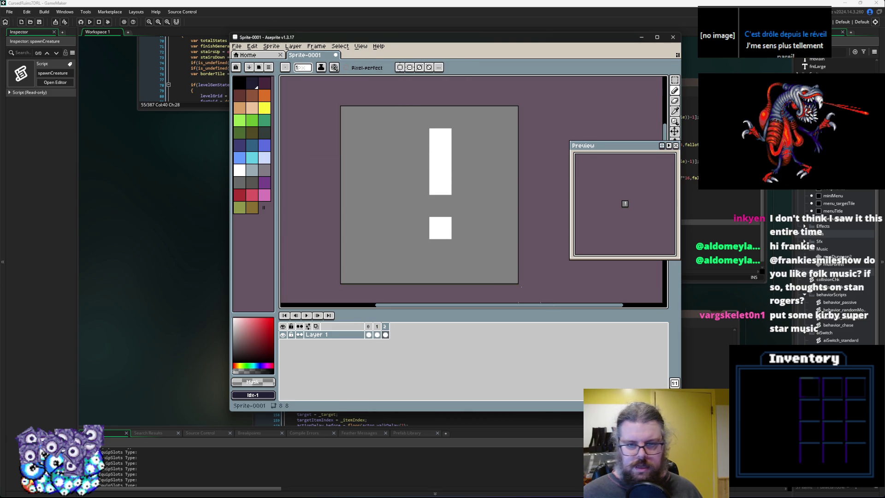
key("Return")
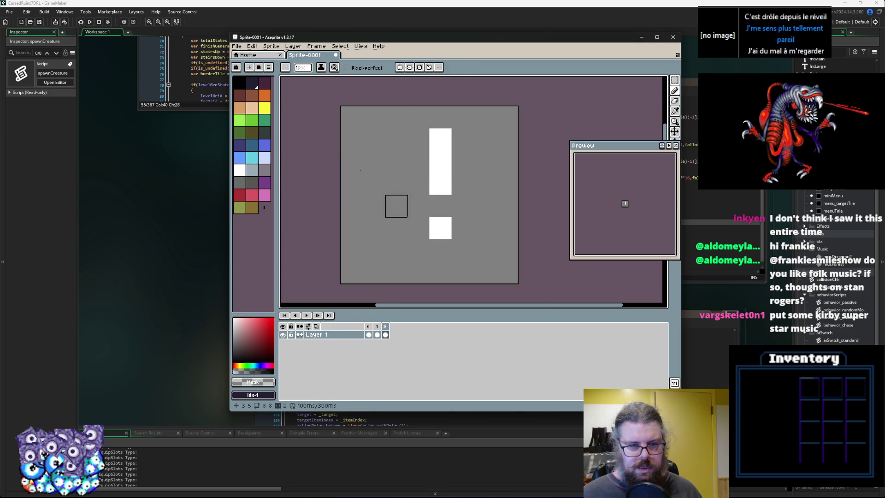
left_click(245, 82)
mouse_move(440, 206)
left_mouse_down()
mouse_move(418, 156)
mouse_move(440, 118)
mouse_move(461, 198)
mouse_move(414, 205)
left_mouse_up()
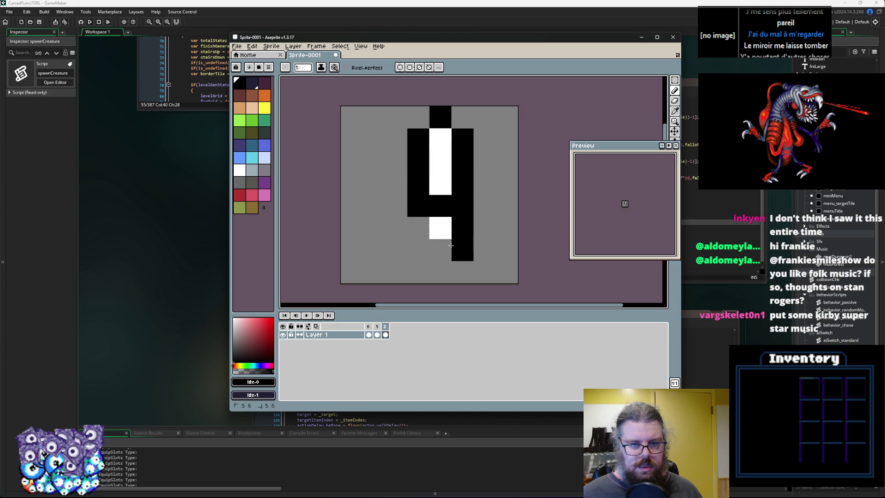
Stop playback and outline the white question mark in black.
key("Return")
mouse_move(418, 227)
left_mouse_down()
mouse_move(462, 205)
mouse_move(464, 180)
left_mouse_up()
mouse_move(463, 117)
left_mouse_down()
mouse_move(462, 139)
mouse_move(484, 139)
mouse_move(396, 117)
left_mouse_up()
key("ctrl+z")
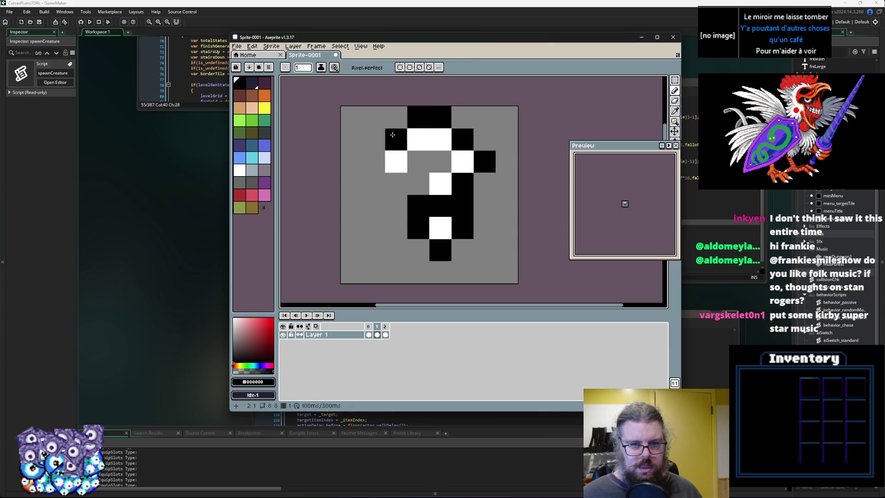
mouse_move(373, 184)
left_mouse_down()
mouse_move(418, 184)
mouse_move(440, 162)
left_mouse_up()
left_click(440, 271)
Outline the white 2 in black and play the animation to preview it.
key("Left")
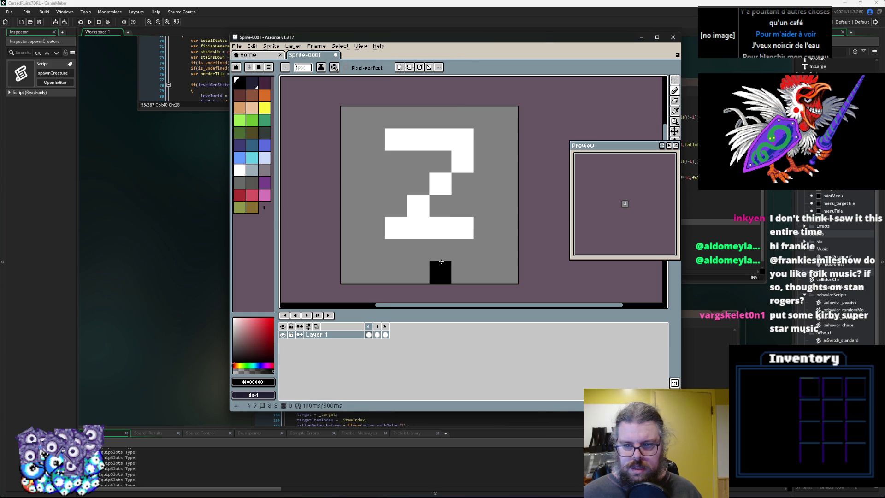
mouse_move(395, 251)
left_mouse_down()
mouse_move(465, 253)
mouse_move(478, 232)
left_mouse_up()
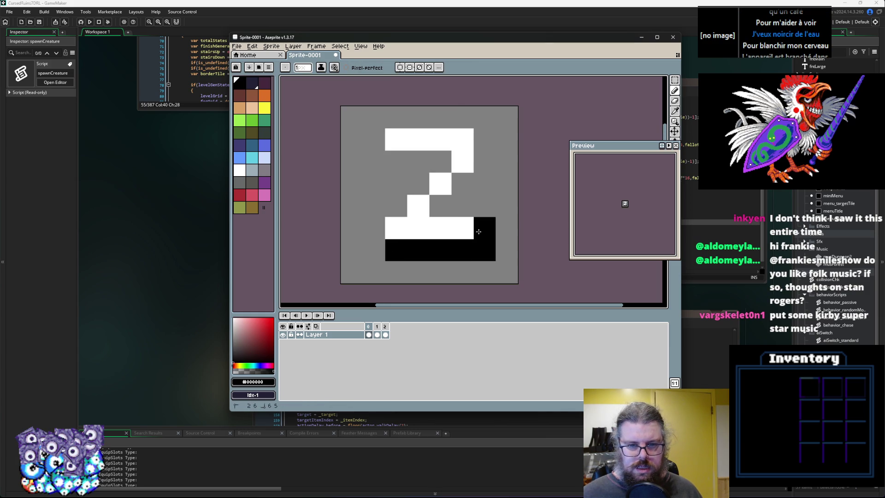
mouse_move(440, 206)
left_mouse_down()
mouse_move(484, 139)
mouse_move(397, 117)
mouse_move(371, 142)
mouse_move(438, 163)
mouse_move(397, 203)
mouse_move(375, 246)
left_mouse_up()
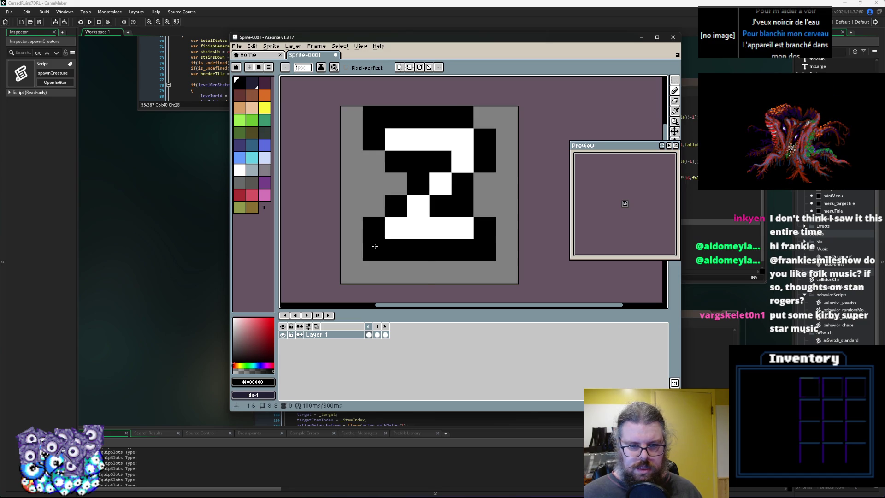
left_click(414, 272)
key("Return")
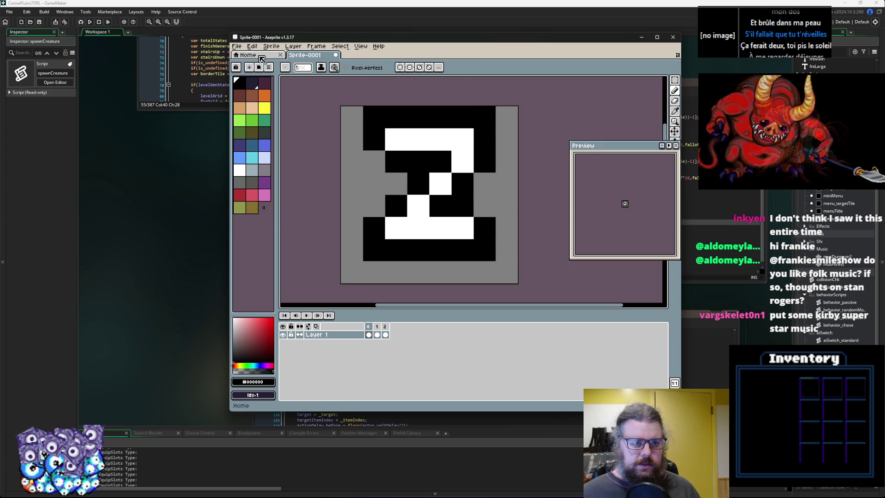
Move the Aseprite window and the Preview panel out of the way.
left_click(236, 46)
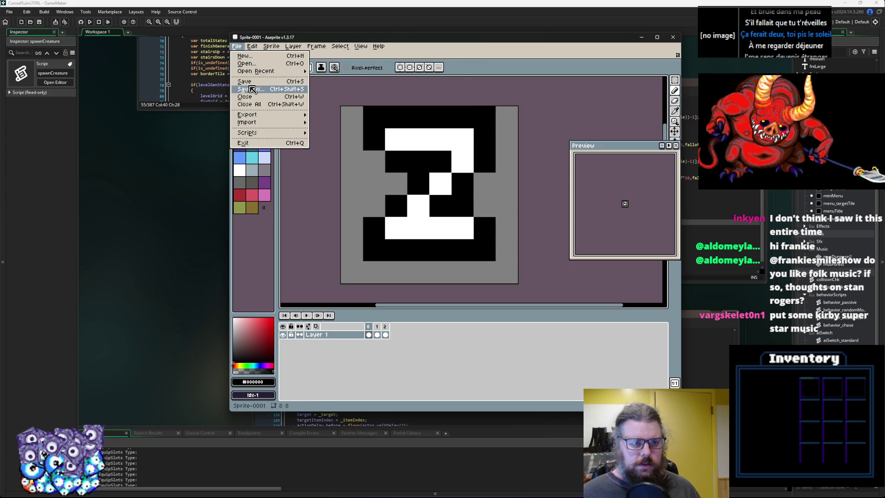
key("Escape")
mouse_move(397, 43)
left_mouse_down()
mouse_move(374, 55)
mouse_move(457, 143)
mouse_move(272, 64)
mouse_move(510, 107)
mouse_move(494, 75)
mouse_move(272, 70)
mouse_move(299, 55)
left_mouse_up()
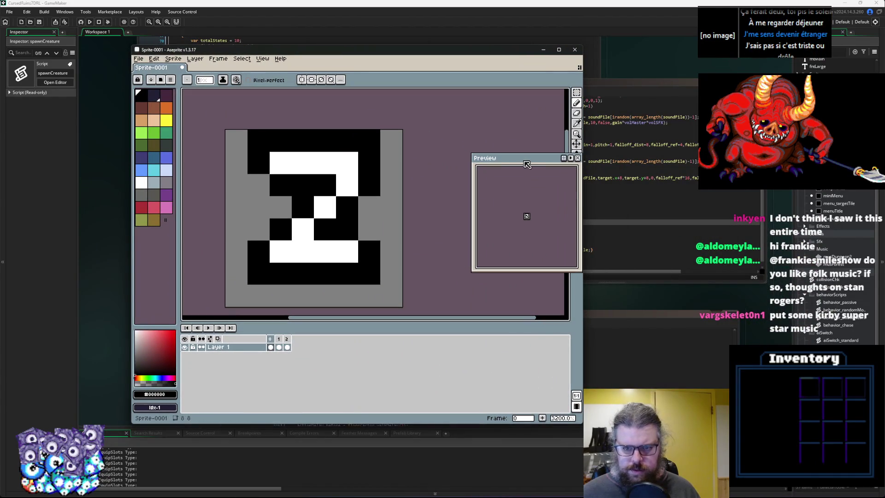
left_click_drag(526, 162, 467, 142)
Save the sprite as GIF file stateIcons.gif in the project's Assets folder.
left_click(139, 59)
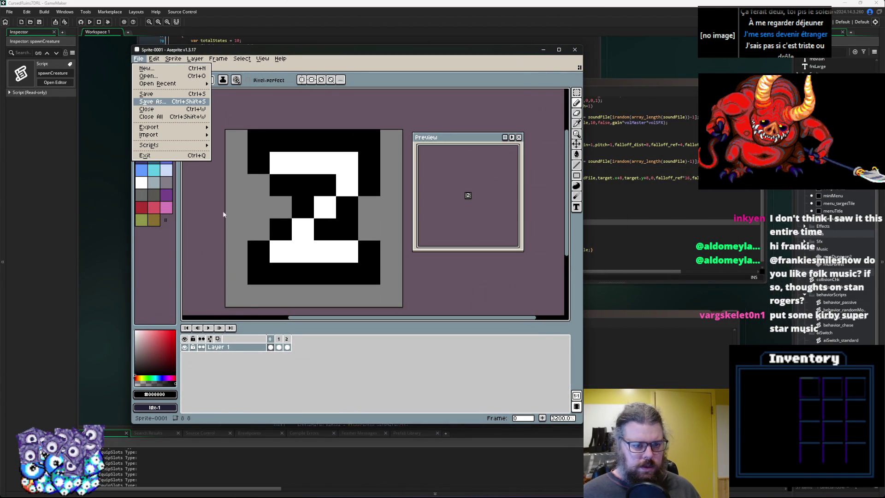
left_click(152, 101)
left_click(277, 266)
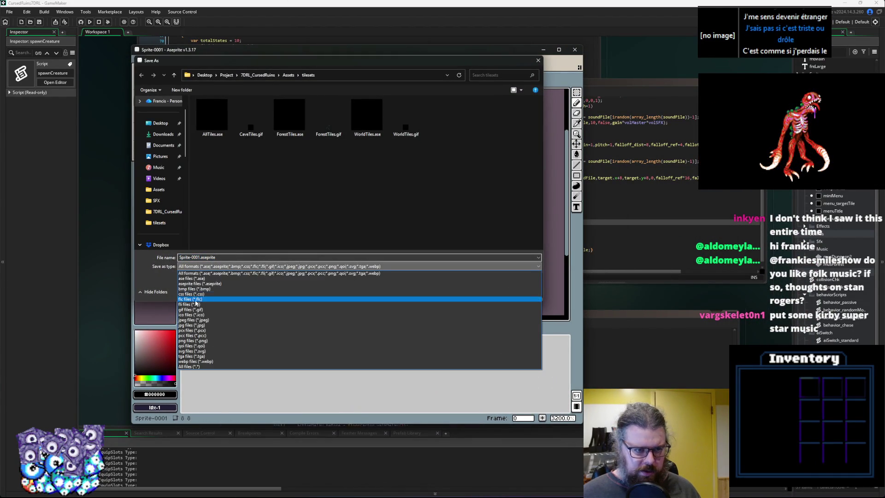
left_click(279, 82)
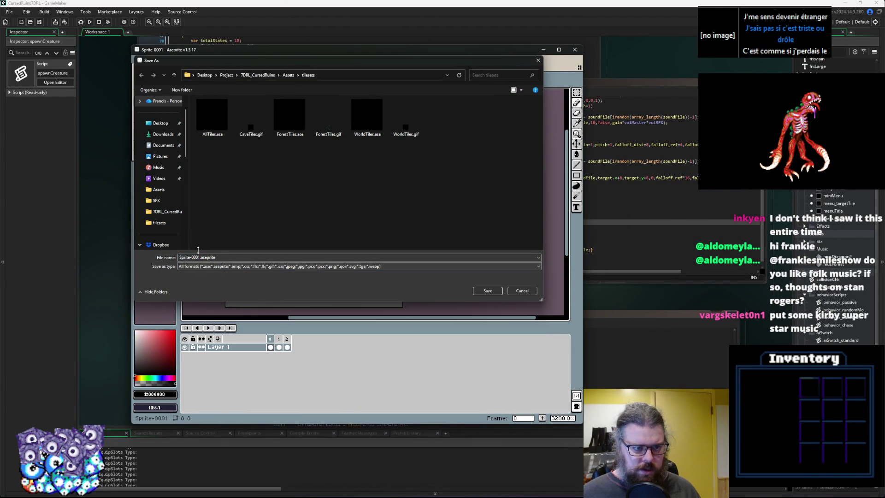
left_click(287, 75)
left_click(199, 267)
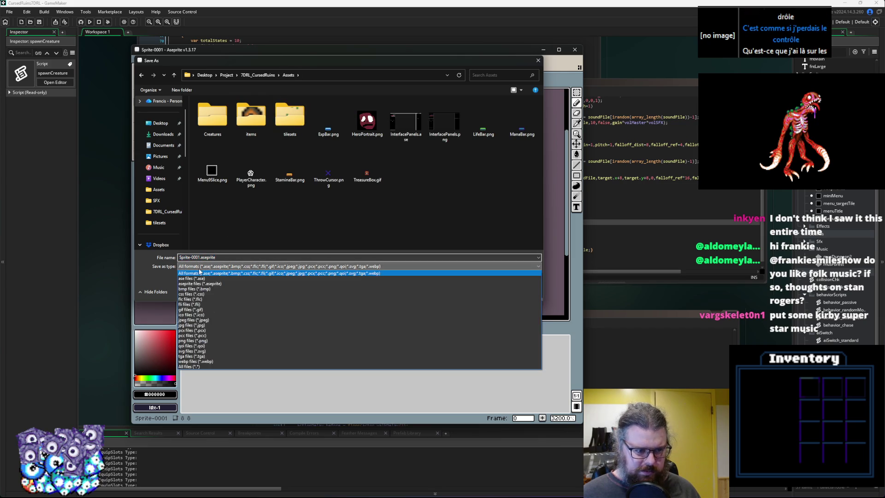
left_click(191, 305)
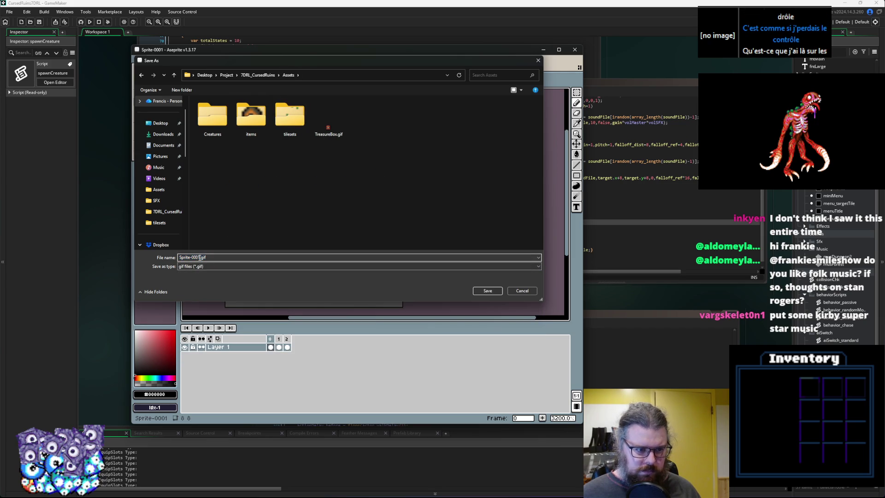
type("stateIcon")
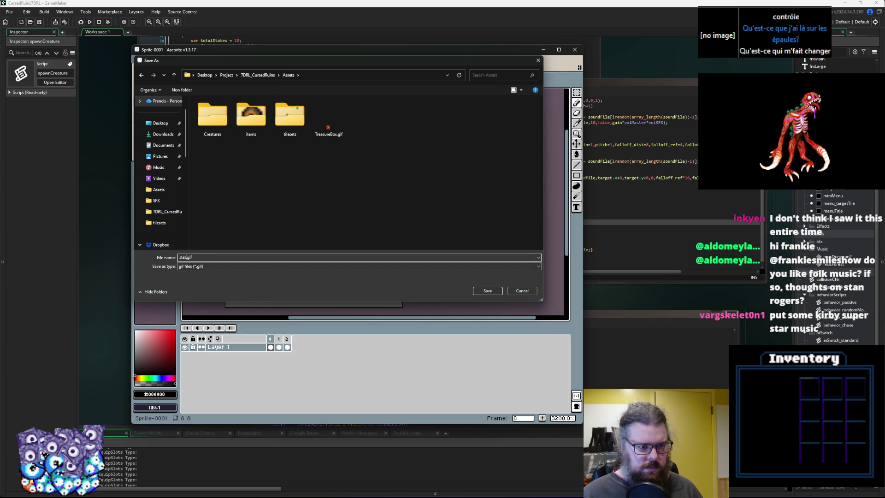
type("s")
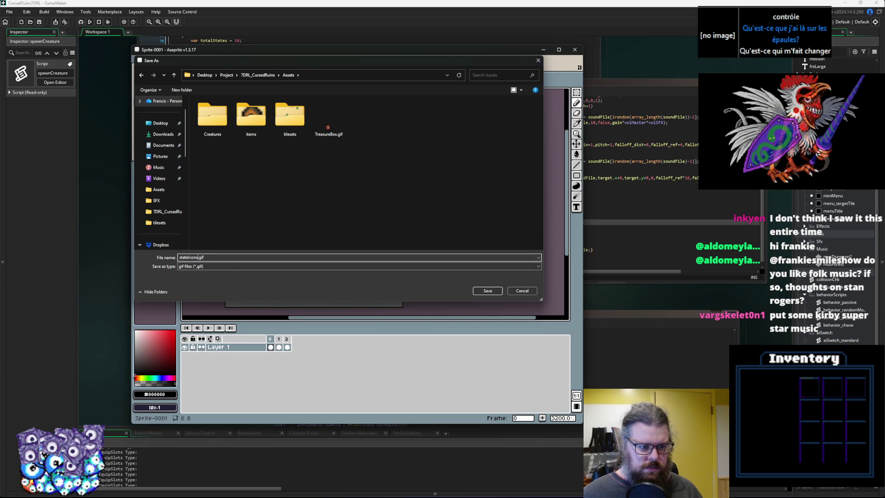
left_click(487, 290)
left_click(849, 204)
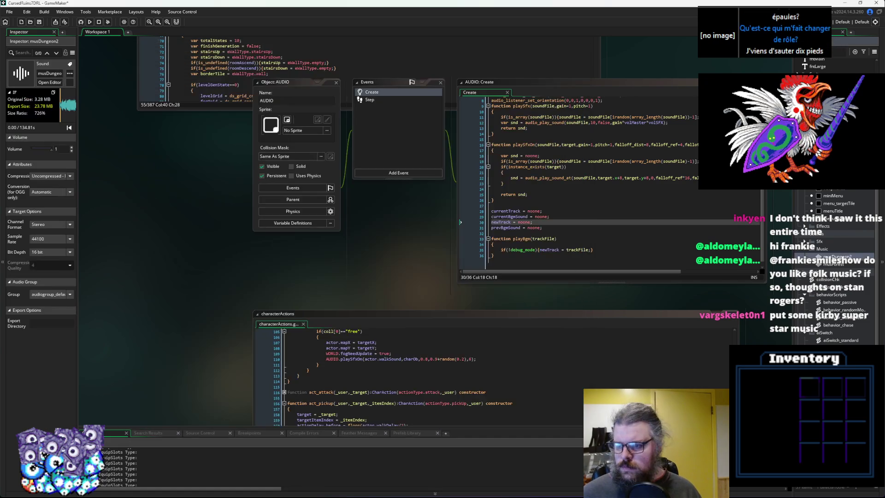
Create a new sprite in the Asset Browser named sprStateIcons.
scroll(824, 254, "up", 5)
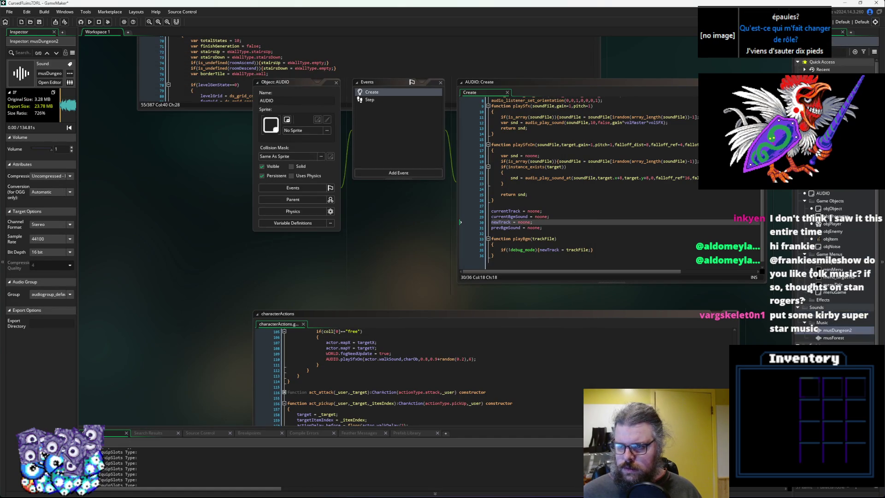
left_click(825, 230)
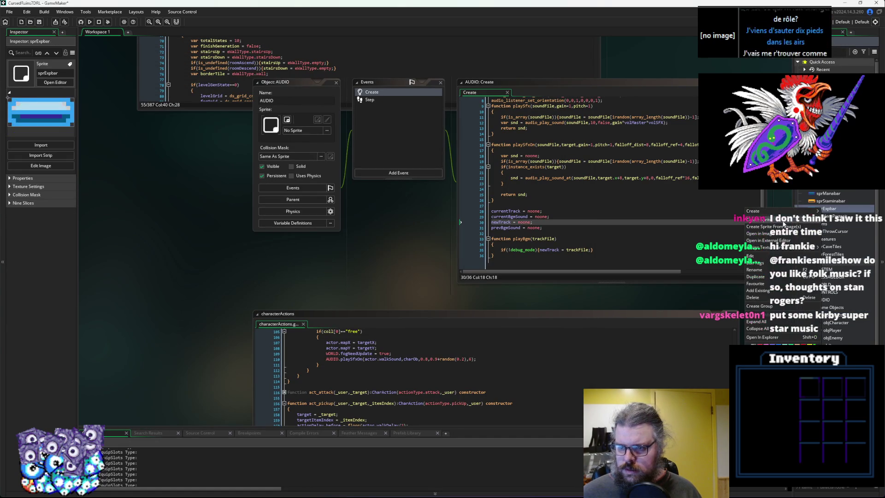
key("alt+s")
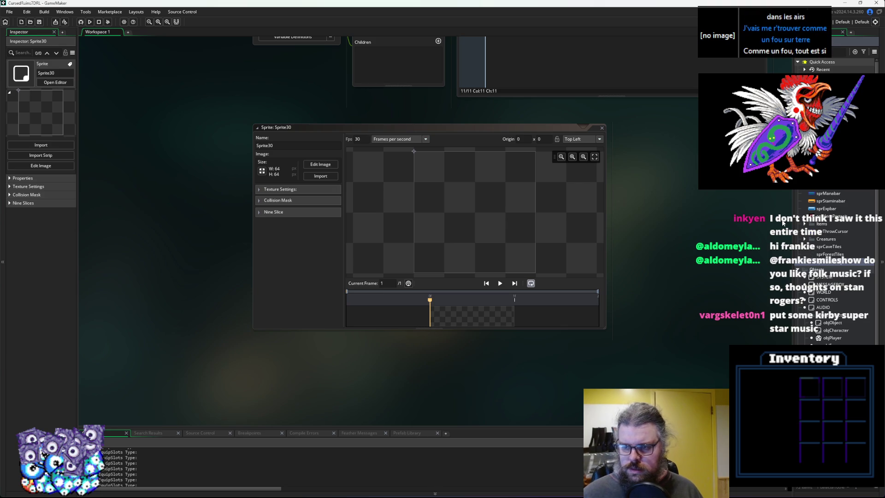
key("Return")
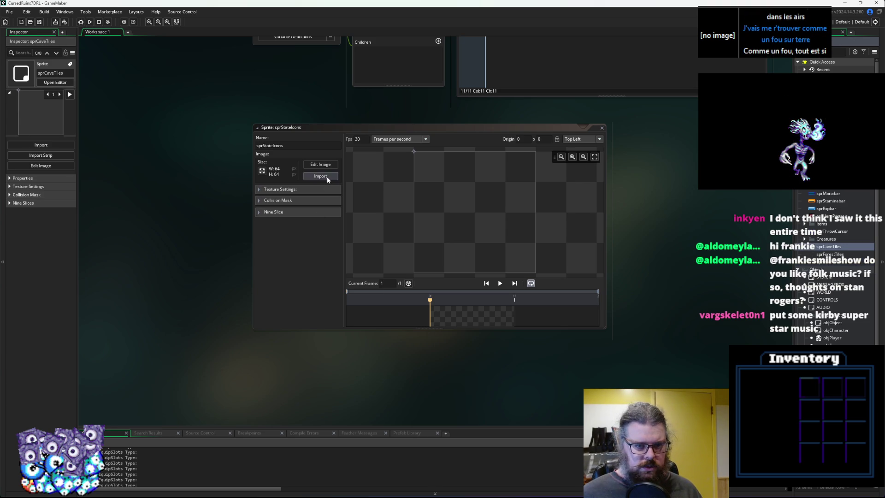
Import the frames of Assets/stateIcons.gif into the sprite, check them, and close the editor.
left_click(327, 176)
left_click(156, 28)
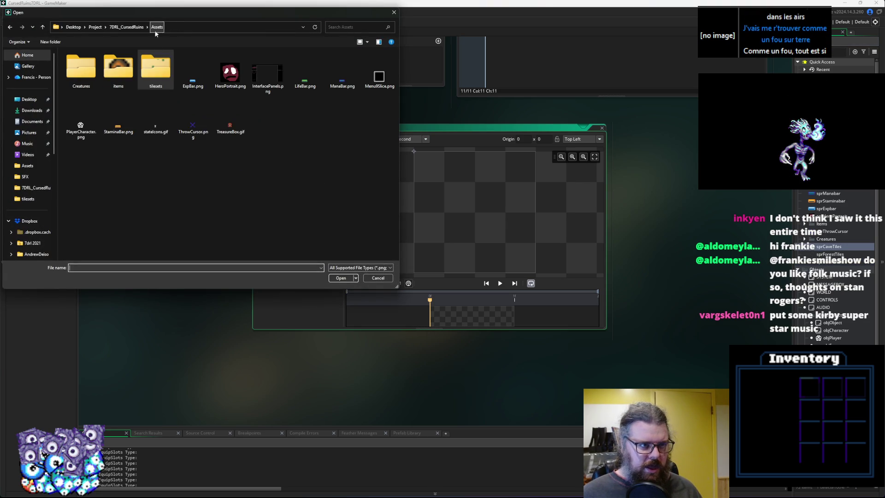
left_click(159, 117)
left_click(340, 278)
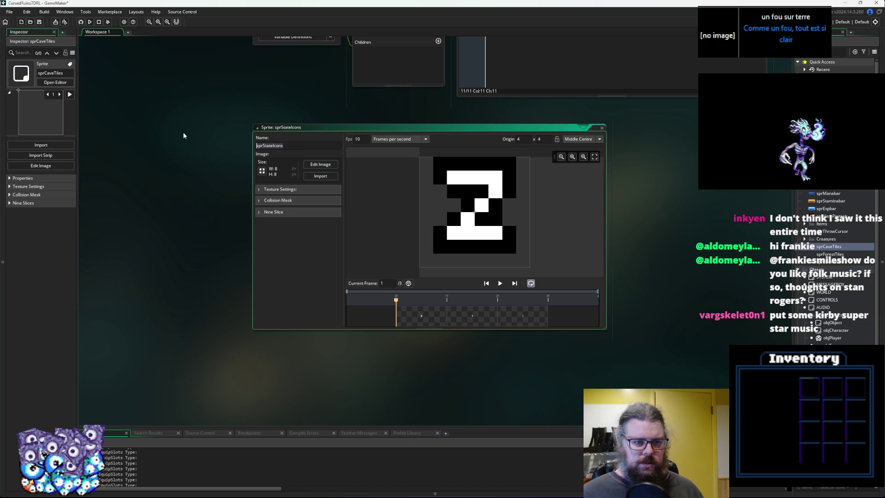
left_click(502, 319)
left_click(472, 316)
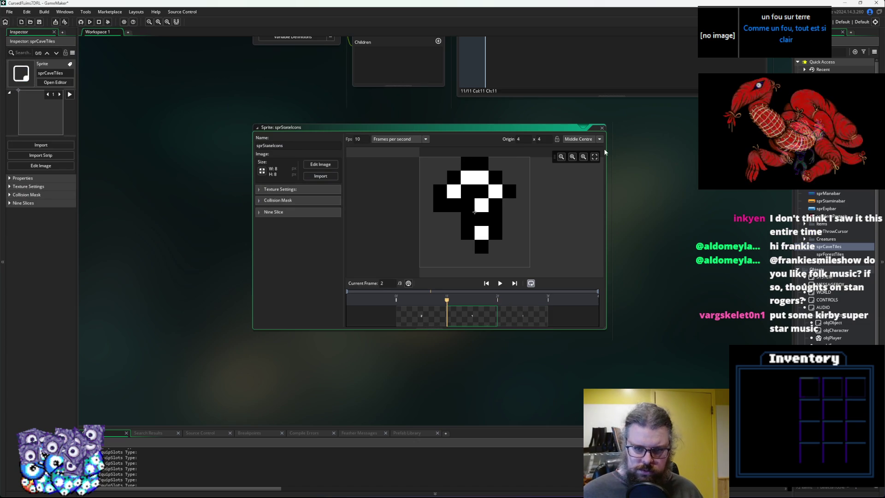
double_click(265, 144)
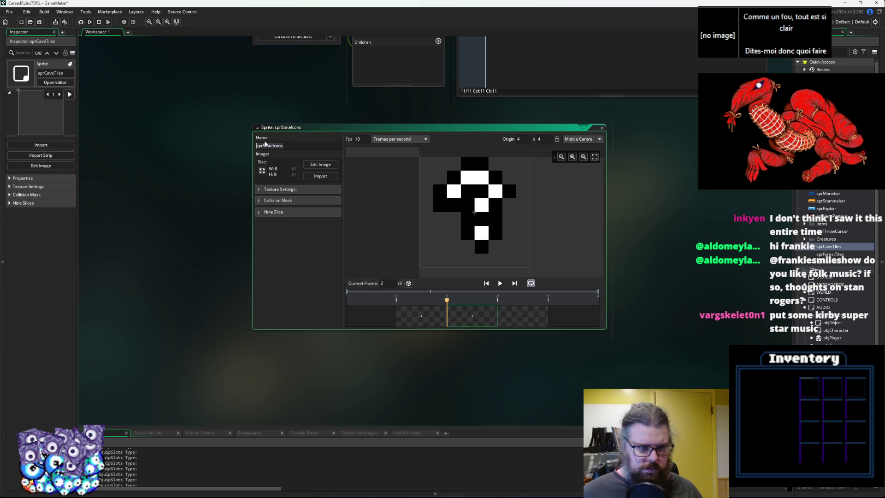
left_click(602, 128)
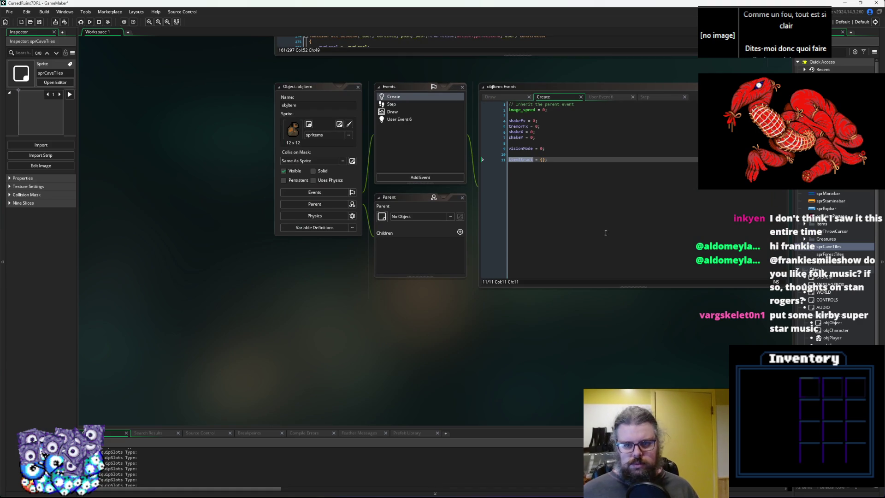
Move the isEnemy = true line from objEnemy's Draw event into a new User Event 0.
key("ctrl+Tab")
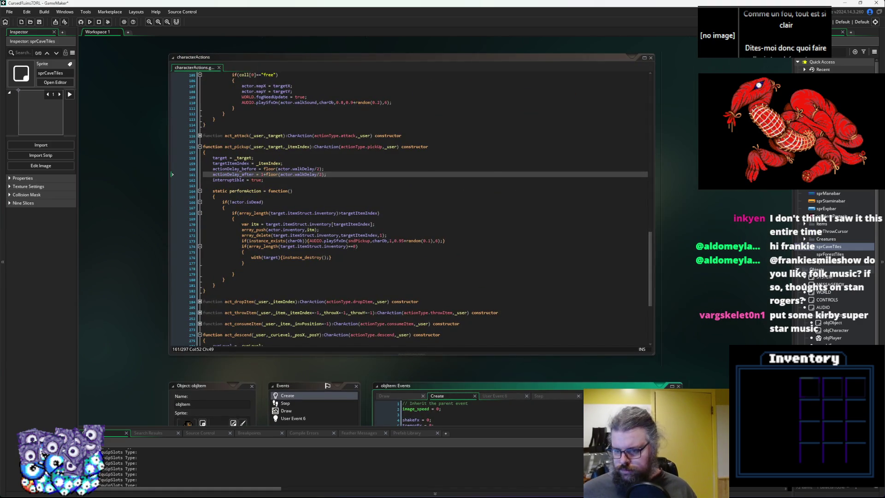
key("ctrl+Tab")
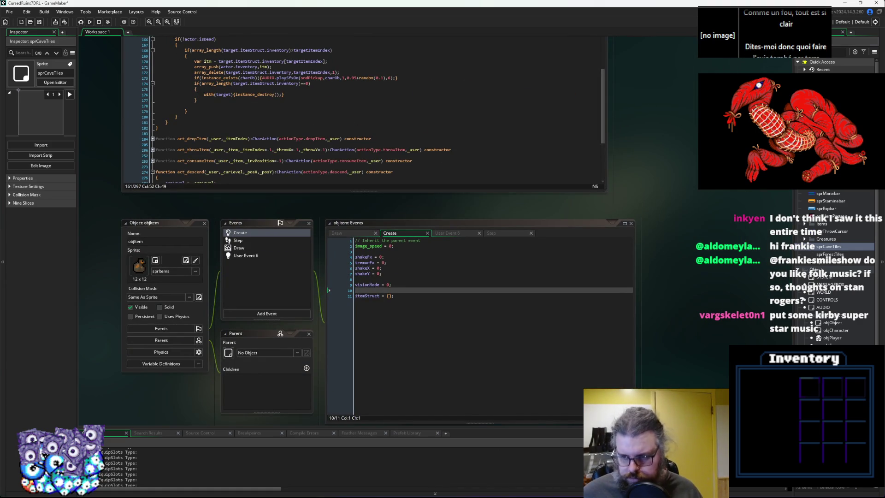
key("ctrl+Tab")
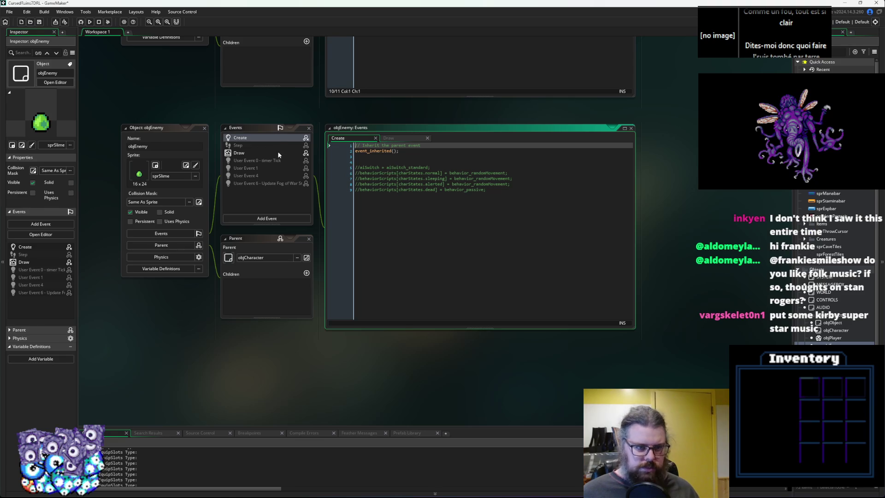
left_click(279, 153)
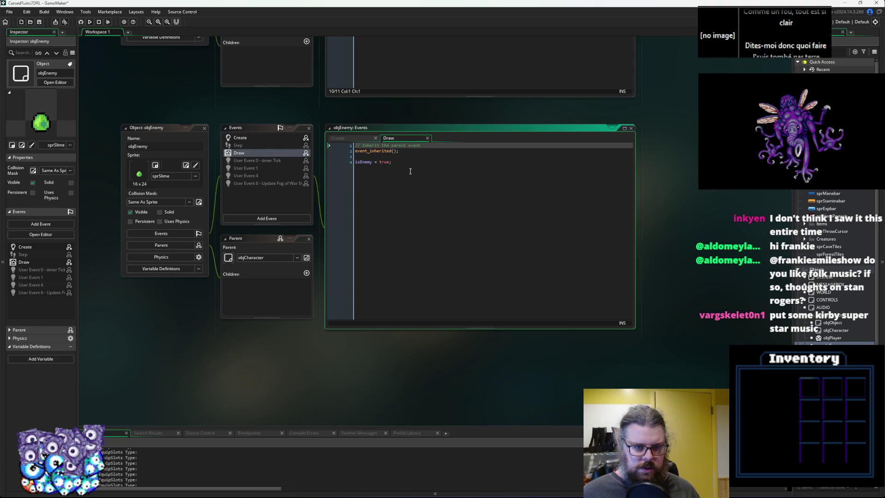
left_click_drag(409, 172, 321, 170)
key("ctrl+c")
key("Delete")
left_click(250, 146)
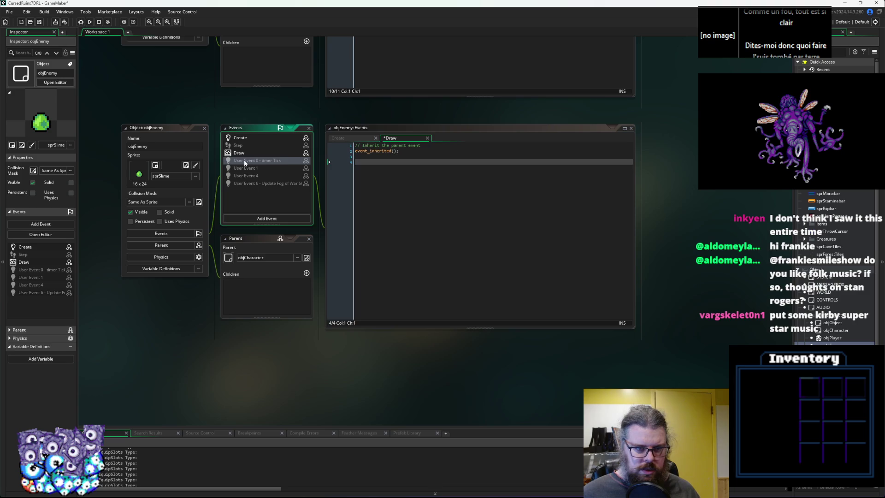
right_click(245, 159)
left_click(265, 176)
key("ctrl+v")
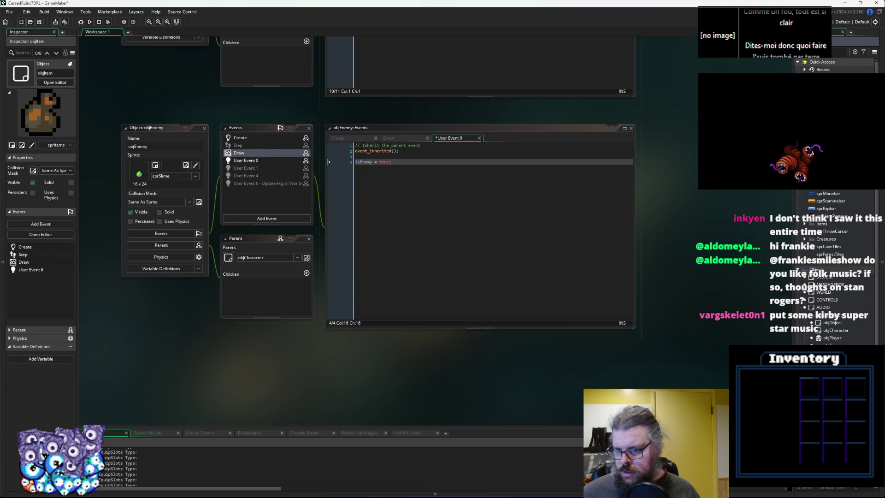
Close the objEnemy and objItem editors and bring up objCharacter's User Event 4 code.
left_click(204, 128)
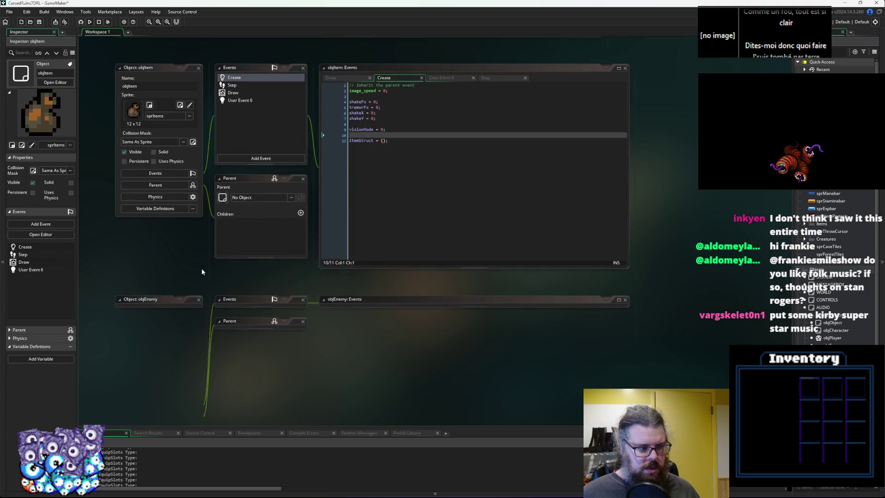
left_click(199, 76)
left_click(414, 220)
left_click(832, 343)
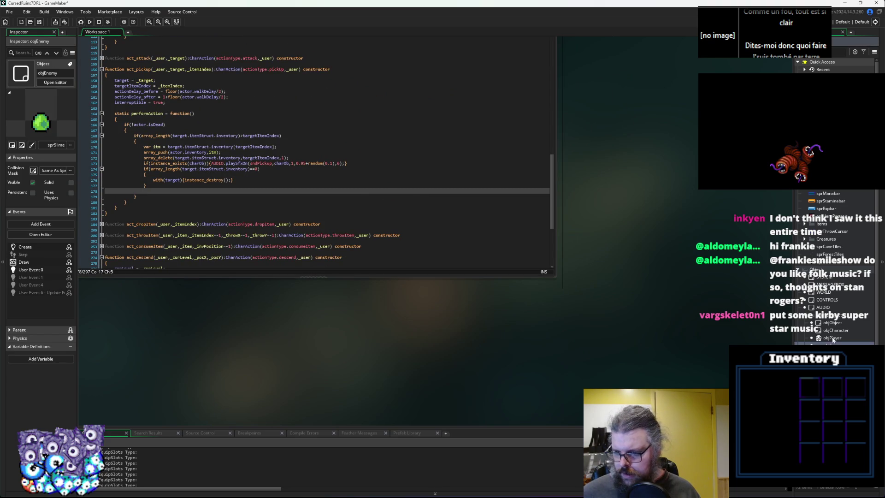
left_click(833, 331)
double_click(825, 331)
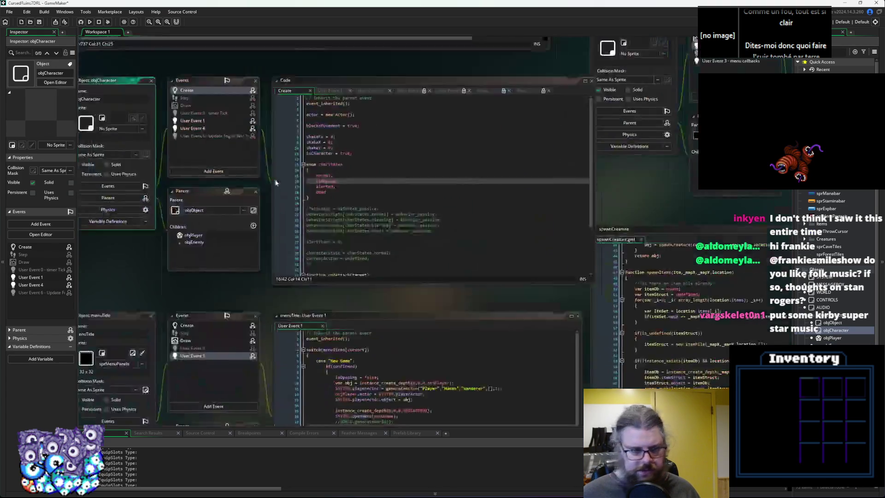
mouse_move(377, 128)
left_mouse_down()
mouse_move(125, 128)
mouse_move(146, 128)
left_mouse_up()
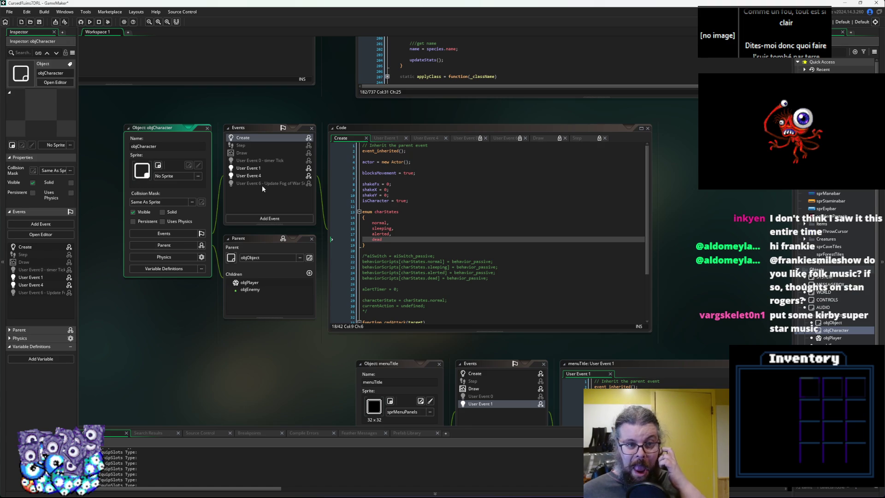
left_click(266, 176)
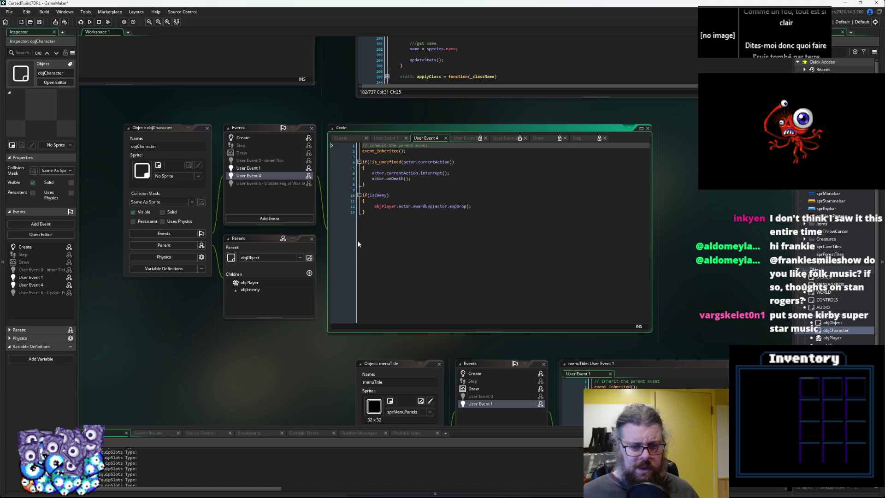
Show objCharacter's Draw code, rearrange its windows, and open parent objObject's editor.
left_click(244, 153)
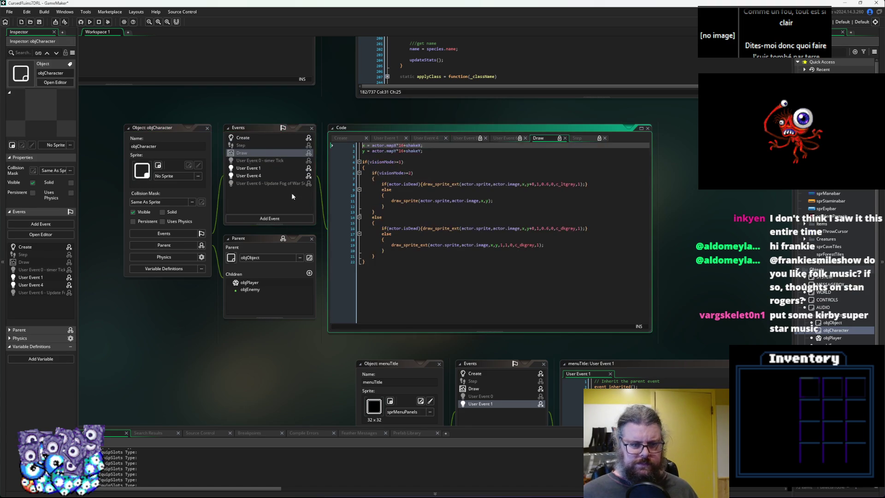
left_click_drag(428, 228, 710, 222)
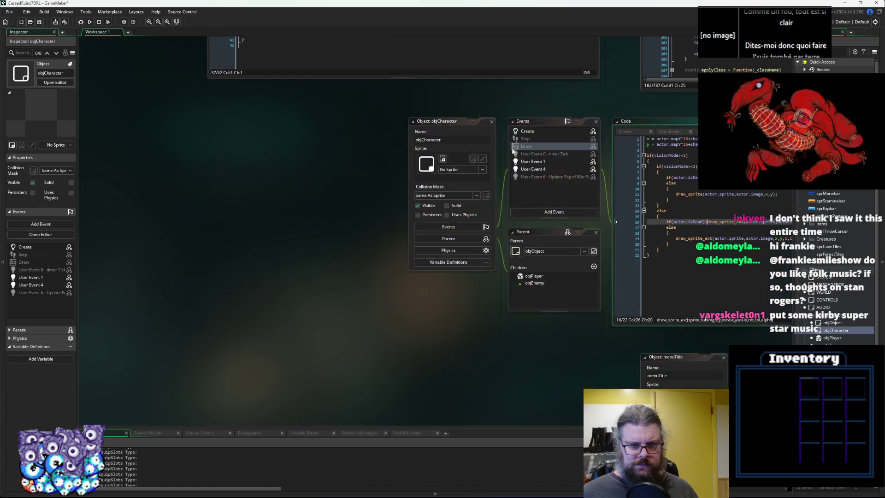
left_click_drag(436, 123, 187, 114)
left_click(416, 202)
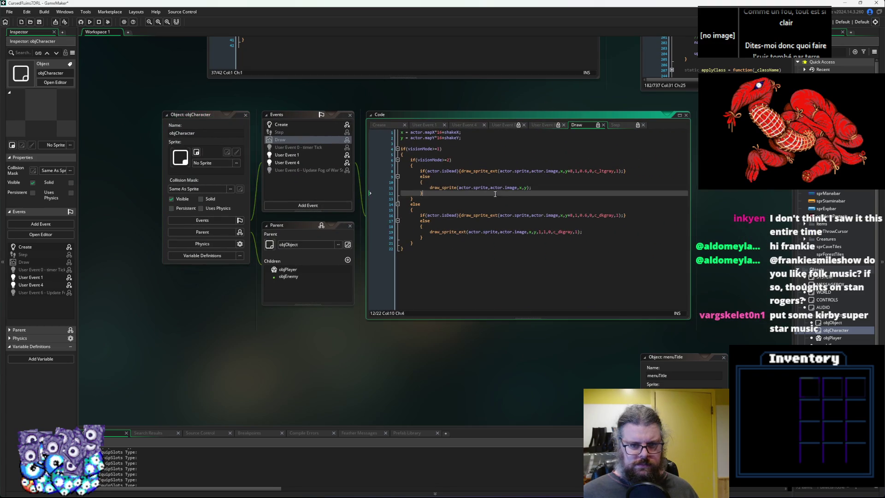
left_click_drag(415, 202, 370, 200)
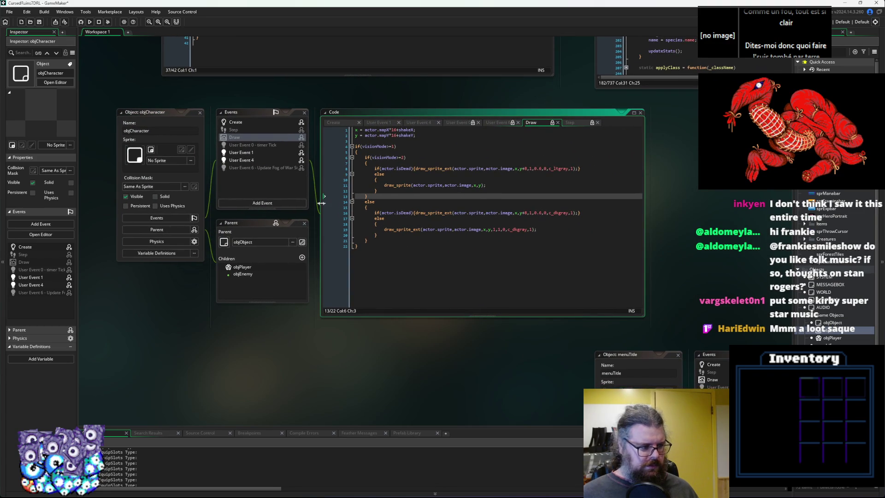
left_click(302, 242)
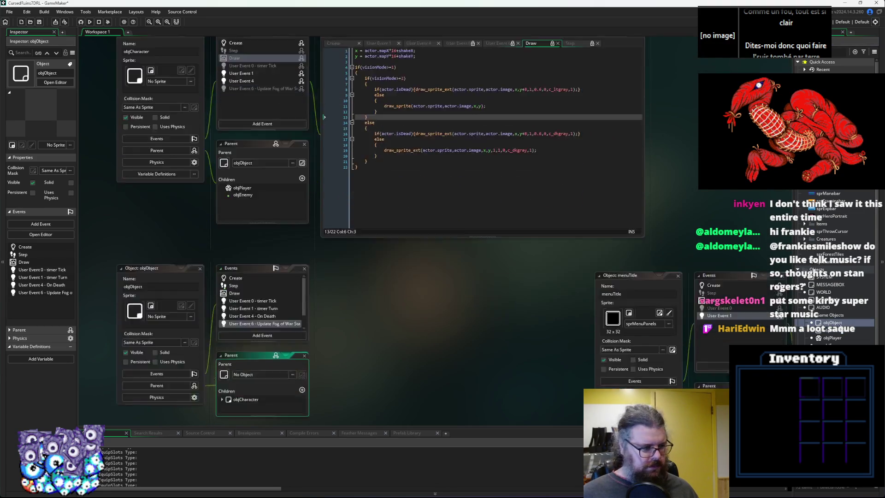
Add a switch(actor.start) line after the draw_sprite call in objObject's Draw event.
left_click(248, 131)
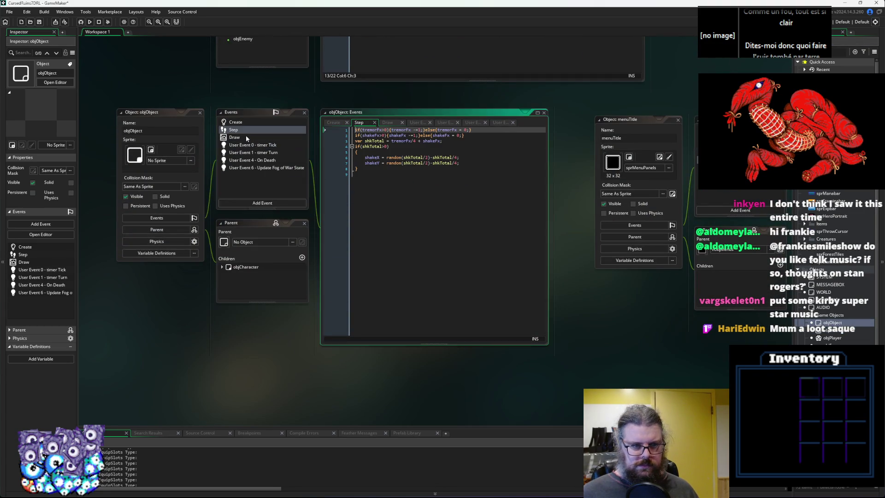
left_click(247, 135)
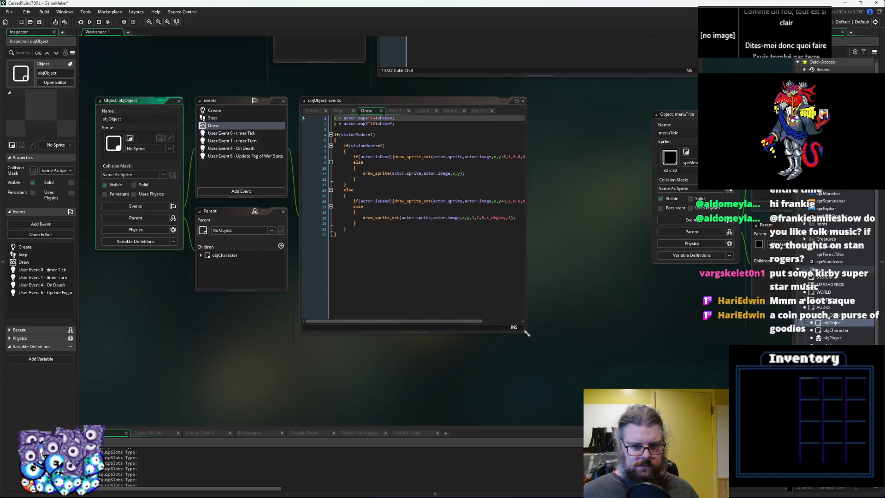
left_click_drag(526, 331, 665, 369)
left_click(531, 301)
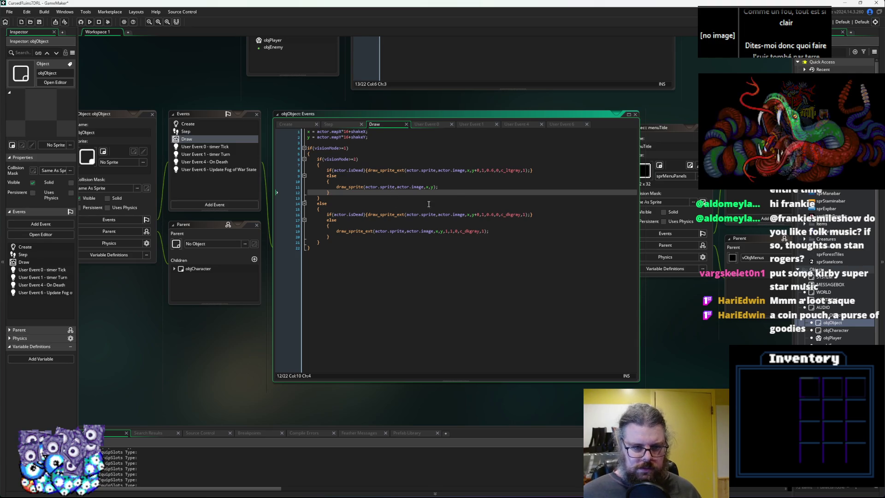
left_click(458, 186)
key("Return")
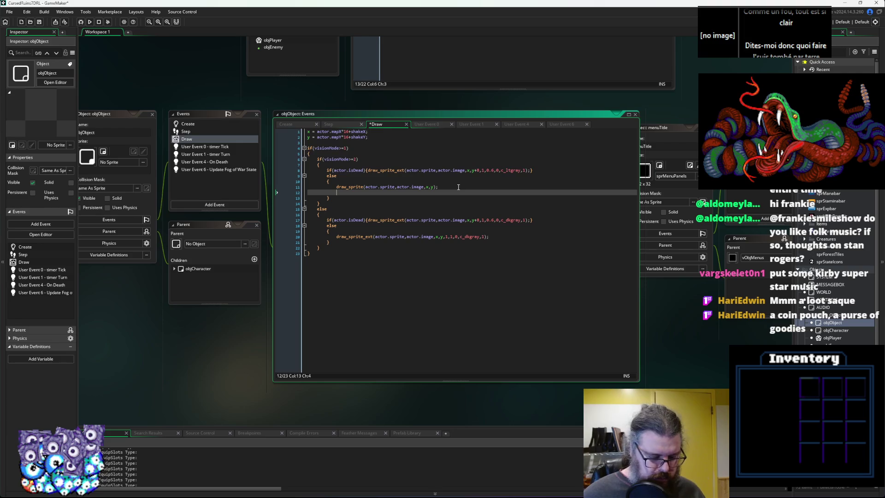
type("switch()")
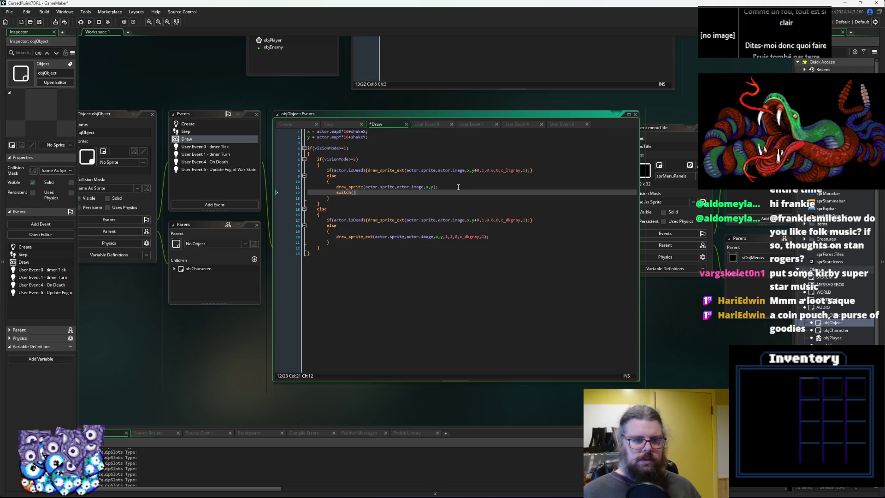
type("ctor.")
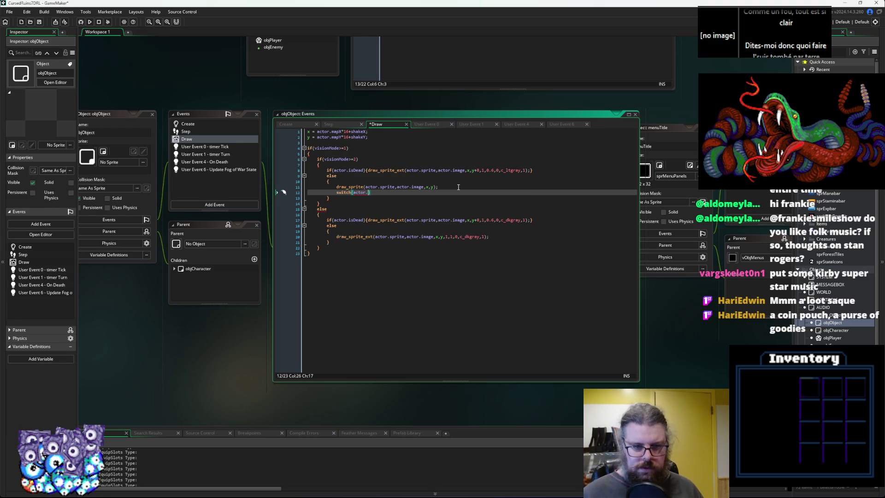
type("tart")
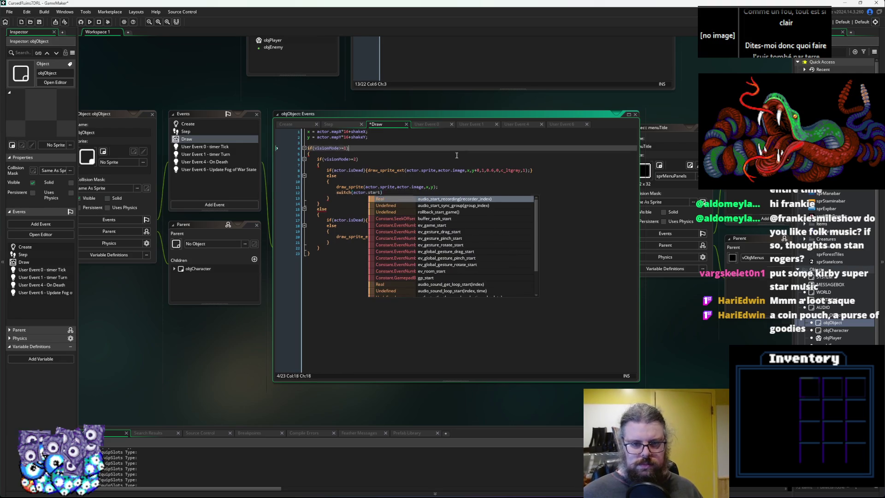
scroll(459, 152, "up", 5)
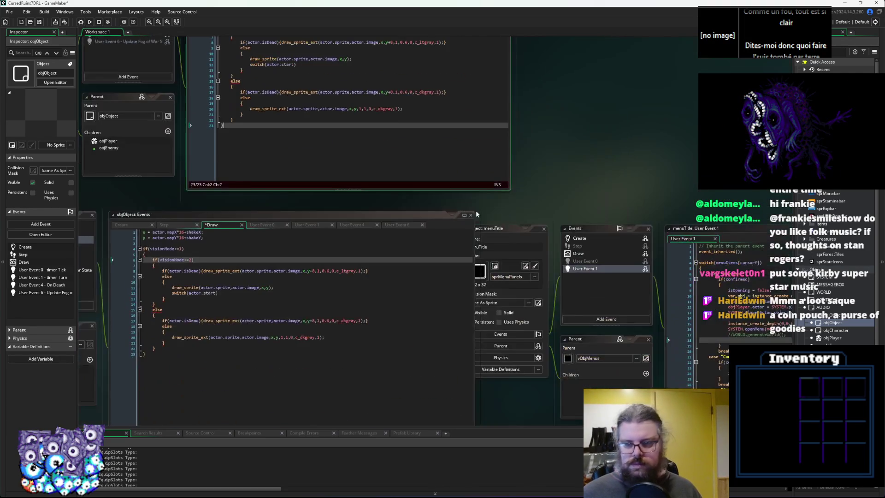
scroll(549, 131, "down", 3)
Find and open the aiSwitch_standard script from the Asset Browser.
left_click_drag(479, 158, 505, 160)
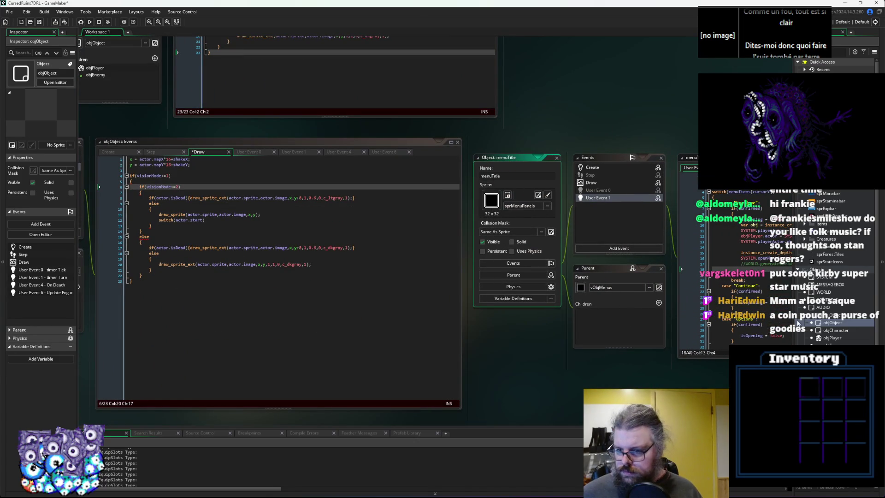
left_click(825, 277)
scroll(843, 203, "down", 5)
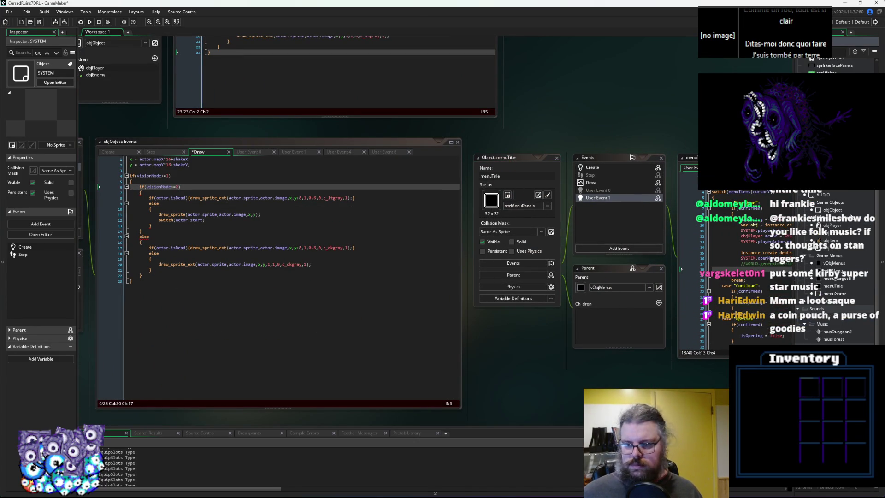
scroll(849, 330, "down", 3)
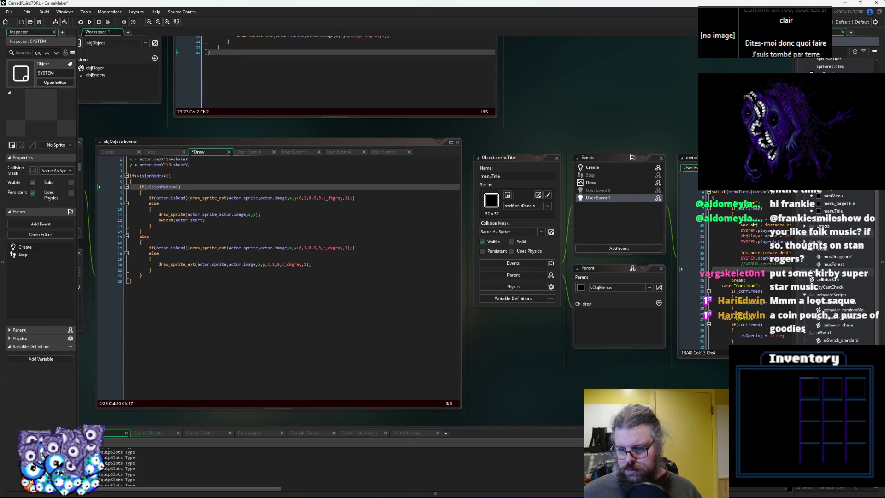
left_click(839, 368)
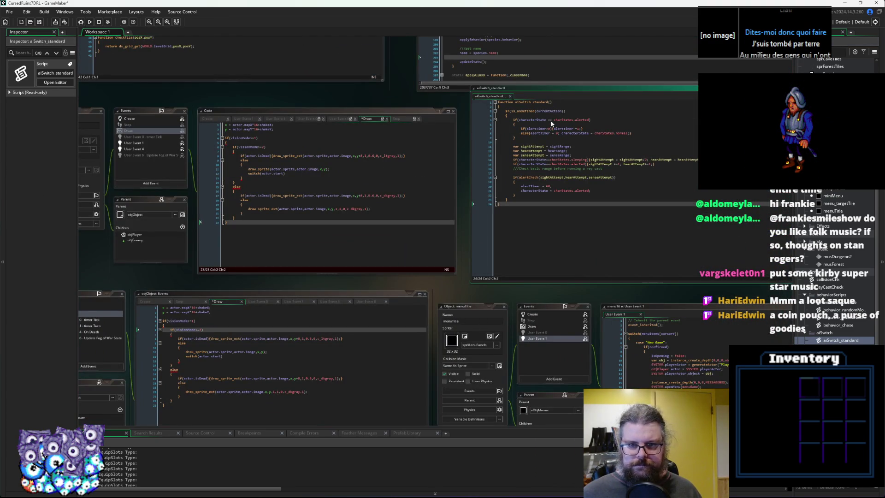
Make the Draw event's switch statement use actor.characterState.
double_click(568, 129)
key("ctrl+c")
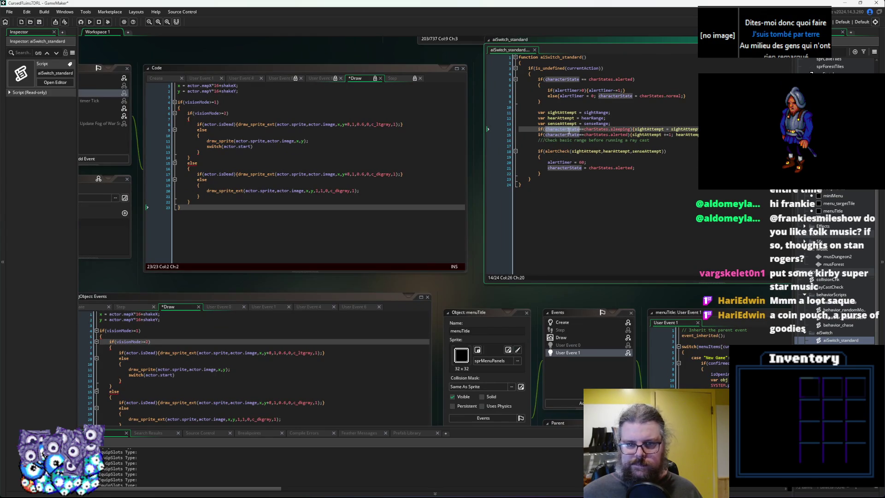
left_click(553, 185)
scroll(395, 311, "down", 5)
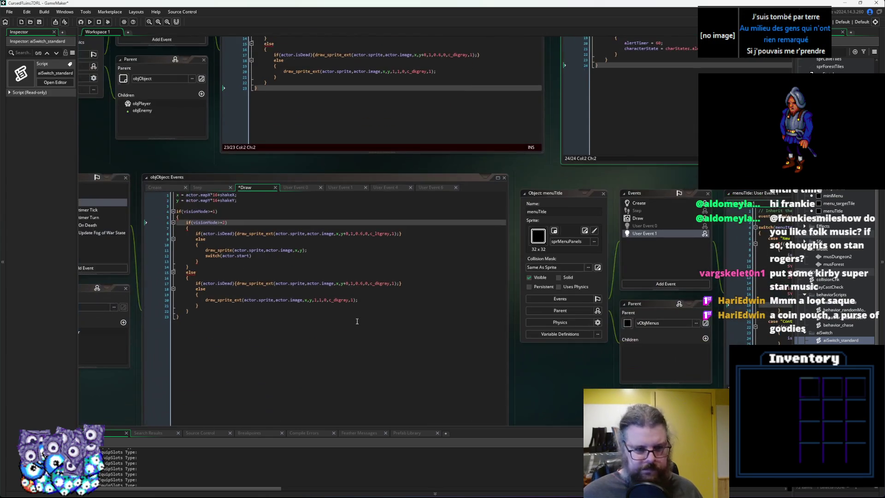
double_click(246, 255)
key("ctrl+v")
Open the switch body with a brace and begin a case label.
left_click(317, 269)
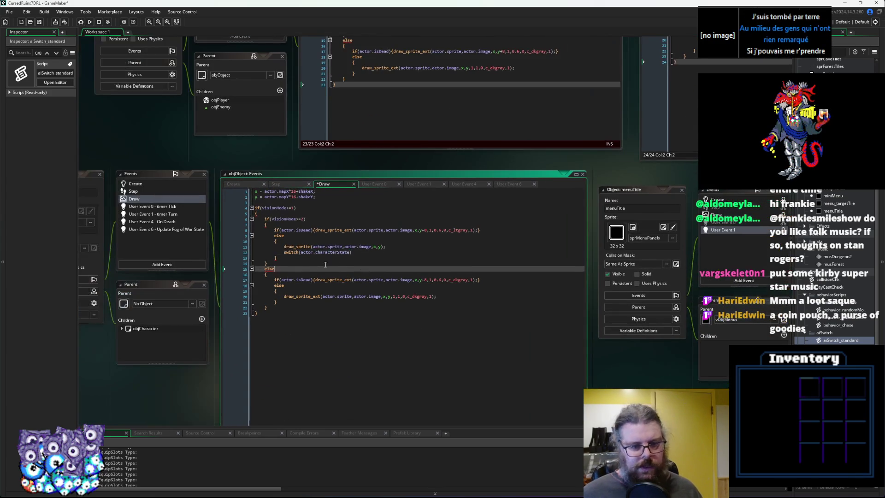
left_click(362, 252)
key("Return")
type("{")
key("Return")
key("Return")
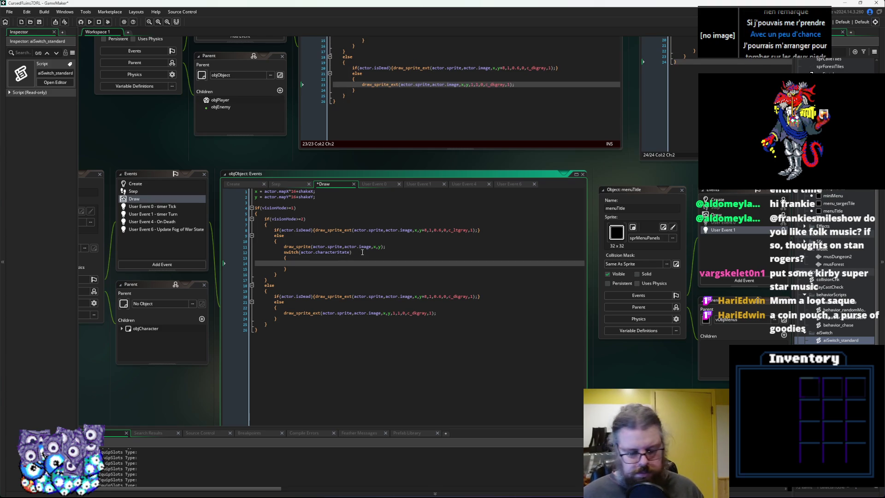
type("case eSt")
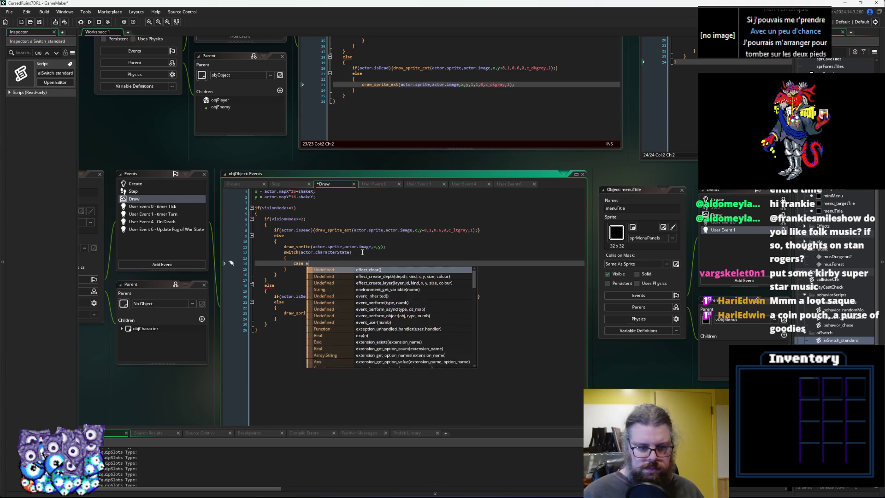
key("BackSpace")
key("BackSpace")
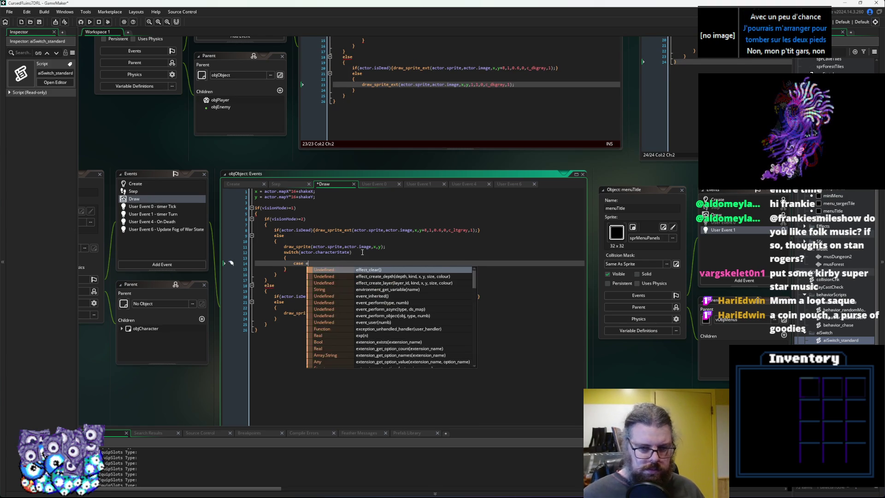
Look up the charStates enum name in objCharacter's Create event.
left_click(131, 183)
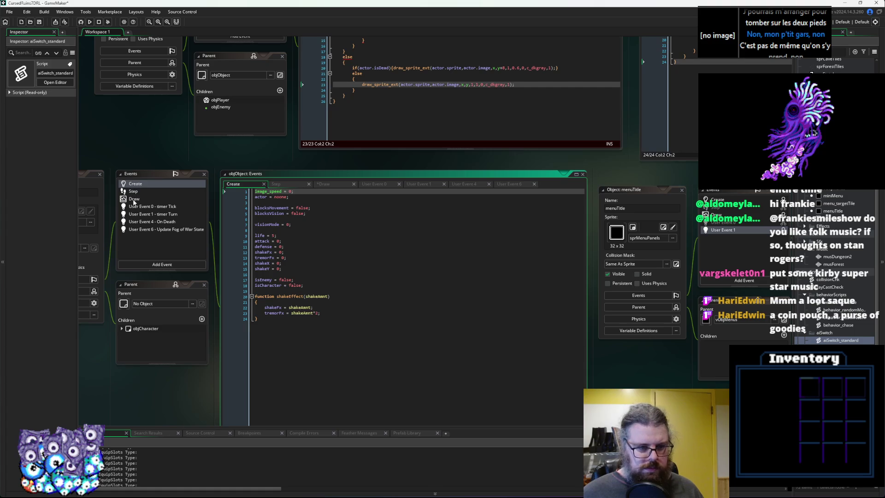
left_click(134, 200)
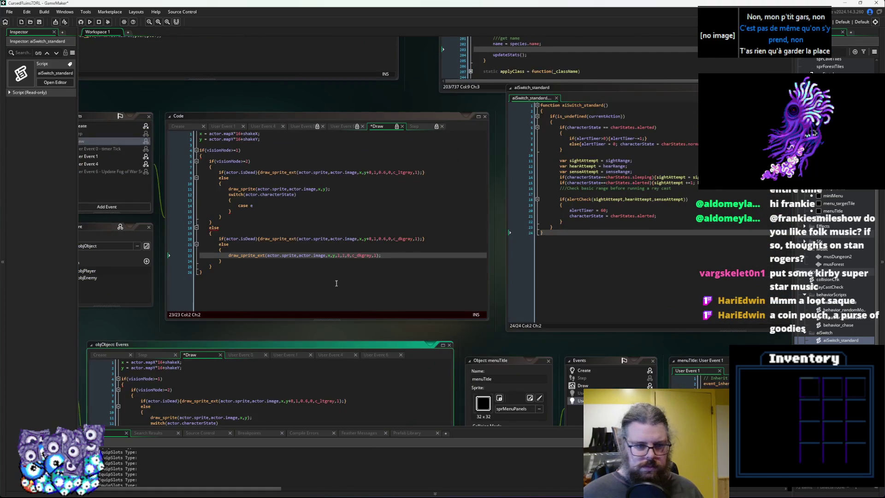
left_click(519, 270)
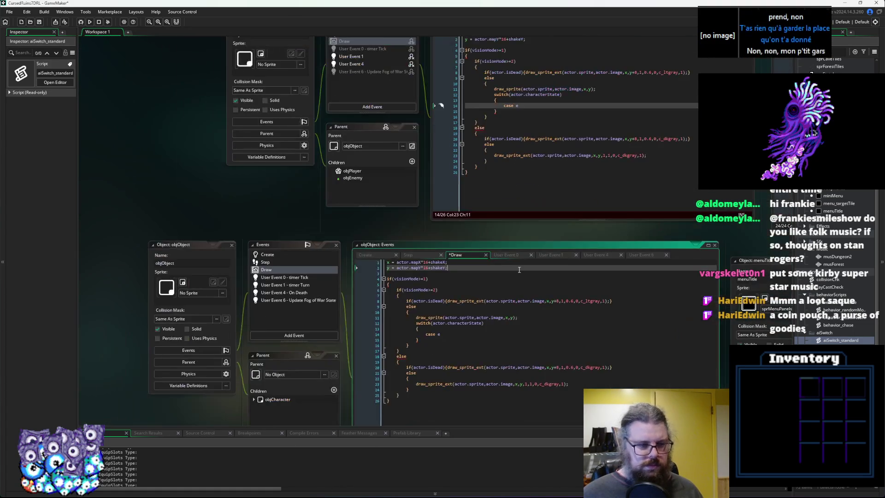
left_click(393, 231)
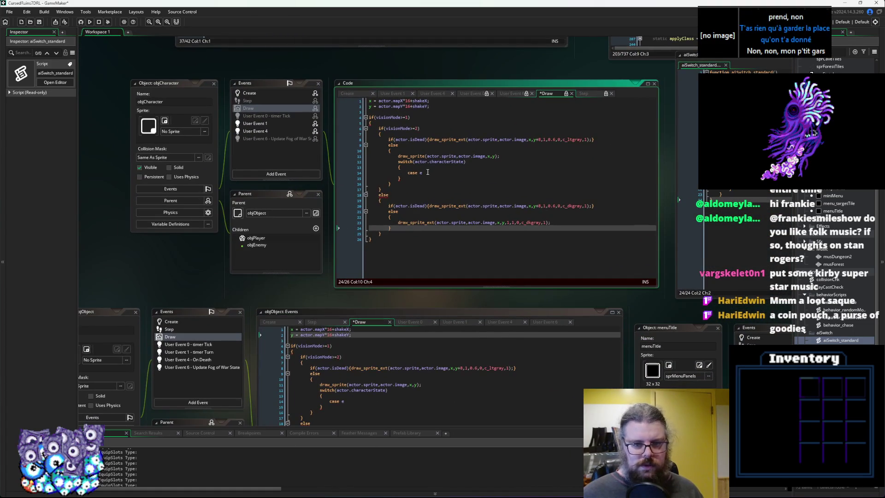
left_click(429, 173)
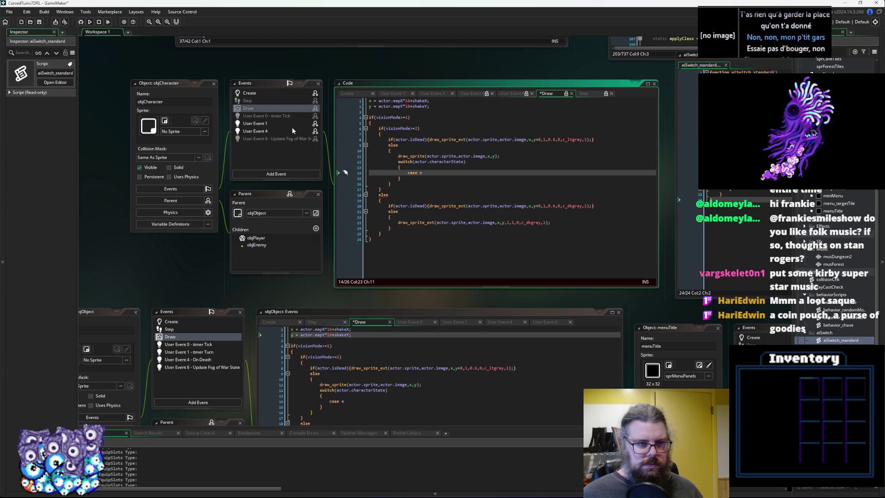
left_click(295, 97)
double_click(289, 97)
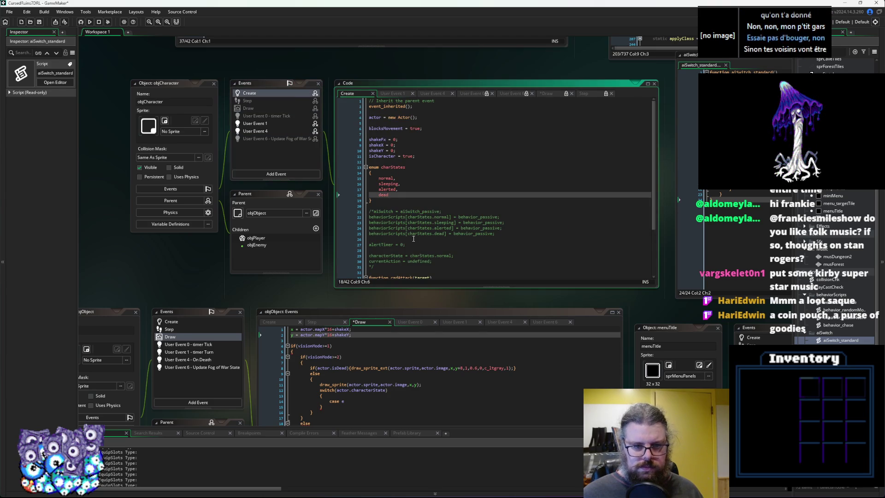
double_click(367, 75)
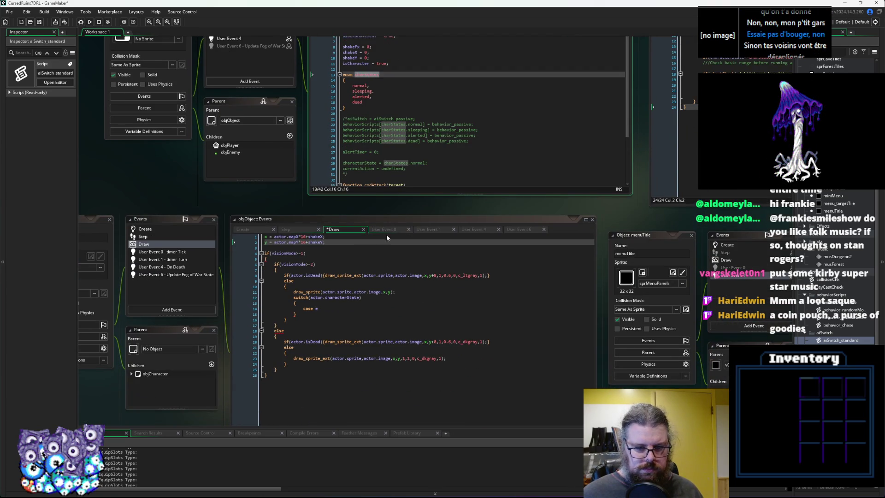
Complete the case as charStates.sleeping with a break; line beneath it.
left_click(324, 307)
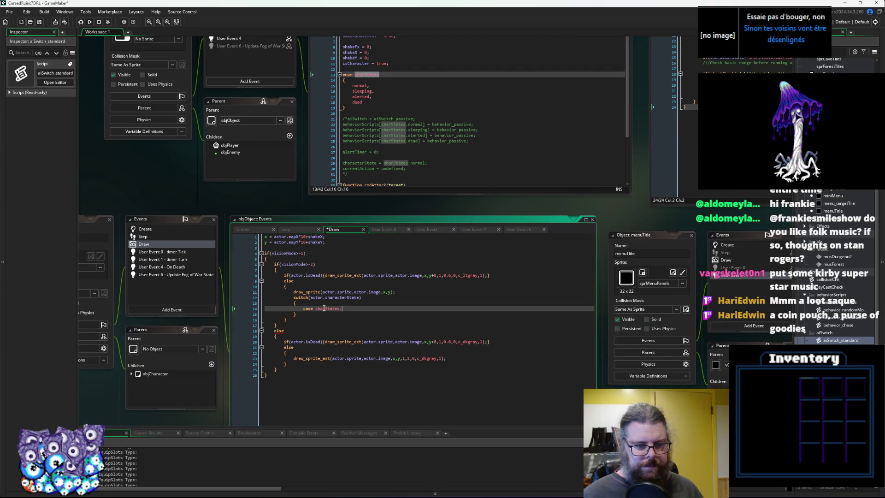
key("Down")
key("Down")
key("Down")
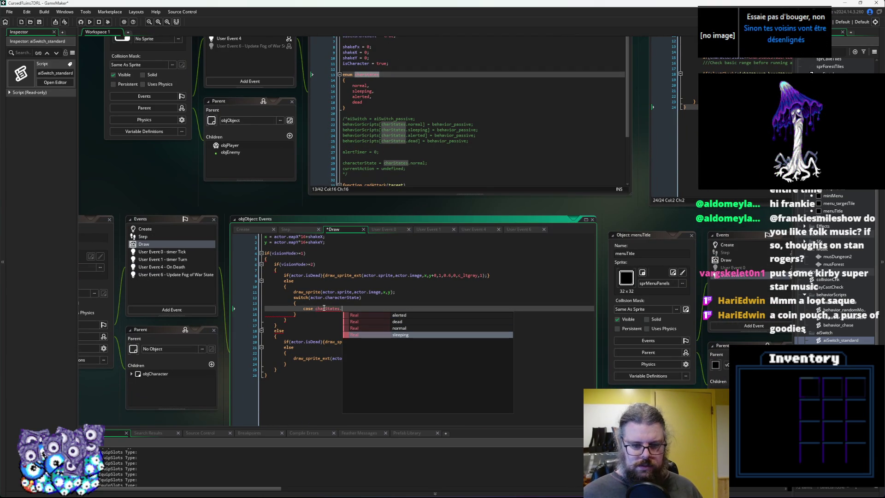
key("Return")
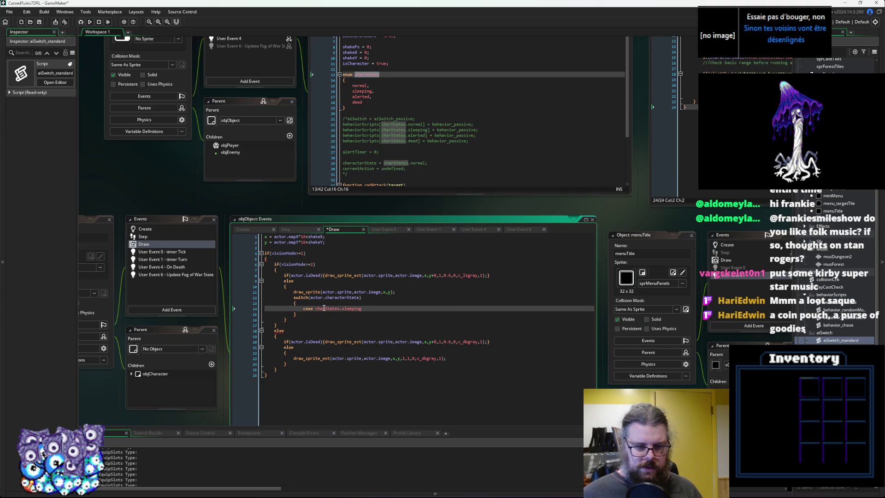
key("Return")
type("break;")
Duplicate the sleeping case block with its break.
left_click_drag(331, 315, 300, 309)
key("ctrl+c")
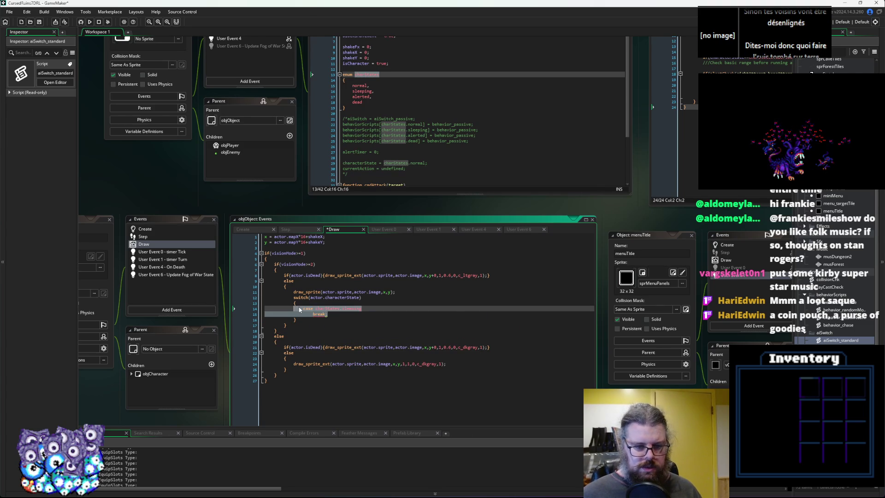
left_click(330, 315)
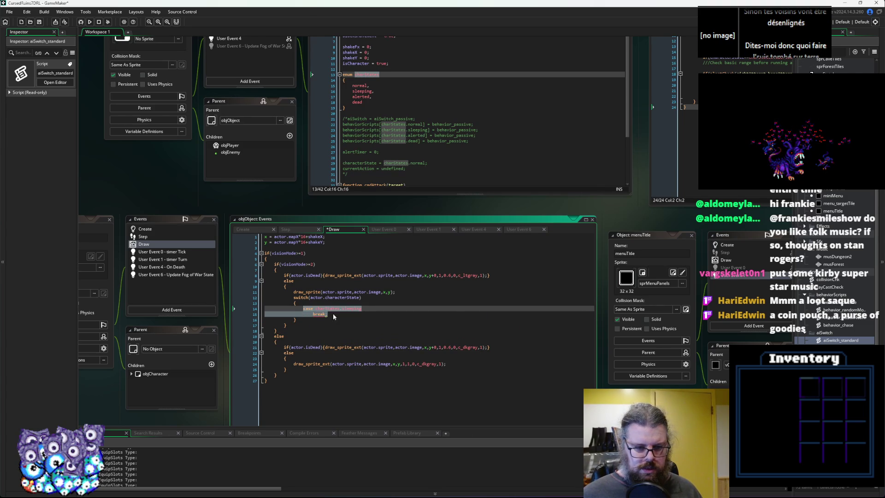
key("Return")
key("ctrl+v")
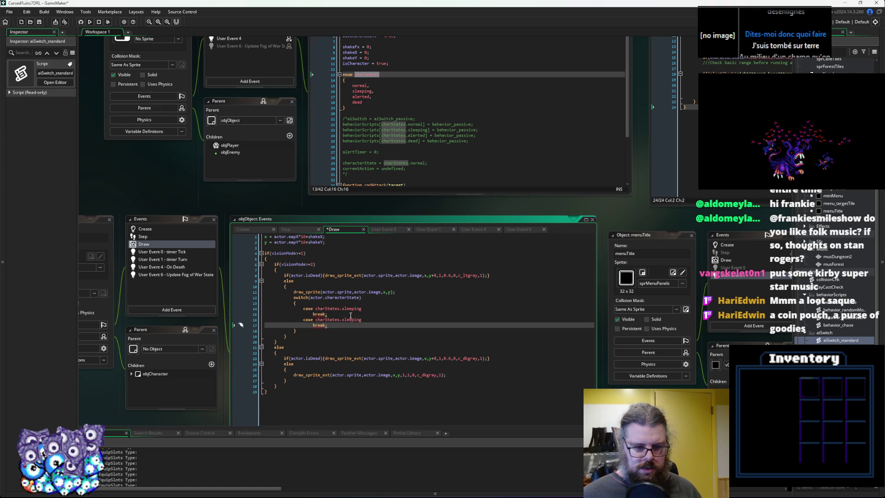
left_click(357, 315)
Space out the two case blocks with blank lines and add the missing colon.
key("Return")
key("Up")
key("Return")
key("Down")
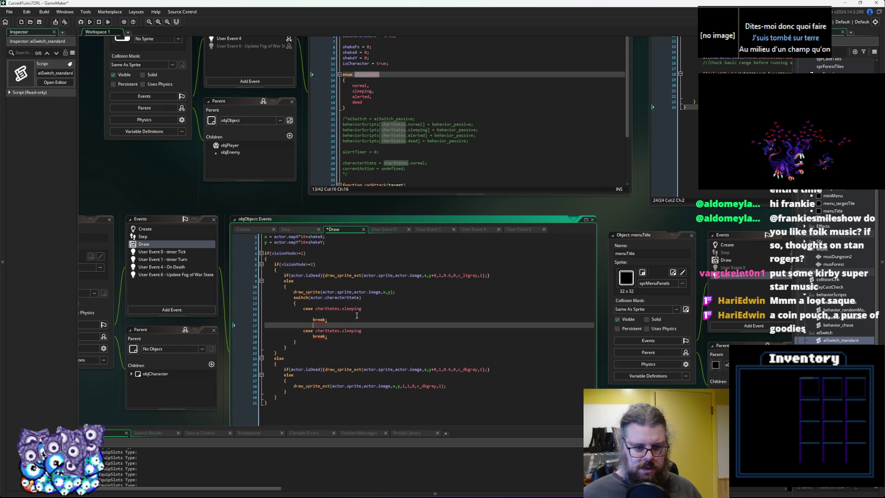
key("Down")
key("Down")
key("Return")
left_click(357, 315)
left_click(367, 330)
type(":")
key("Up")
key("Up")
key("Up")
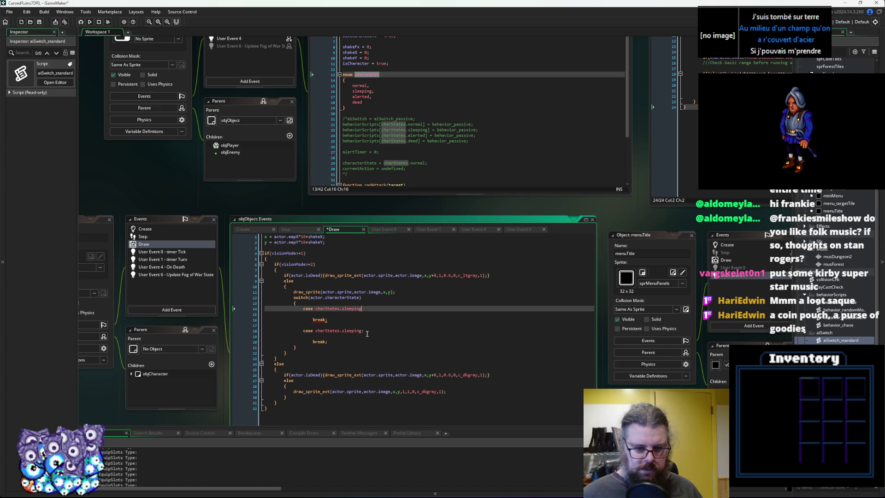
key("BackSpace")
key("BackSpace")
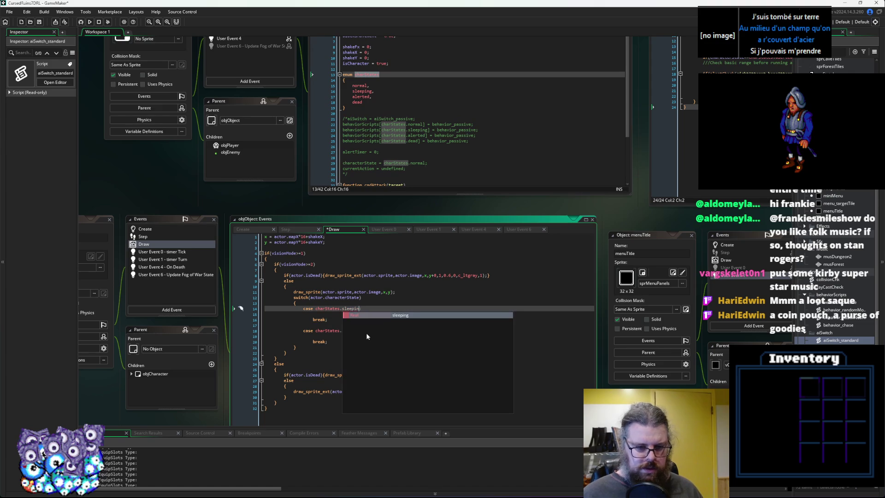
Change the first case to charStates.alerted: and start a line inside it.
key("BackSpace")
type("alert")
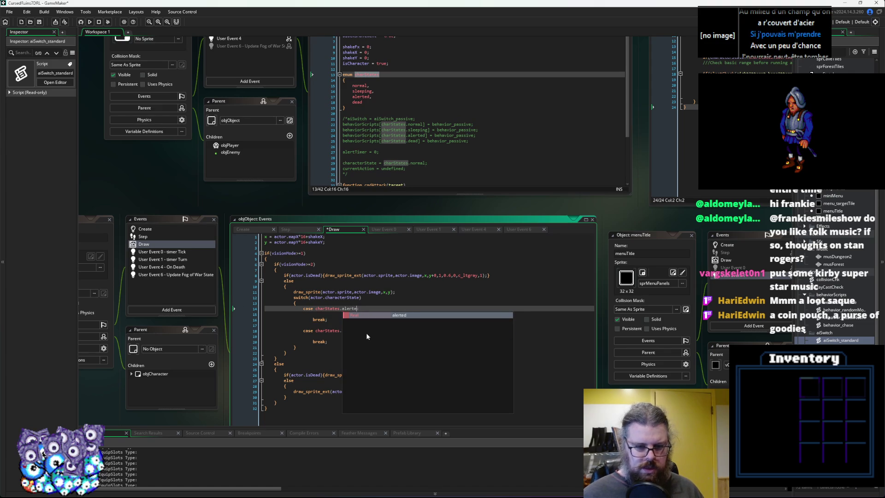
key("Return")
type(":")
key("Return")
Type draw_sprite(sprStateIcons, in the alerted case.
type("dra")
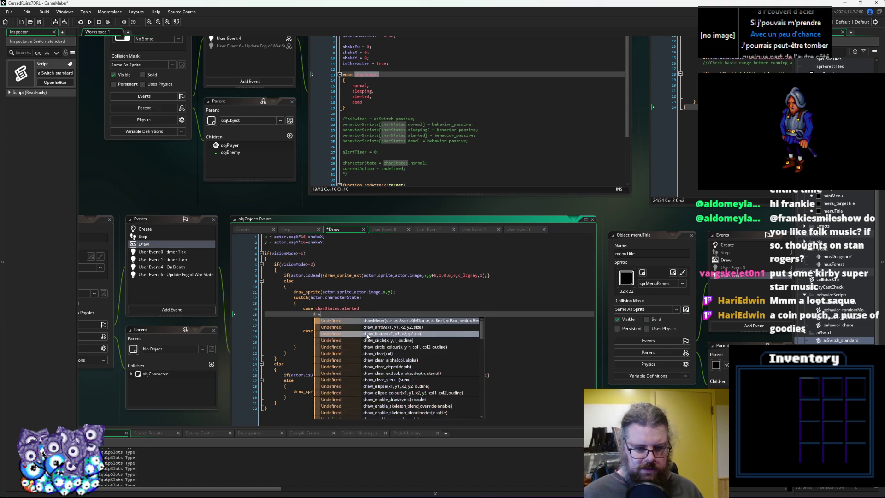
type("w_sprite")
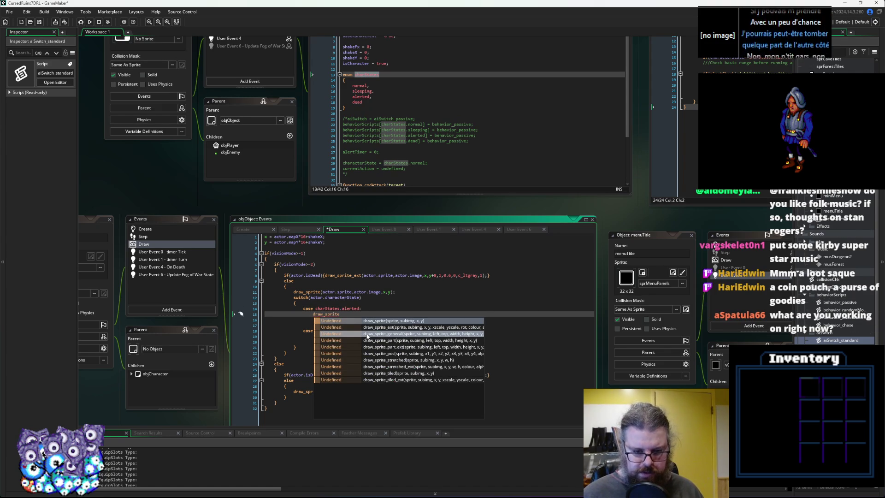
type("(spr")
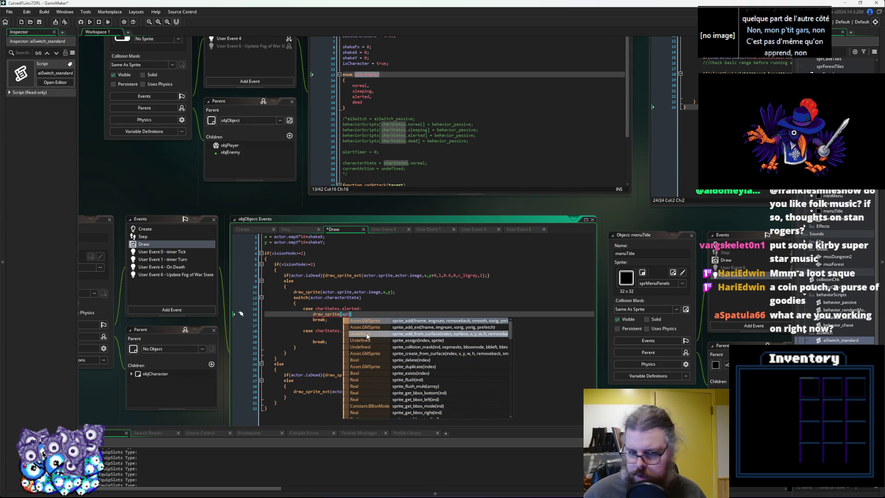
key("BackSpace")
type("rit")
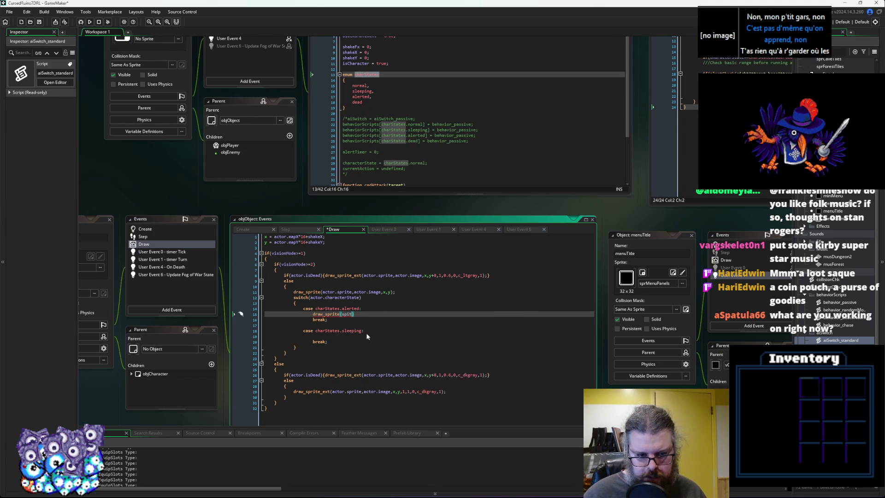
type("e_")
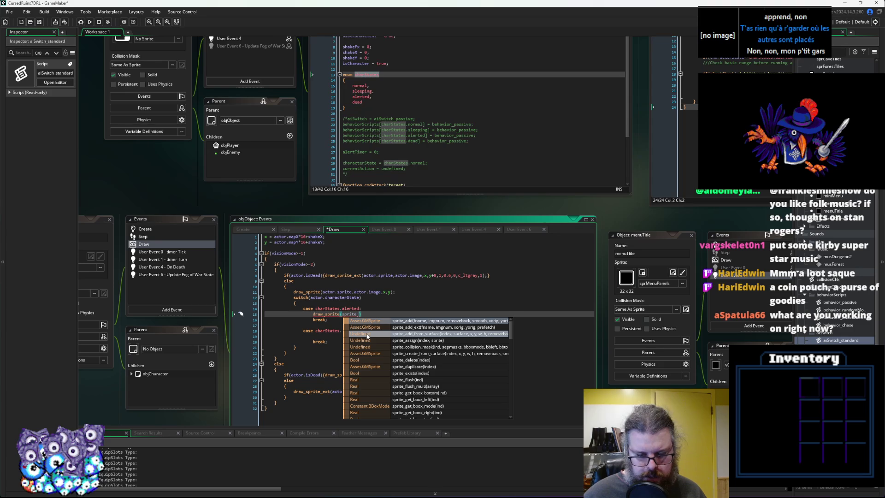
left_click(825, 264)
scroll(829, 231, "up", 4)
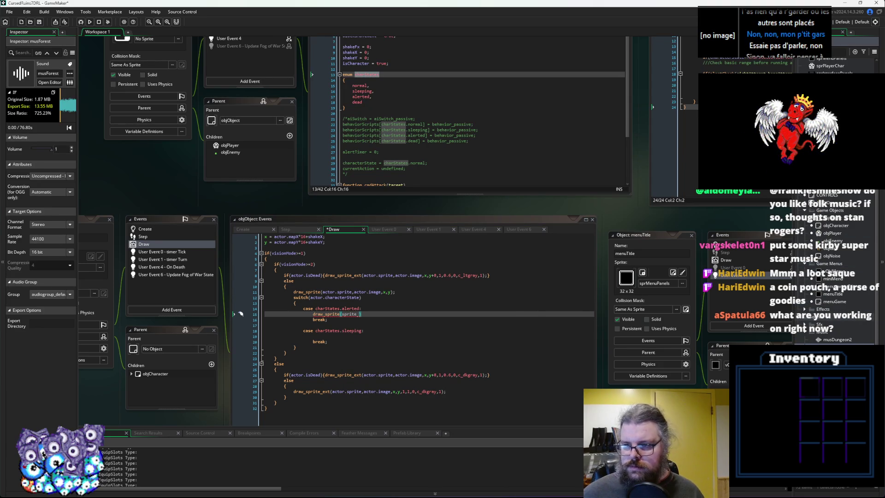
left_click(829, 344)
double_click(355, 314)
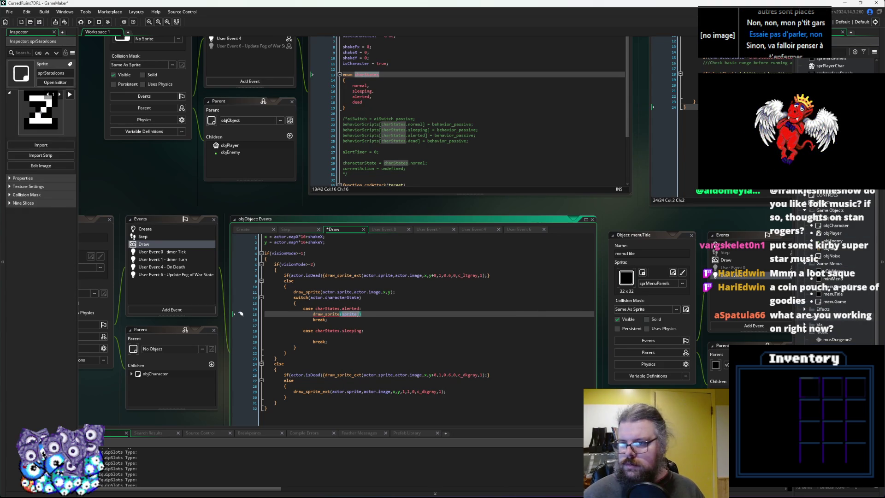
type("StateIcon")
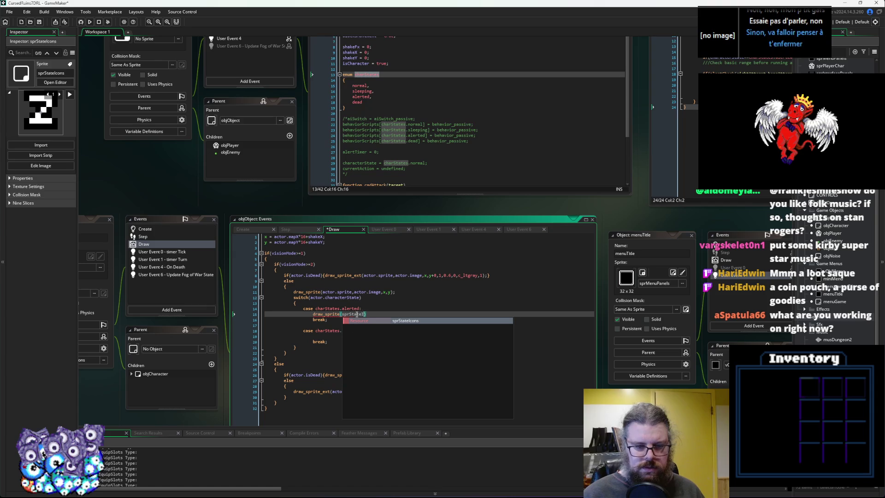
key("Return")
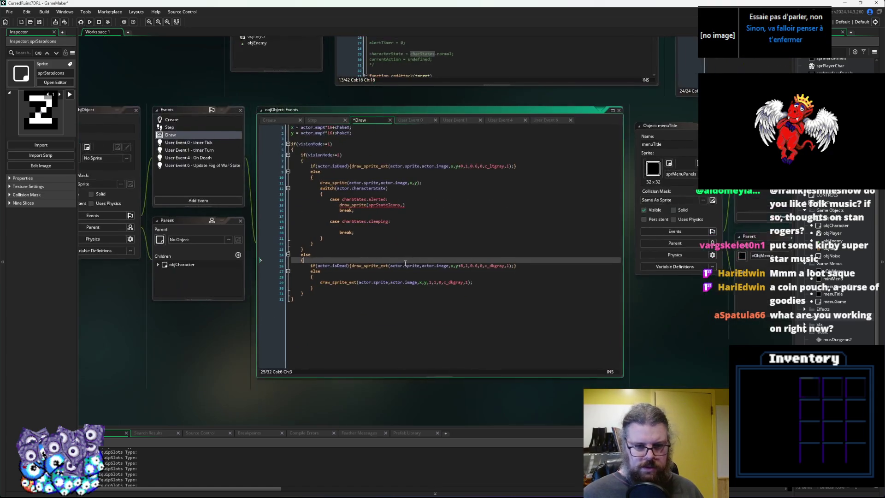
Open sprStateIcons in the Sprite Editor and view its question-mark frame.
mouse_move(405, 204)
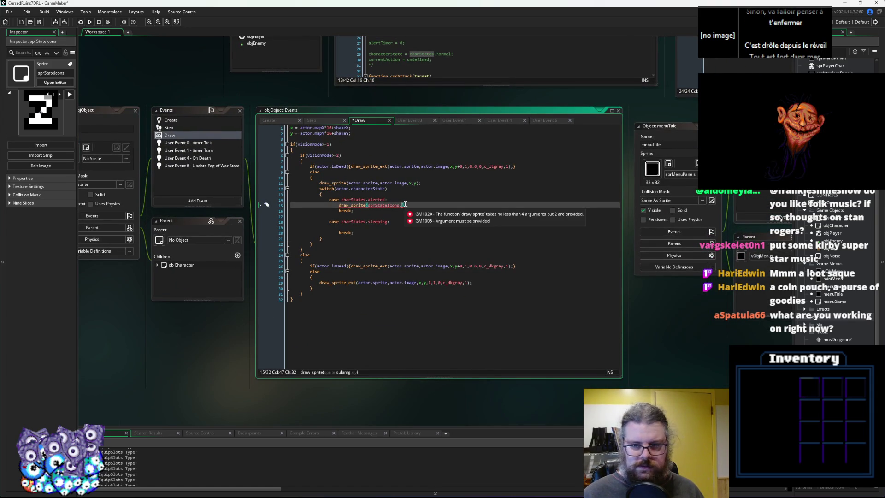
middle_click(383, 205)
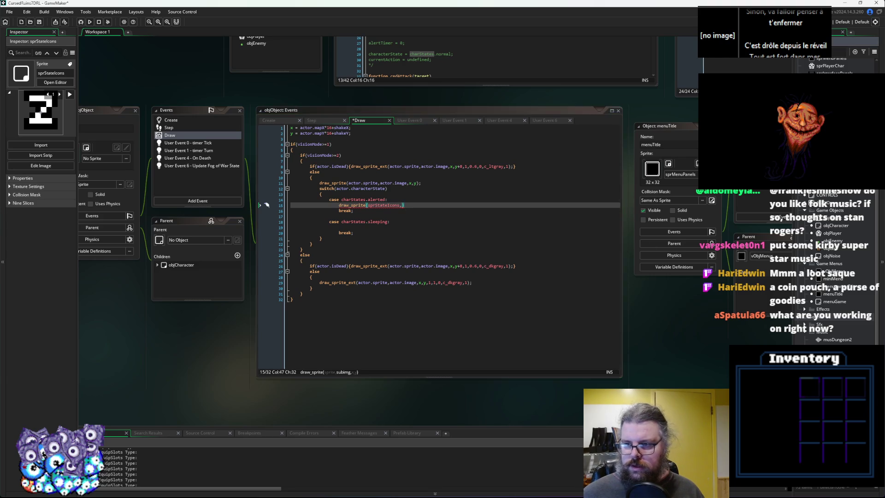
left_click(310, 316)
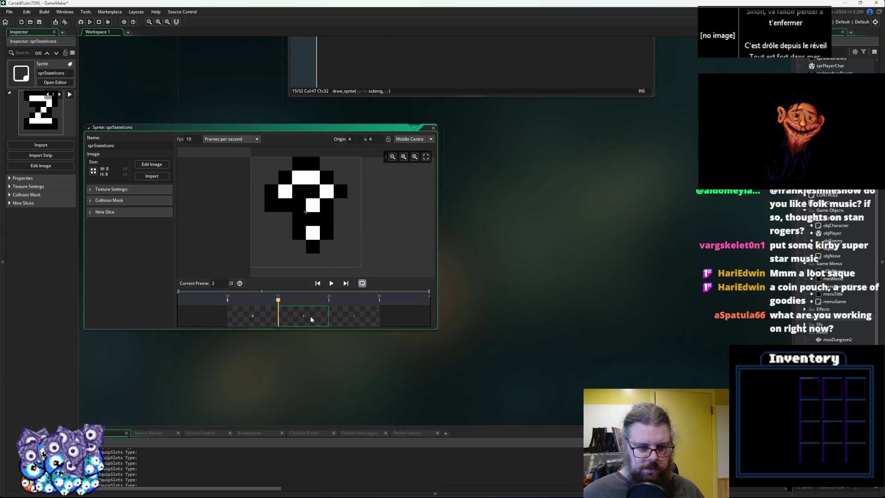
Check the exclamation-mark frame, then give draw_sprite subimage 2.
left_click(347, 321)
mouse_move(505, 227)
left_mouse_down()
mouse_move(508, 337)
mouse_move(534, 223)
mouse_move(538, 366)
left_mouse_up()
left_click(425, 99)
type("1")
key("BackSpace")
type("2,")
left_click_drag(403, 86, 381, 170)
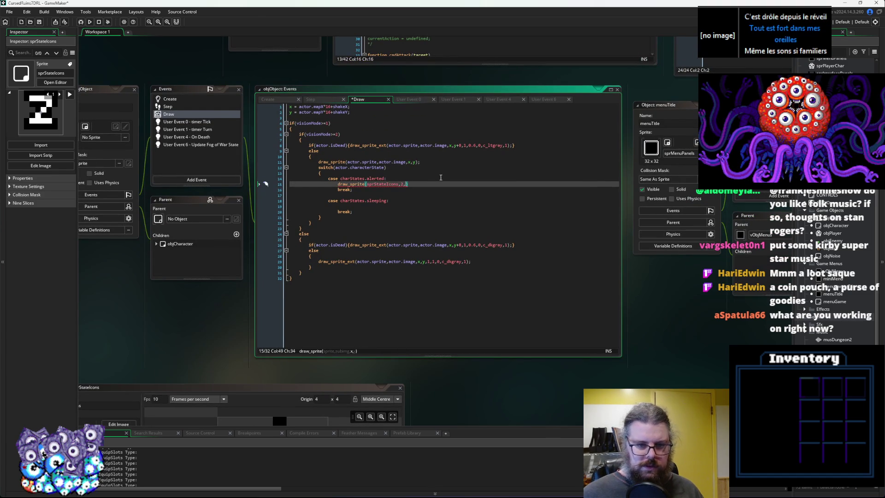
Draw the alerted icon at x,y, wrapped in an if(current_time mod 400<200) blink condition.
type("y)")
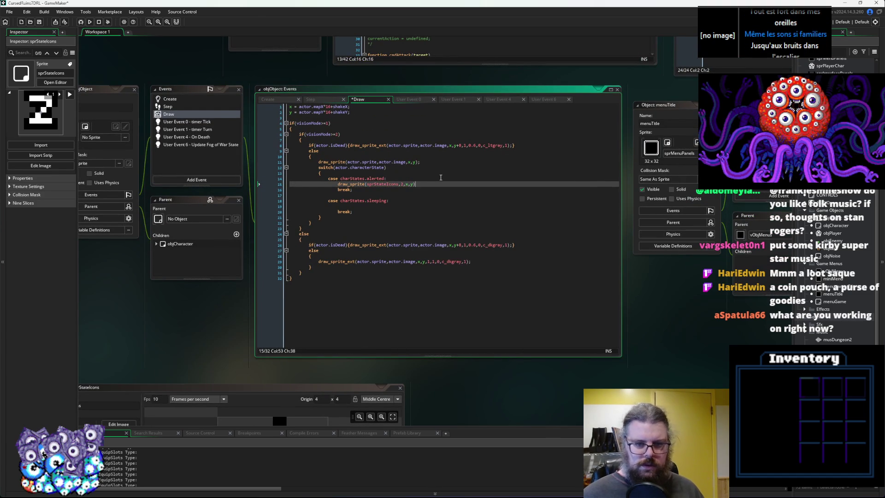
key("Left")
key("Left")
key("Left")
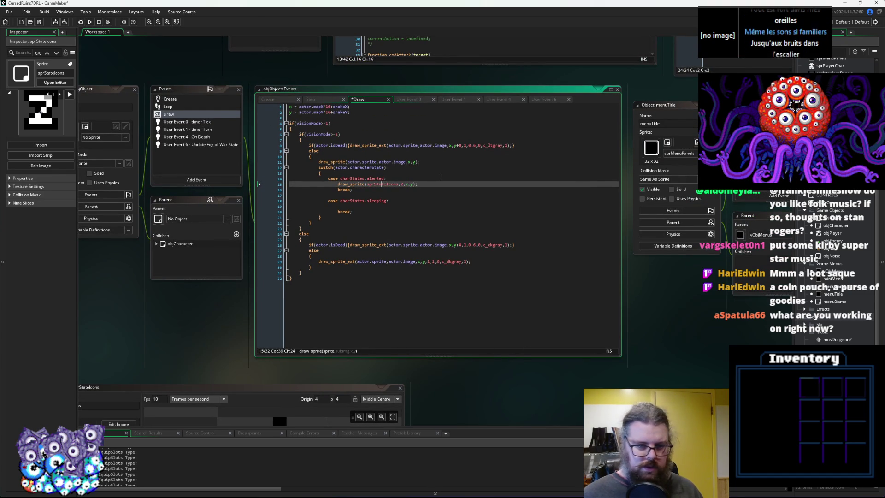
key("Left")
key("Left")
key("Left")
key("Left")
key("Left")
key("Left")
type("if(curren")
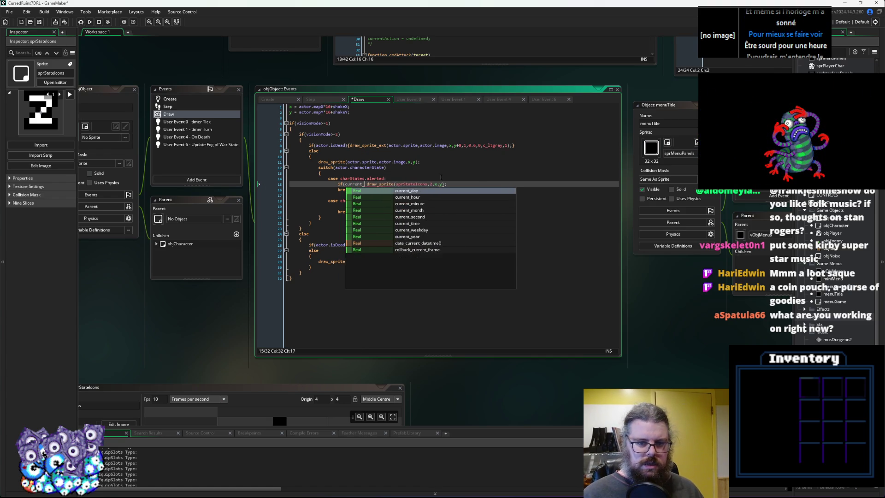
type("t_time")
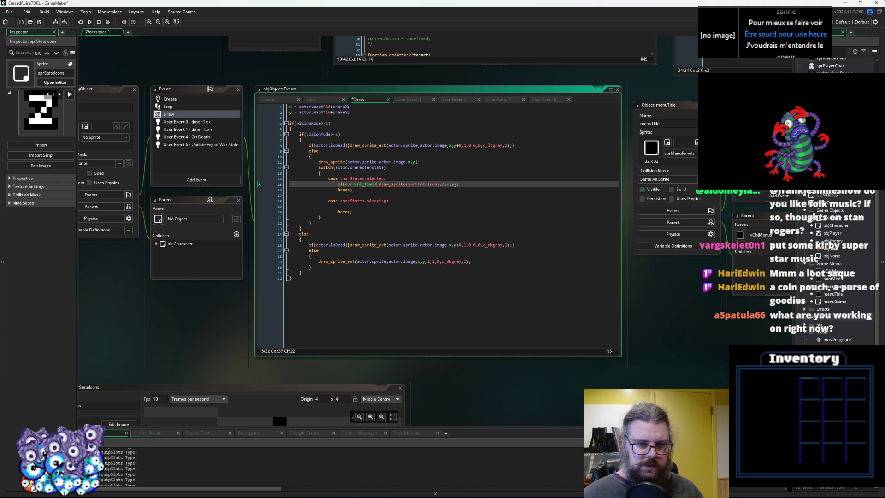
type(" mod 400")
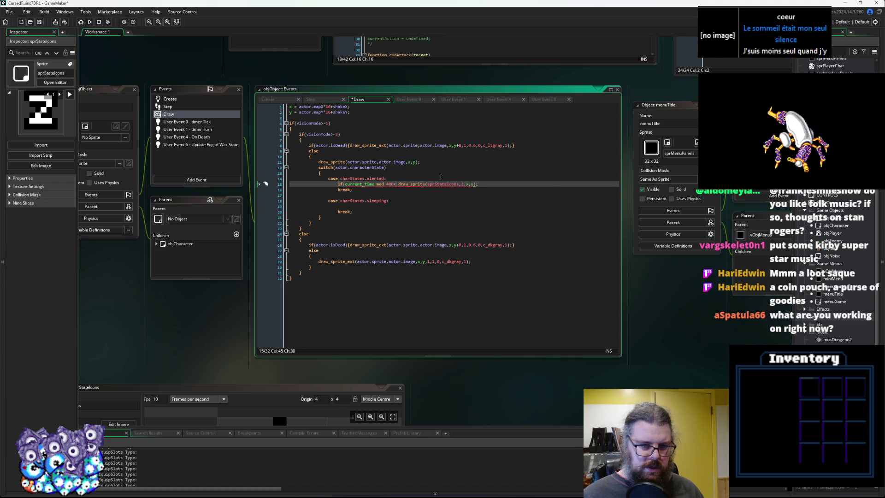
type(")){")
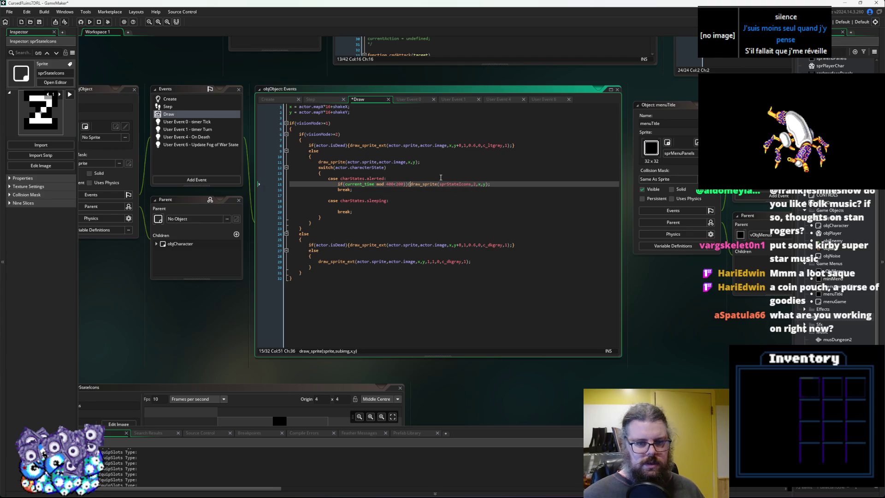
left_click(507, 185)
type("}")
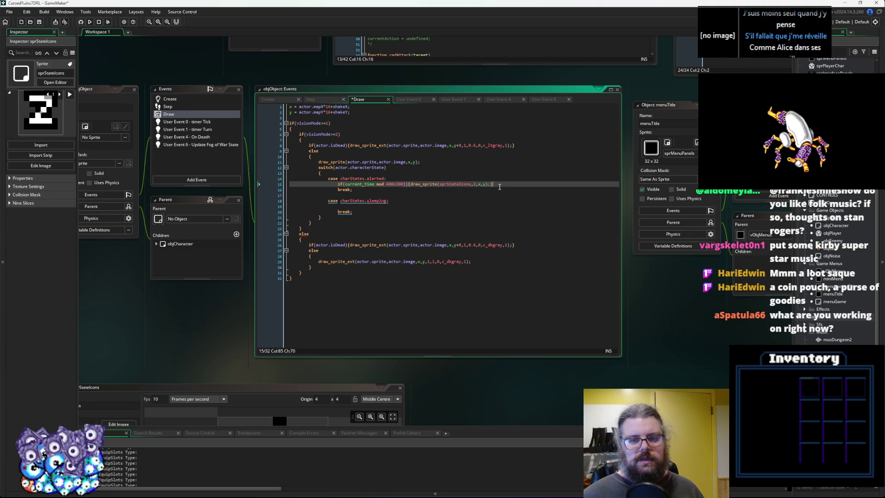
Copy the blinking icon statement into the sleeping case, using frame 0.
key("ctrl+c")
left_click(342, 206)
key("ctrl+v")
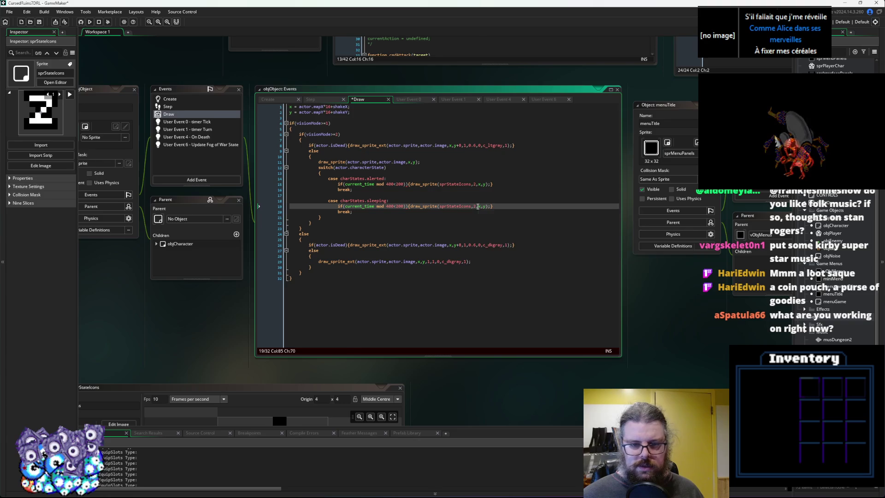
left_click(480, 256)
mouse_move(479, 232)
left_mouse_down()
mouse_move(490, 64)
mouse_move(517, 50)
mouse_move(497, 251)
left_mouse_up()
left_click(498, 216)
type("0")
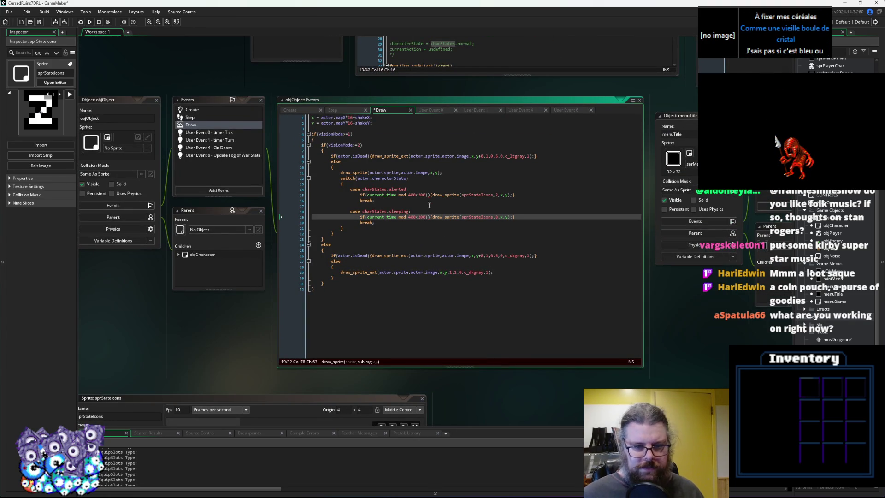
left_click(428, 194)
key("Down")
key("Down")
key("Down")
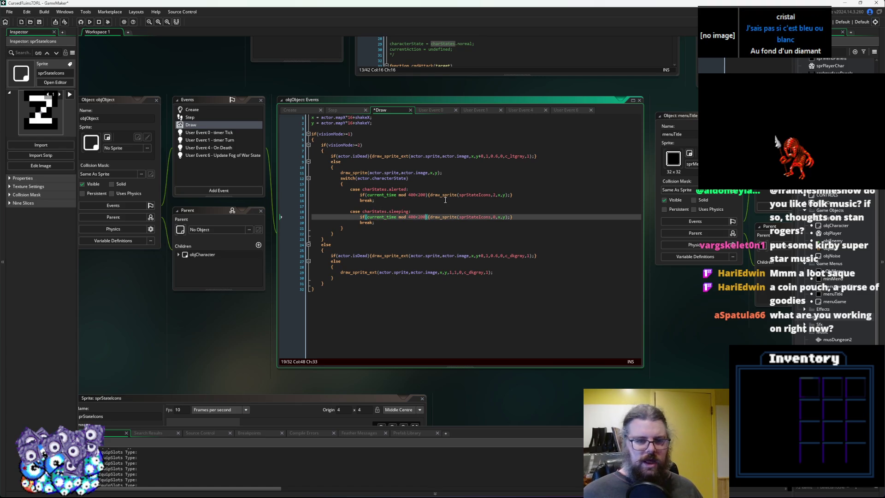
left_click(444, 206)
Save the project and scroll the workspace to SYSTEM's Step code.
left_click(40, 23)
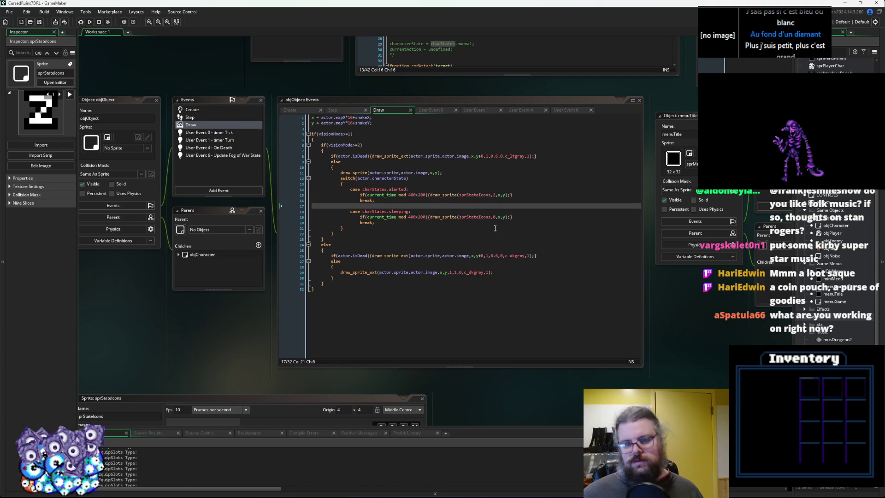
left_click(510, 207)
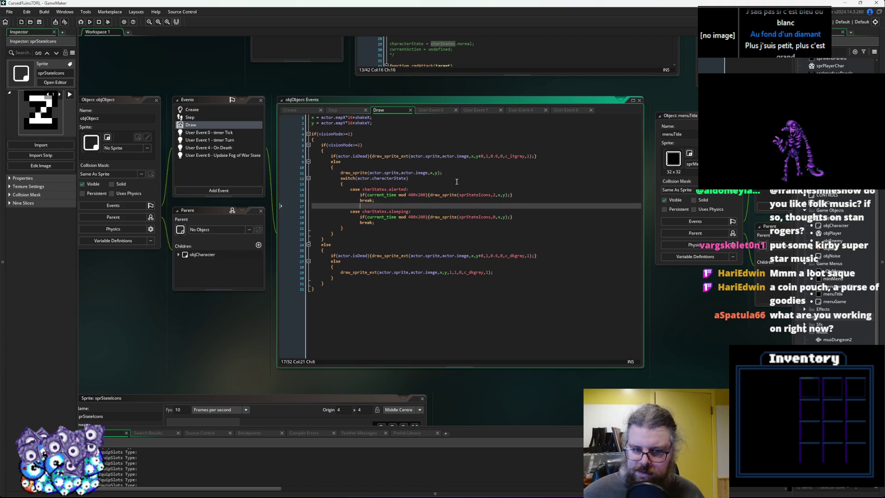
left_click(40, 23)
left_click(417, 217)
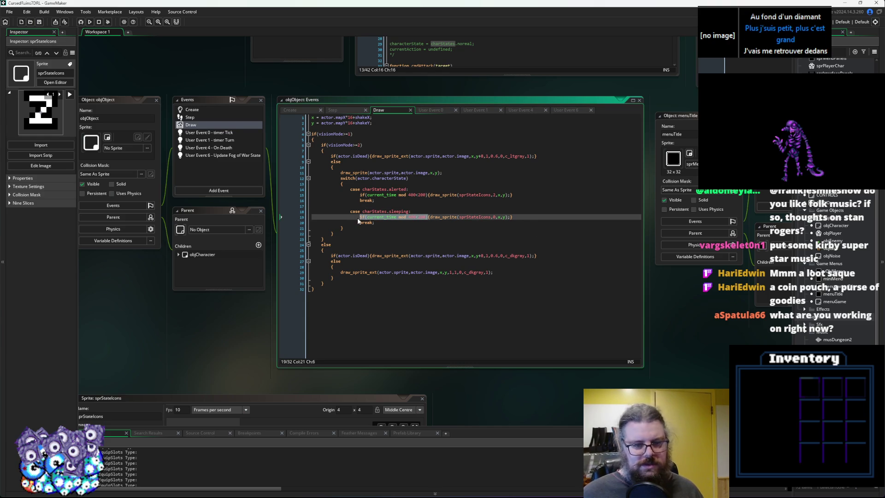
left_click(374, 238)
scroll(374, 237, "down", 4)
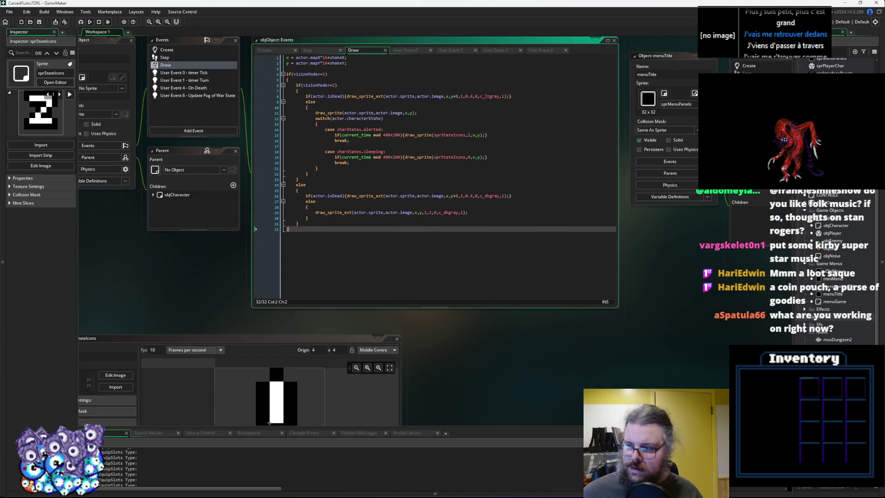
scroll(375, 208, "down", 5)
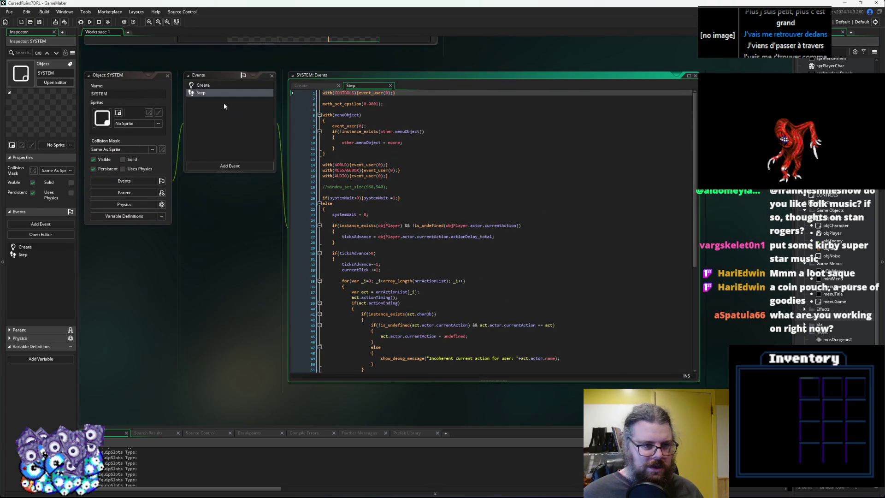
Declare iconsBlink = false; after setupItems(); in SYSTEM's Create event.
left_click(367, 109)
key("Return")
key("Return")
left_click(217, 84)
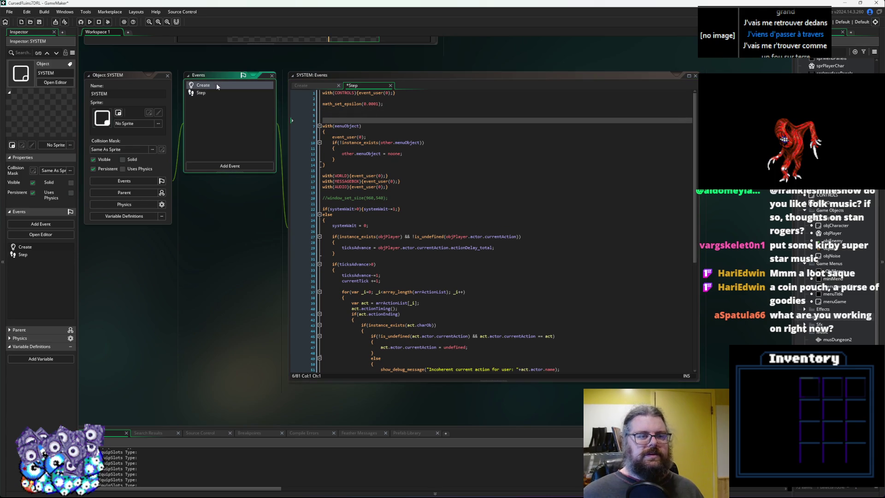
left_click(366, 121)
key("Return")
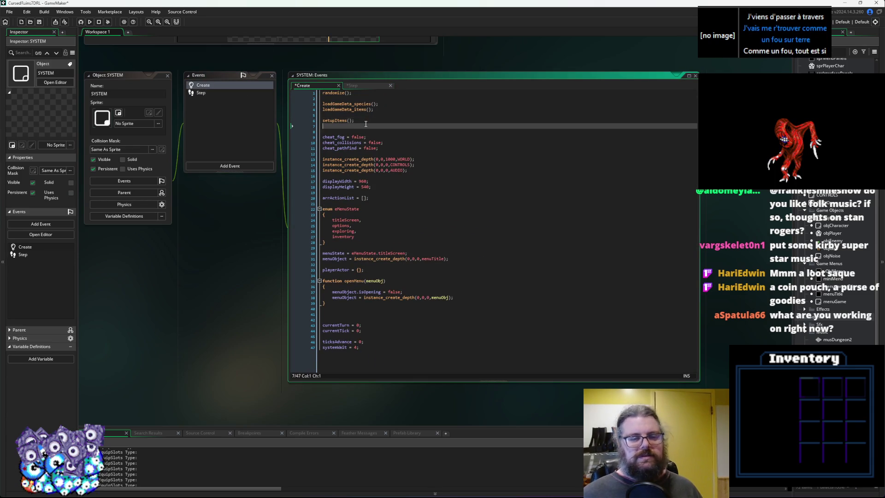
key("Return")
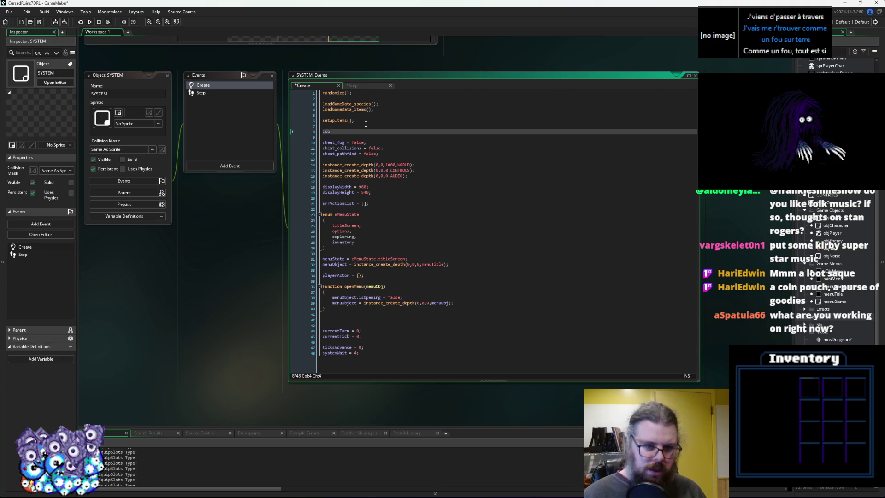
type("nsBlink = false;")
Write iconsBlink = (current_time mod 400<200); on line 5 of SYSTEM's Step event.
left_click(201, 93)
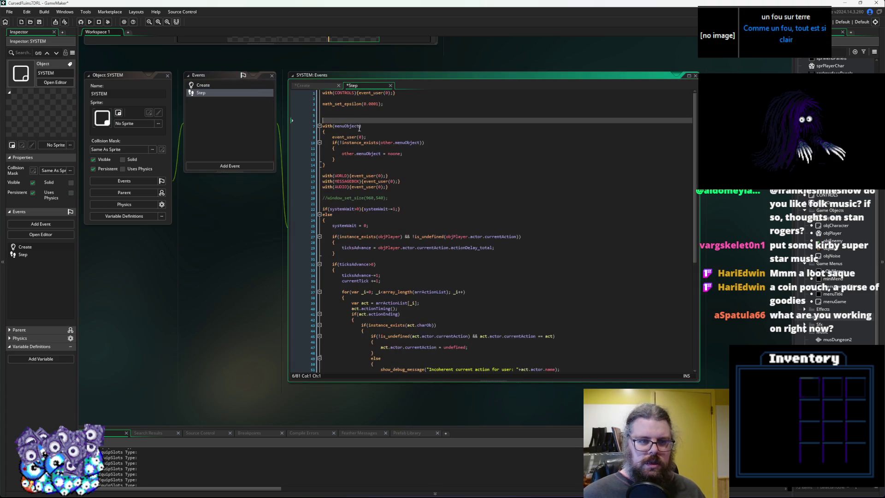
key("Up")
type("icons")
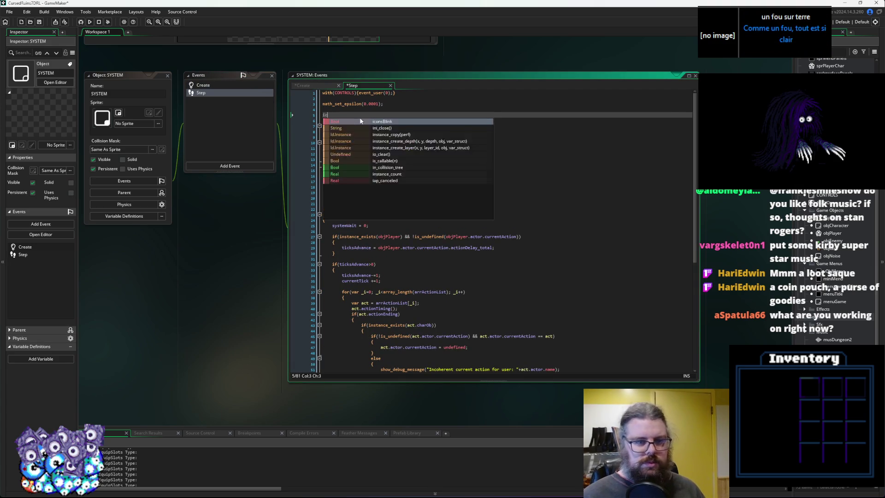
type("Blink = if(current_time mod 400<200)")
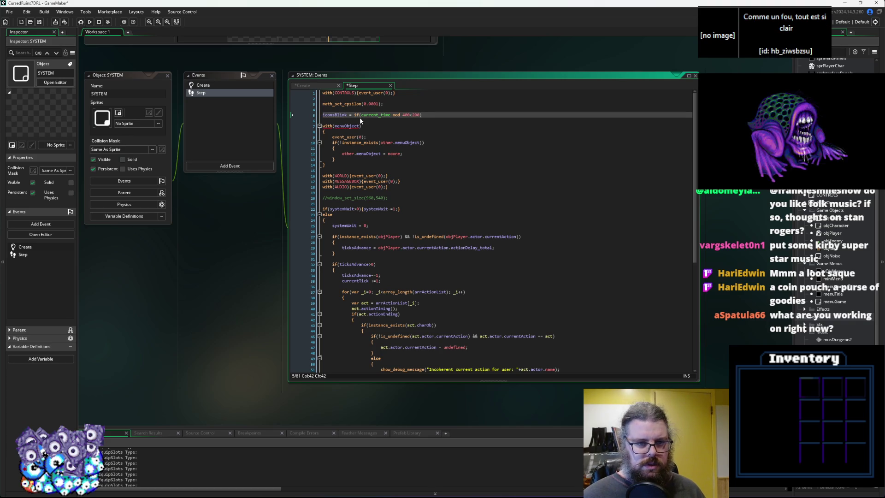
key("BackSpace")
key("BackSpace")
key("BackSpace")
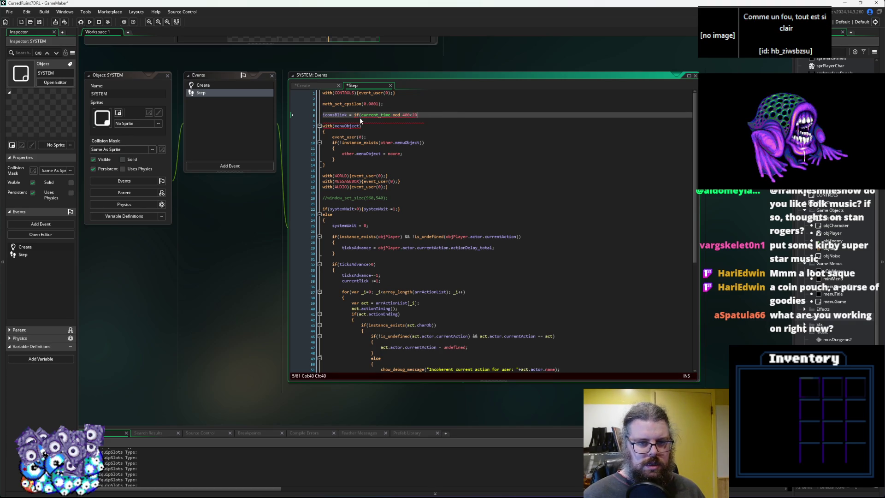
type("0)")
key("Left")
key("Left")
key("Left")
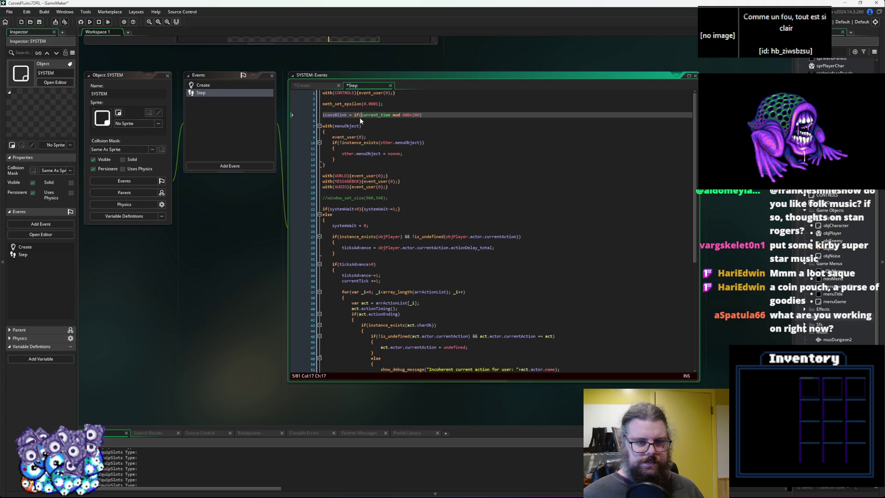
key("Left")
key("BackSpace")
key("BackSpace")
key("End")
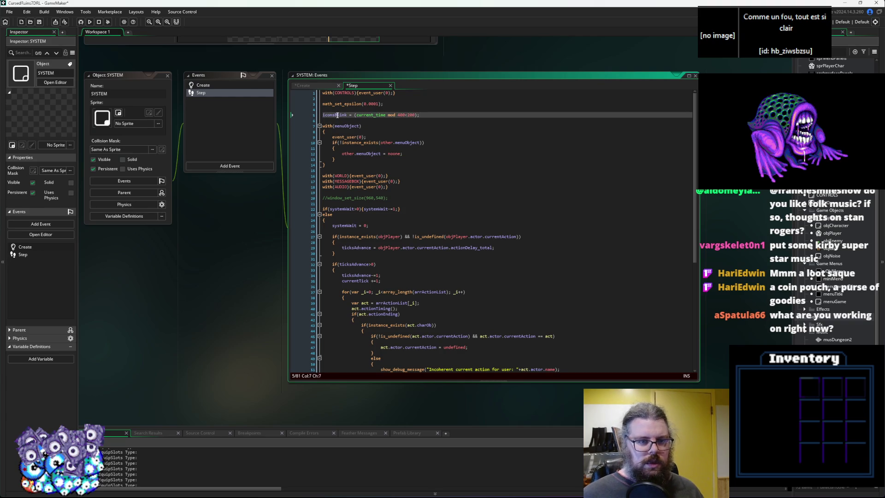
middle_click(338, 115)
Replace the timer conditions on the alerted and sleeping icon lines with iconsBlink.
scroll(507, 288, "up", 3)
left_click(446, 294)
scroll(425, 214, "up", 2)
left_click(425, 214)
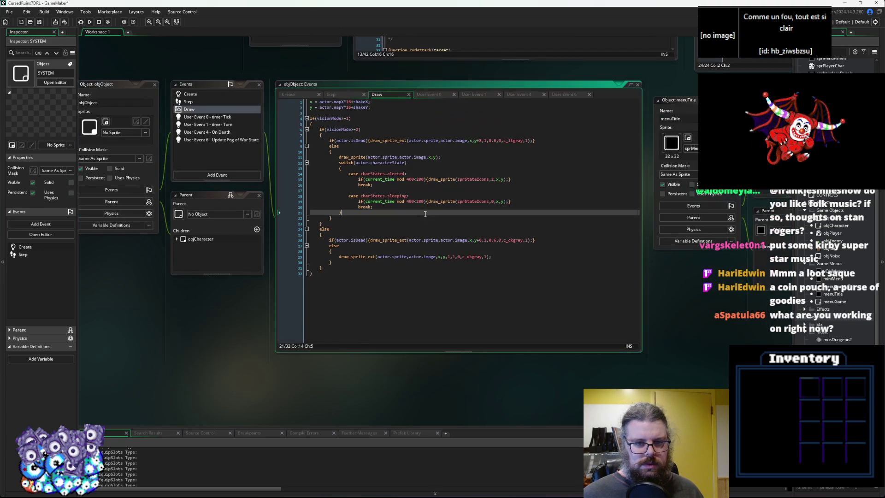
double_click(376, 178)
type("iconsBlink")
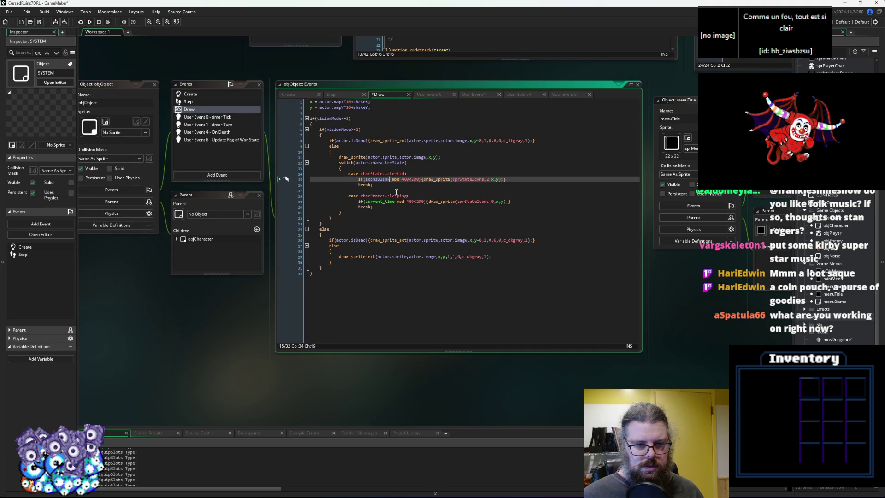
left_click(385, 201)
key("ctrl+shift+Left")
key("ctrl+shift+Left")
key("ctrl+shift+Left")
type("iconsBlink")
Prefix both iconsBlink references with SYSTEM.
double_click(417, 179)
middle_click(391, 181)
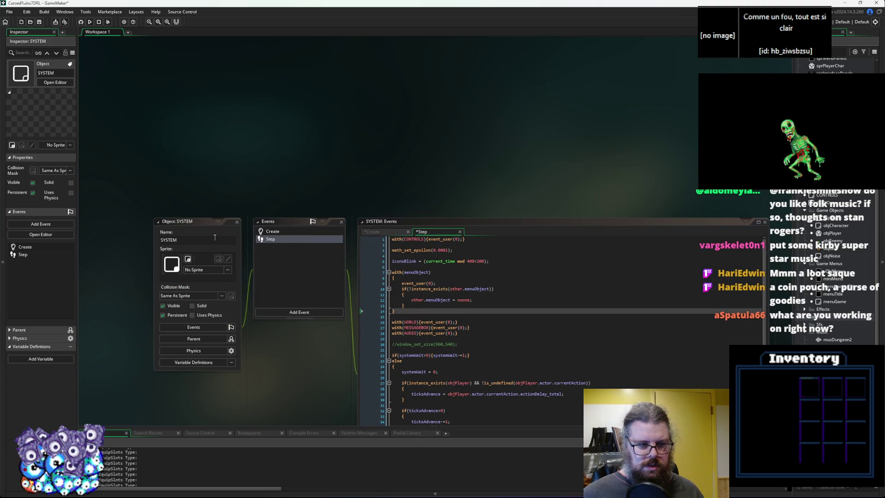
left_click_drag(438, 105, 369, 303)
left_click(363, 180)
type("SYSTEM.")
key("Up")
key("Up")
key("Up")
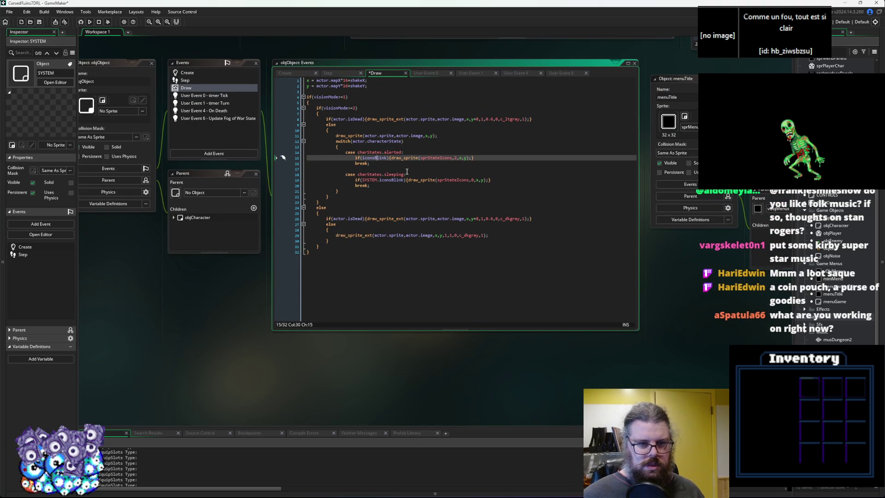
key("Left")
type("SYSTEM.")
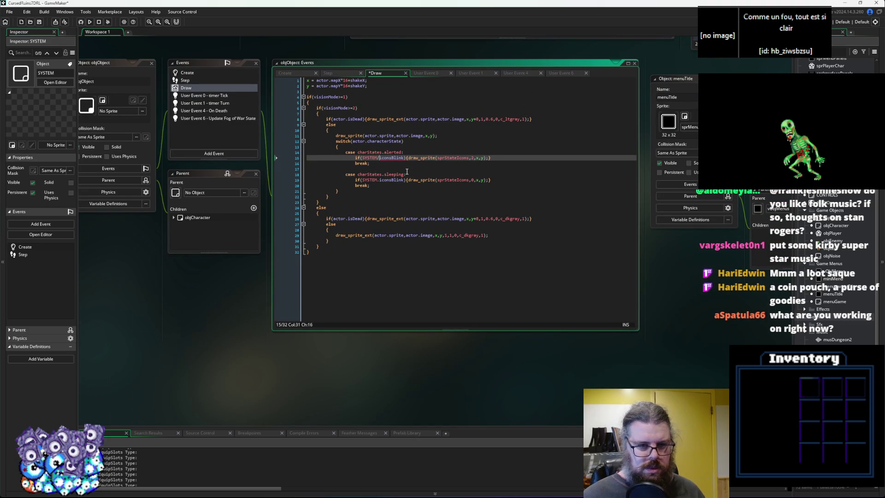
Save the Draw code and run the game in debug mode.
left_click(407, 170)
key("ctrl+s")
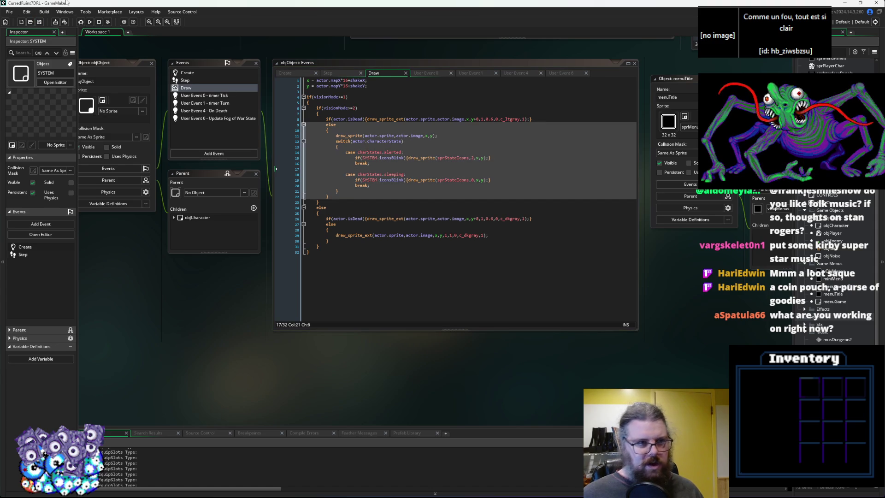
left_click(80, 22)
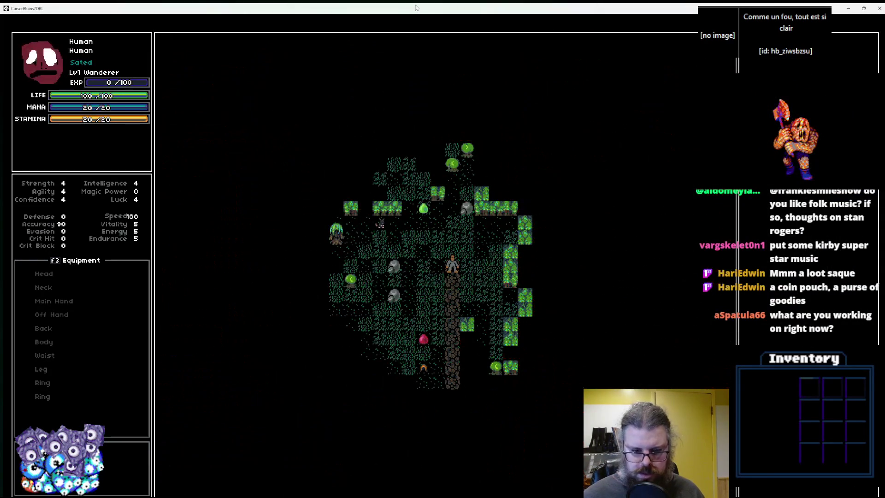
Walk the player several tiles up through the level, then exit the game's fullscreen.
key("Left")
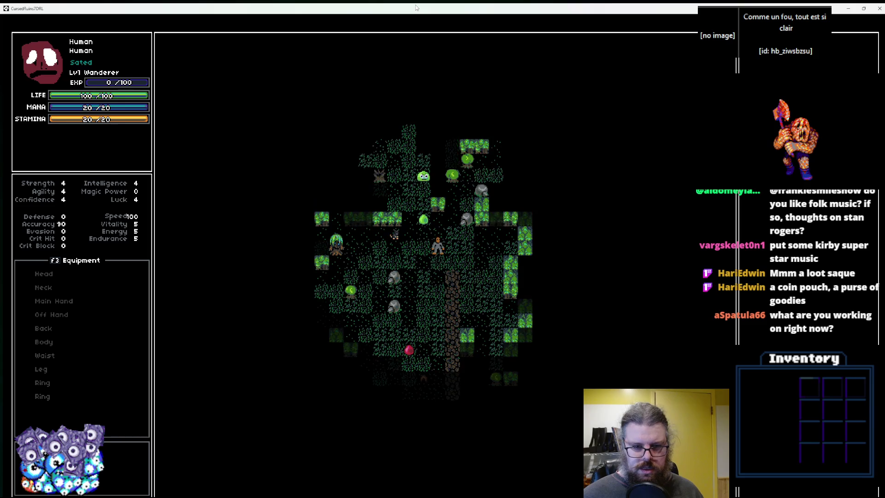
key("Up")
key("Left")
key("Left")
key("Right")
key("Right")
key("Right")
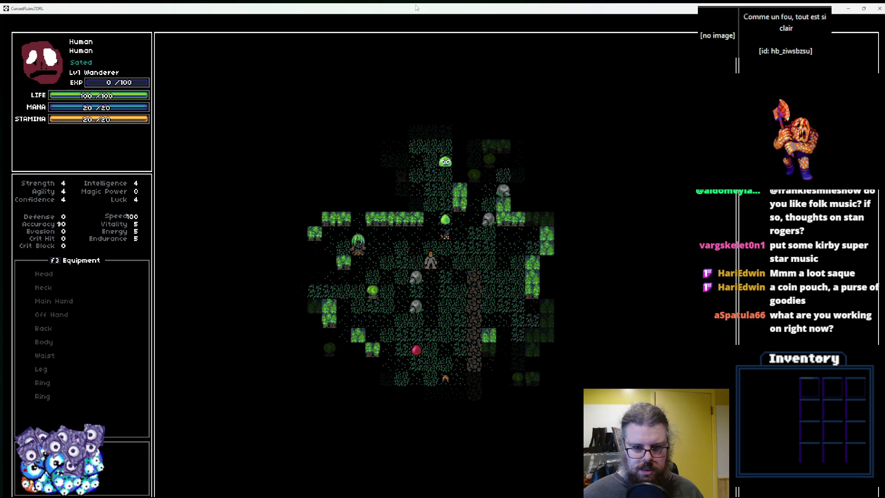
key("Up")
key("Up")
key("Up")
key("Up")
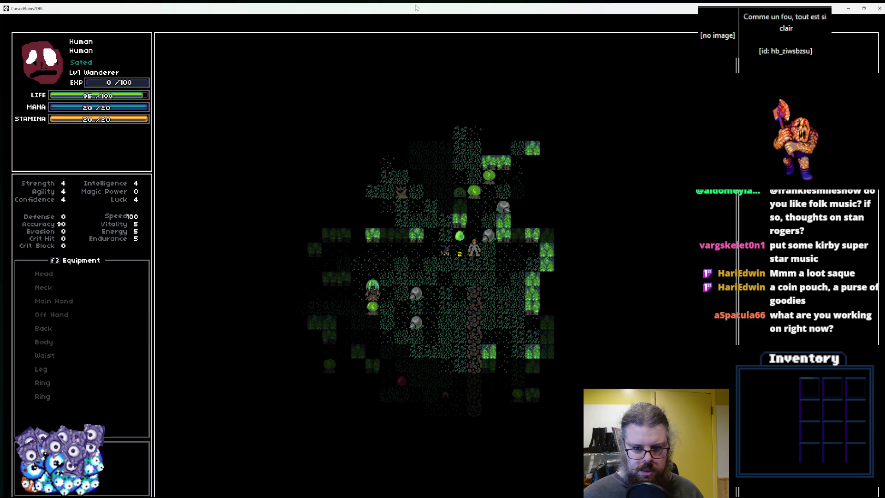
key("Right")
key("Up")
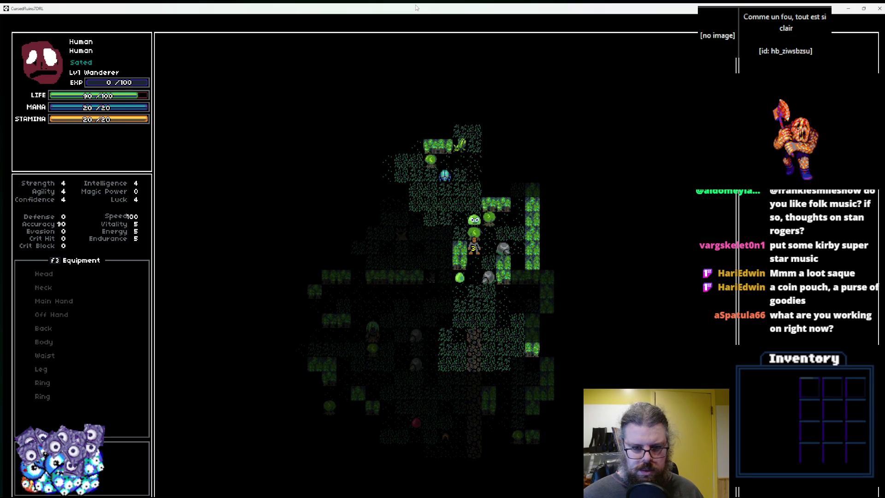
key("Up")
key("Left")
key("Left")
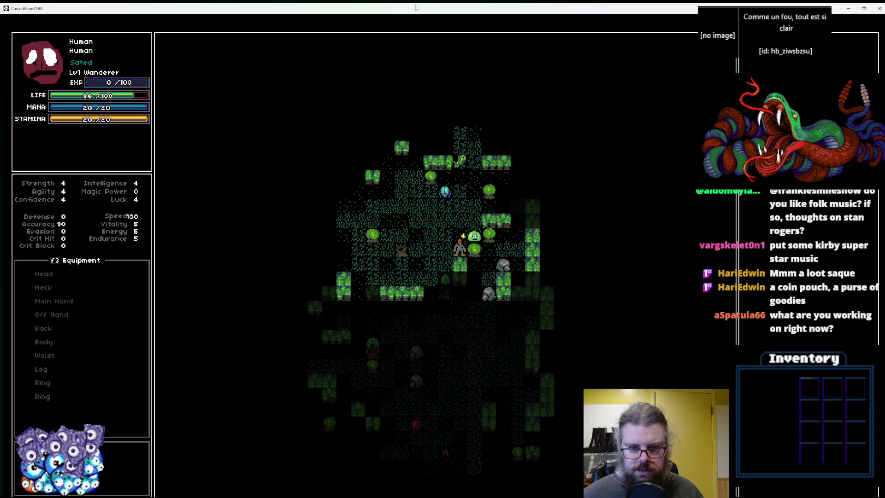
key("Up")
double_click(371, 10)
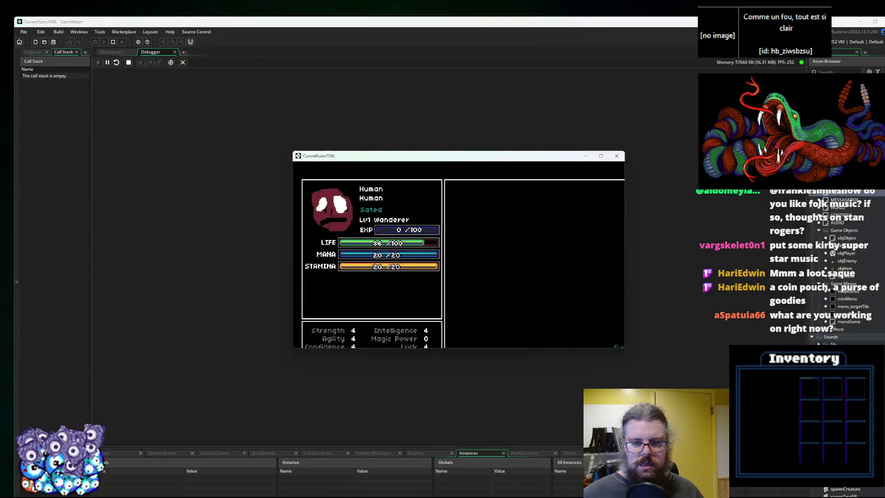
Close the running game and set a breakpoint on the alerted-state assignment, line 21.
key("Escape")
left_click(120, 52)
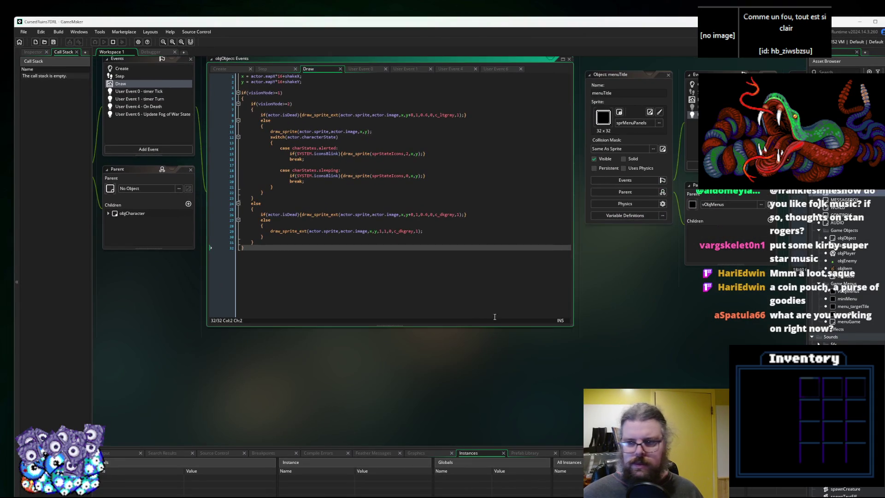
scroll(369, 334, "down", 10)
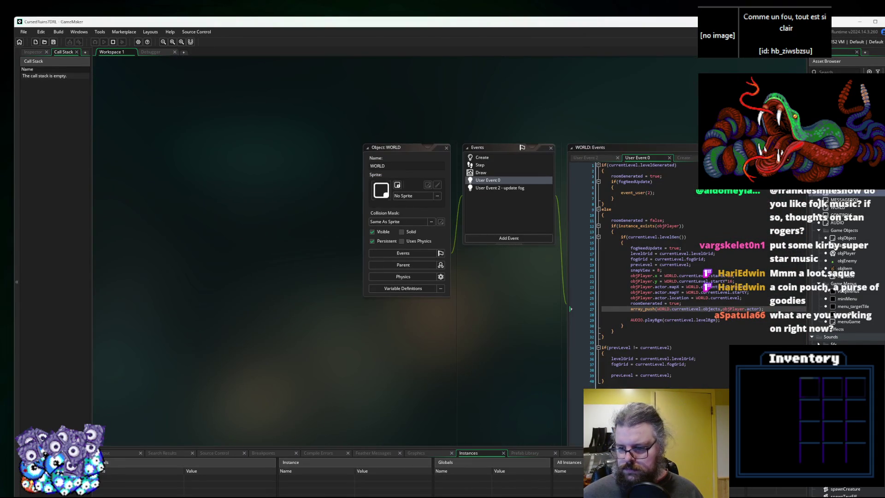
scroll(531, 288, "down", 10)
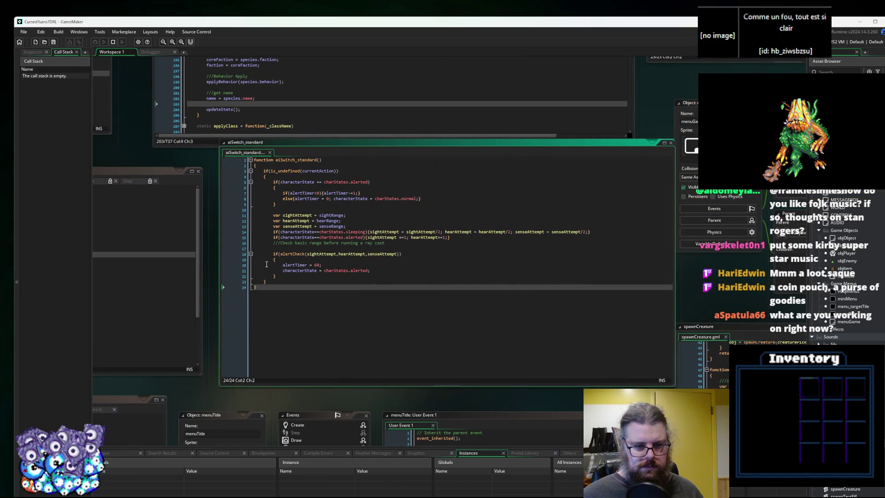
left_click(248, 271)
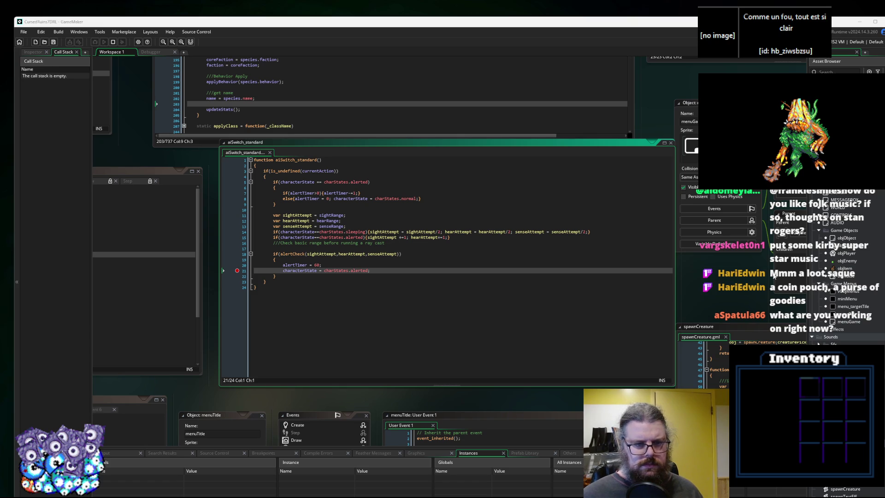
Look up where charStates is defined, then break on the alertCheck call at line 18.
middle_click(405, 199)
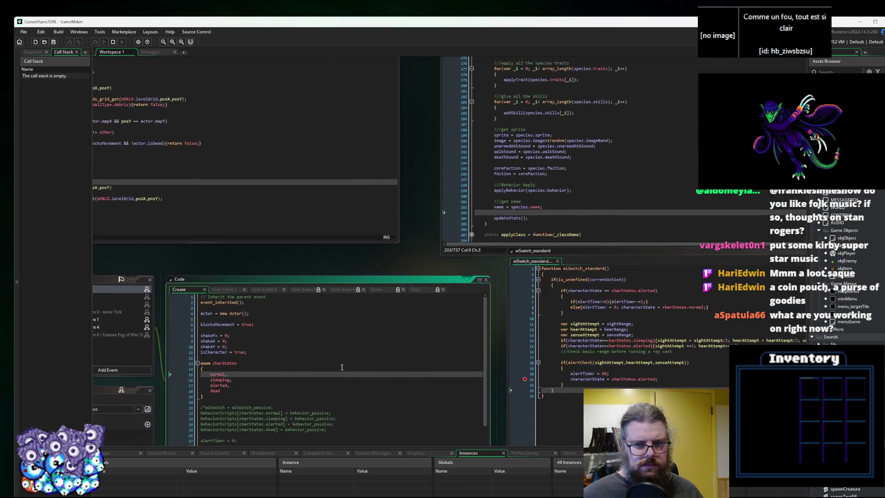
scroll(343, 370, "down", 5)
scroll(308, 176, "up", 5)
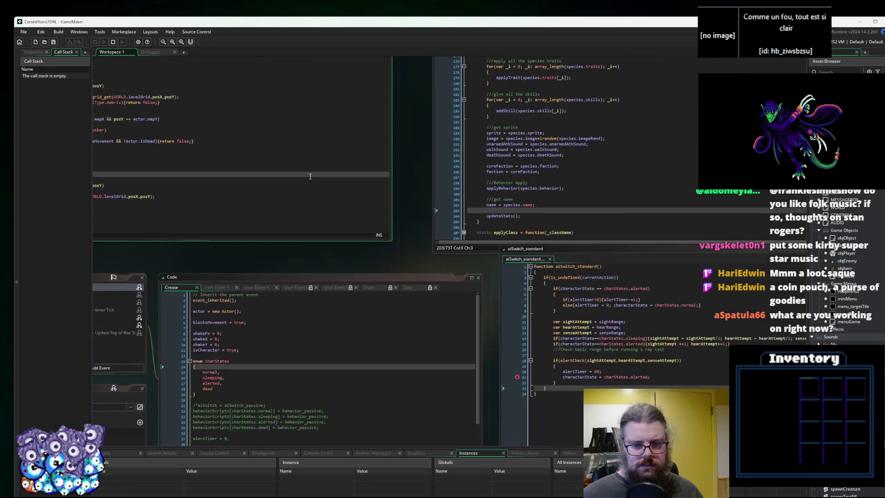
left_click(621, 343)
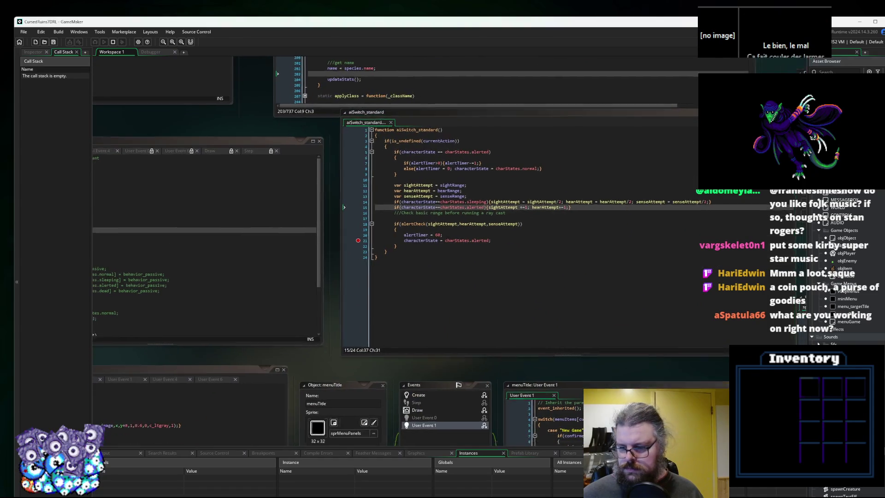
double_click(847, 323)
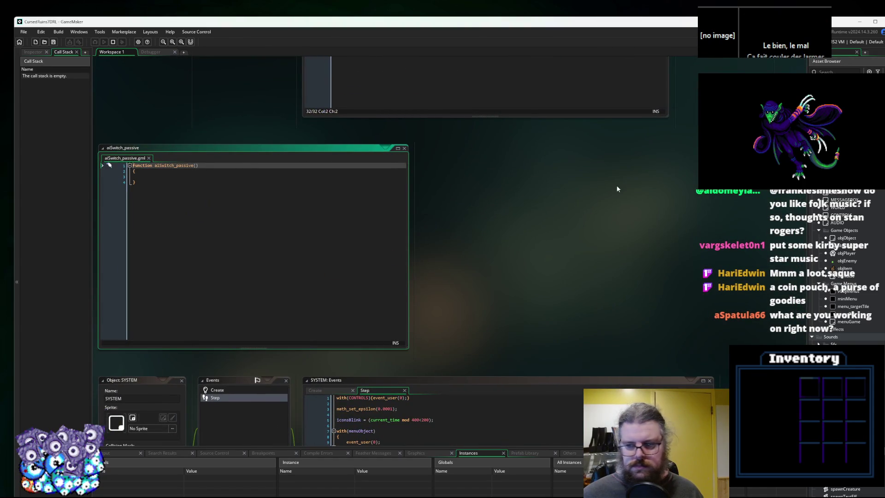
left_click(576, 212)
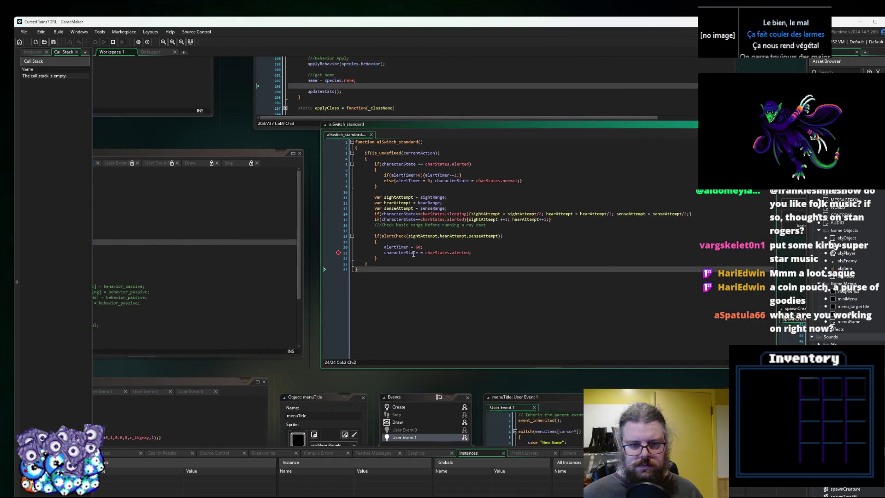
left_click(297, 229)
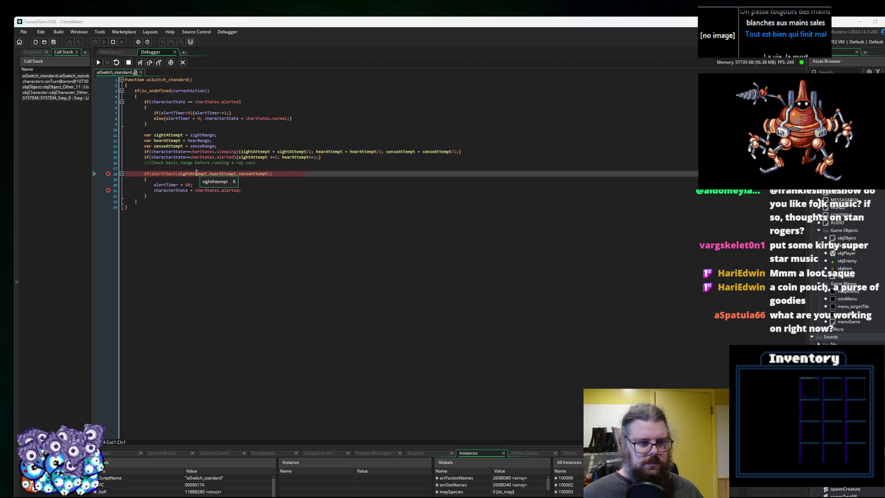
Continue with F5 until the line 18 alertCheck breakpoint hits, then step into alertCheck.
mouse_move(170, 185)
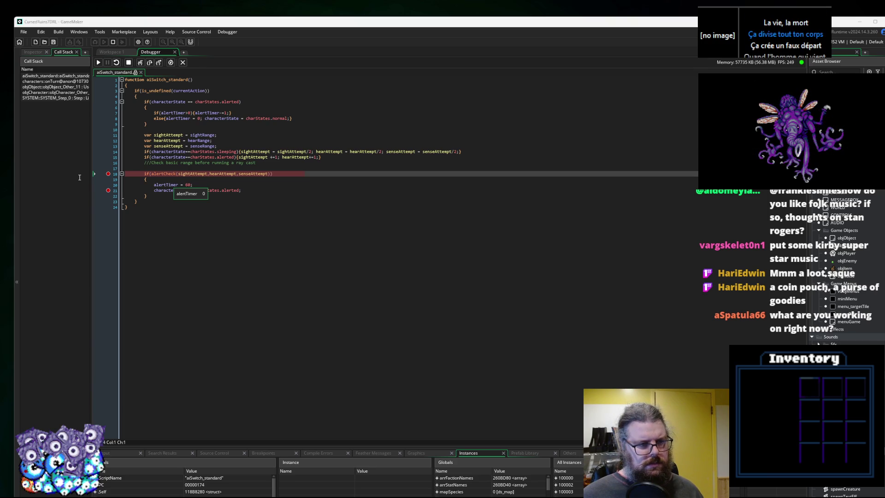
key("F5")
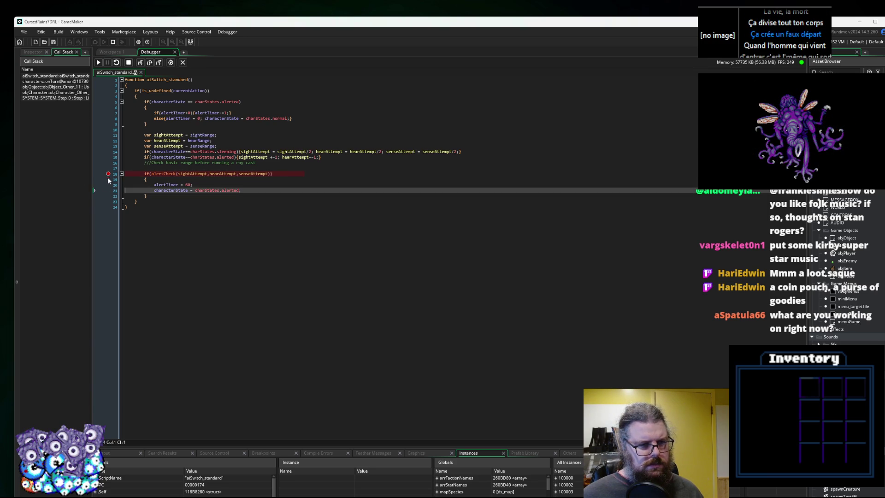
key("F5")
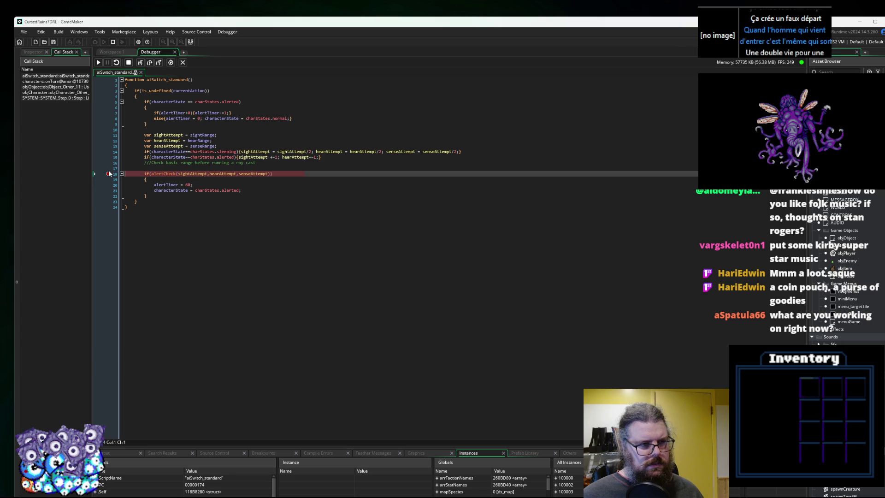
key("F5")
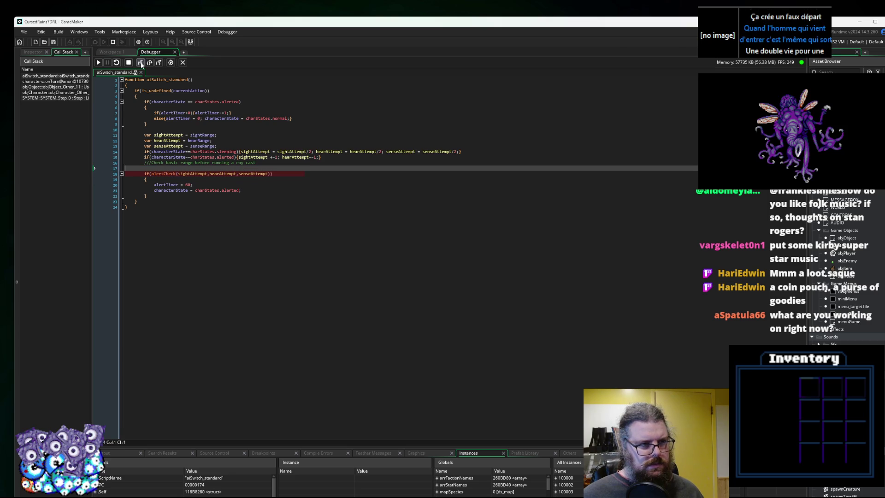
left_click(141, 65)
left_click(223, 181)
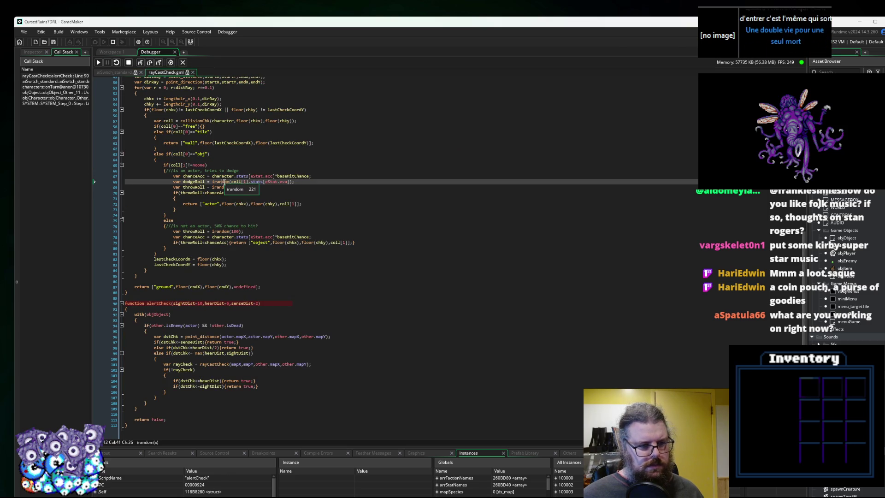
Add alertCheck breakpoints on the rayCastCheck call, line 96 distance calculation and line 94 check.
left_click(220, 313)
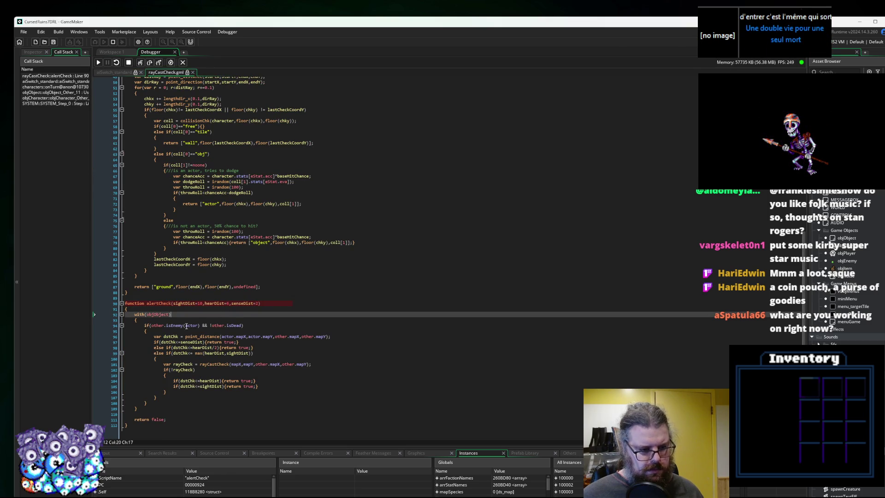
left_click(114, 366)
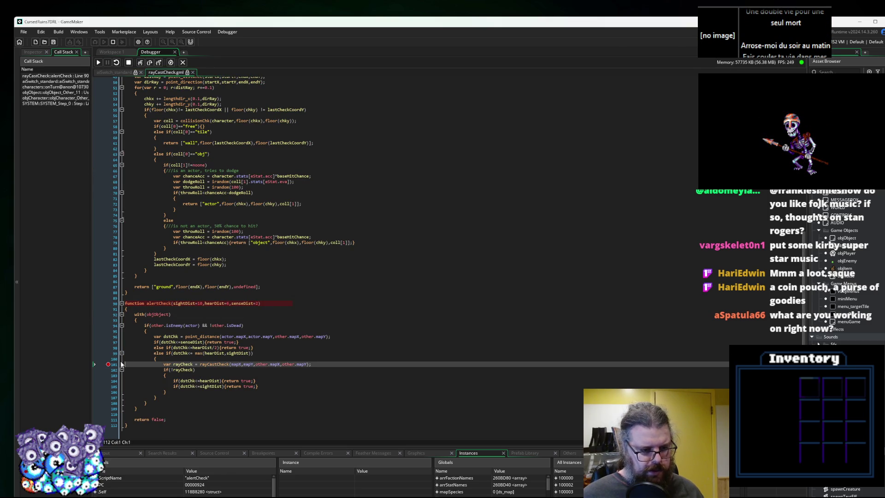
left_click(98, 62)
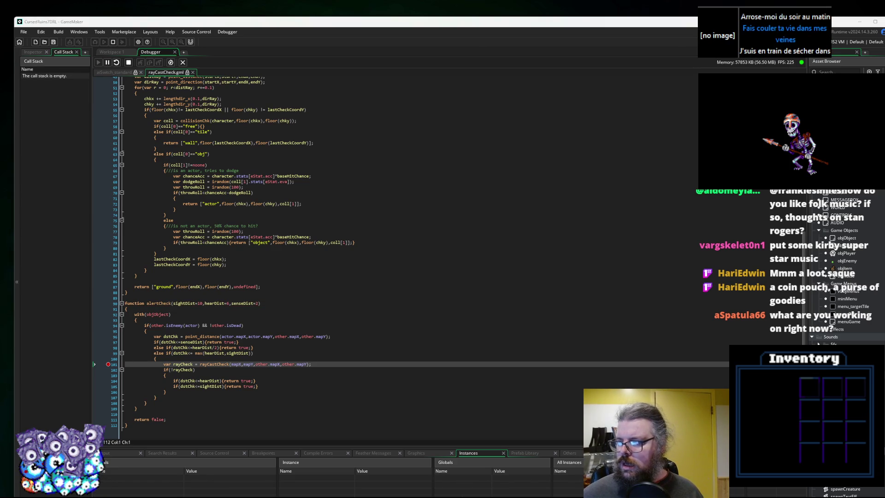
left_click(179, 328)
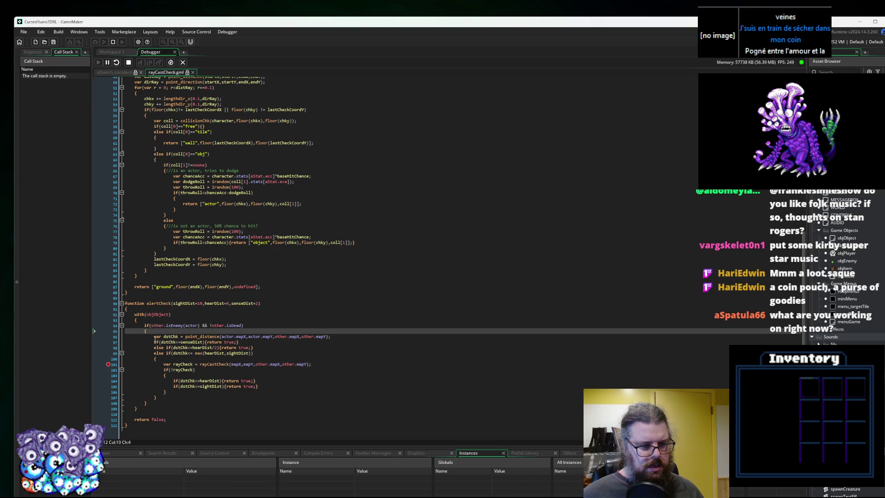
left_click(118, 344)
left_click(119, 338)
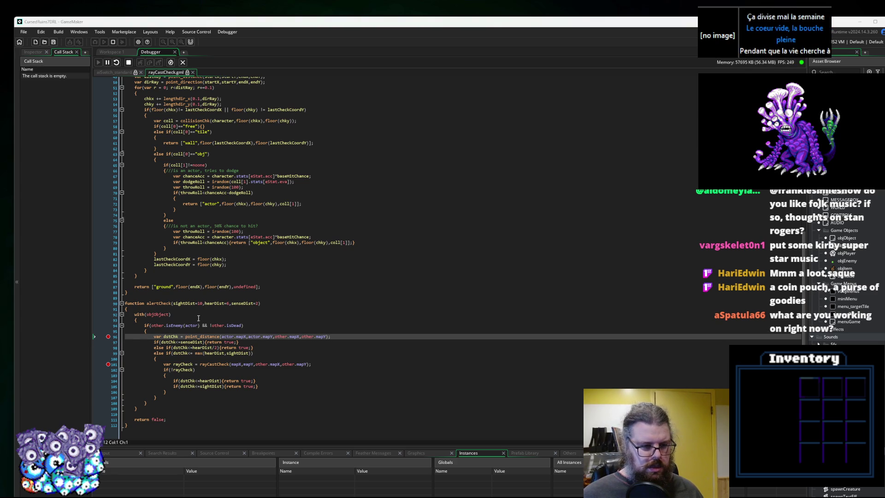
left_click(113, 326)
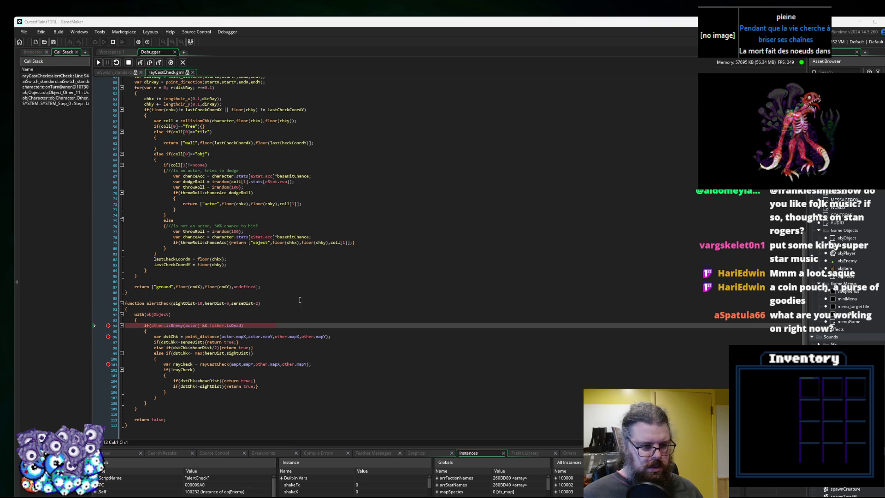
Inspect the other instance's values in the line 94 isEnemy and isDead check.
left_click(175, 325)
mouse_move(187, 326)
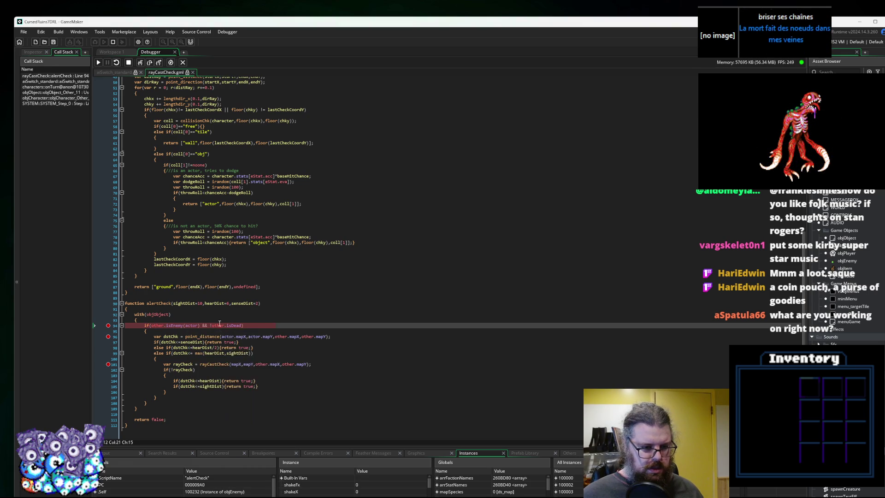
mouse_move(161, 314)
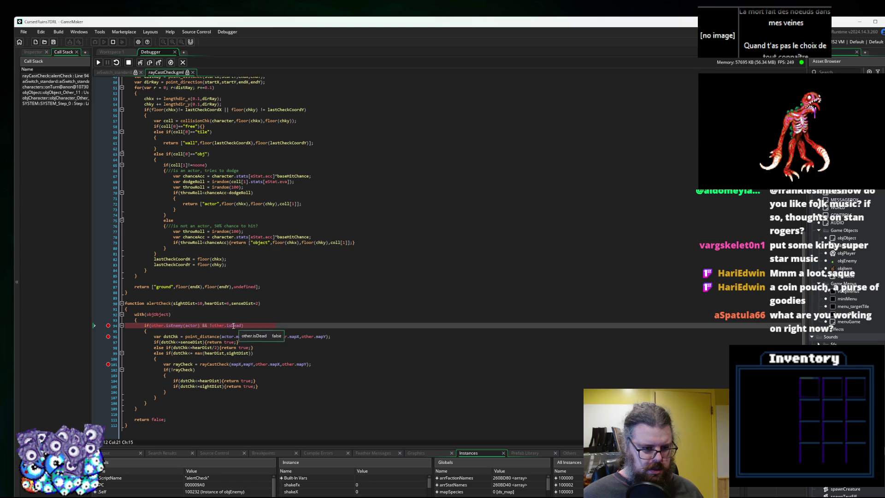
mouse_move(224, 325)
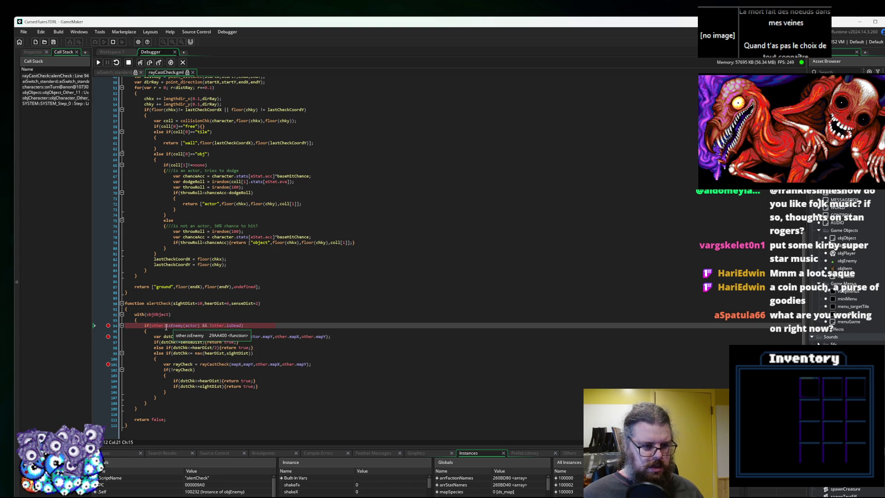
Step past the faction check, then into isEnemy and through its faction comparisons.
key("F10")
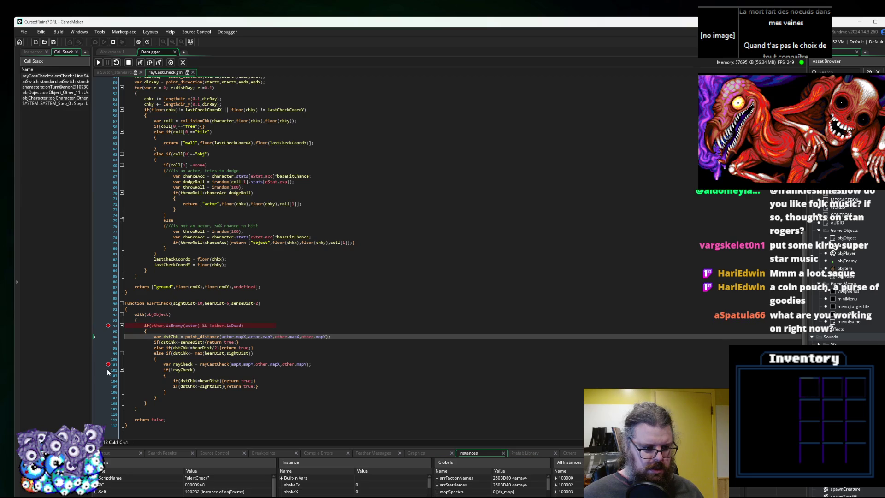
left_click(141, 63)
key("F10")
left_click(208, 120)
left_click(248, 124)
key("F10")
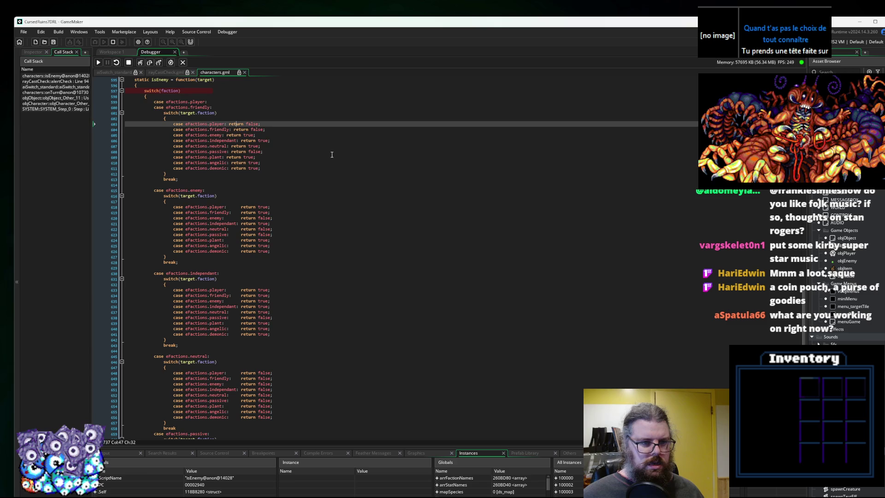
Set a breakpoint on line 618 in isEnemy's enemy faction case, dropping the one on 616.
mouse_move(203, 189)
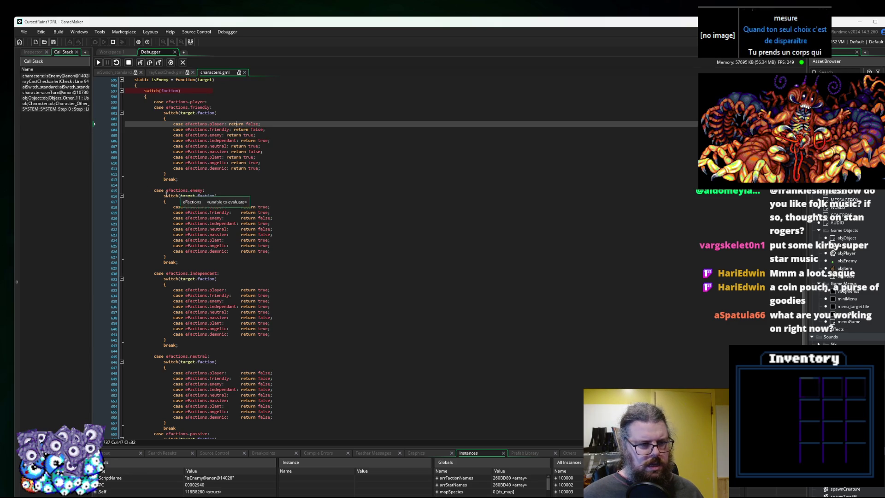
scroll(229, 193, "down", 15)
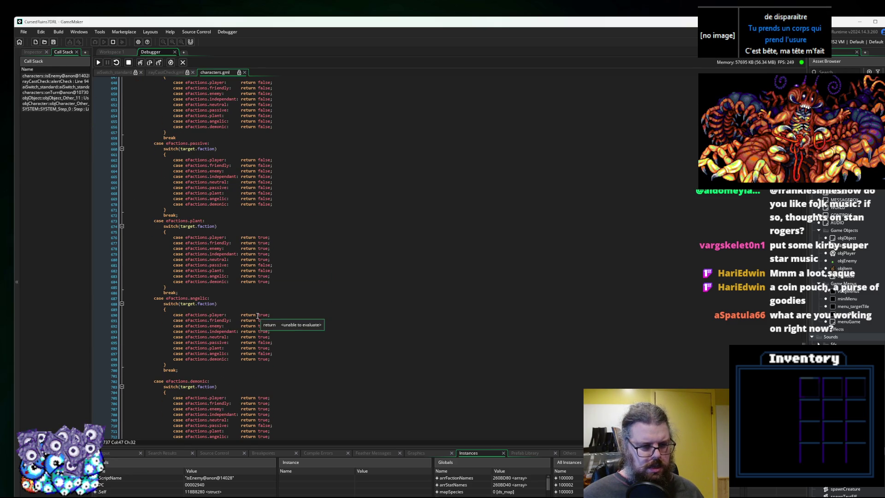
scroll(260, 300, "up", 4)
scroll(260, 300, "up", 2)
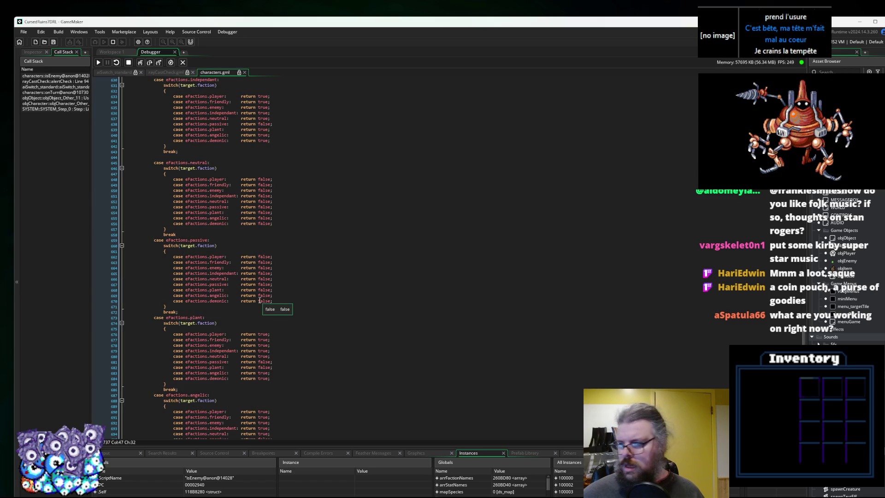
scroll(229, 228, "up", 5)
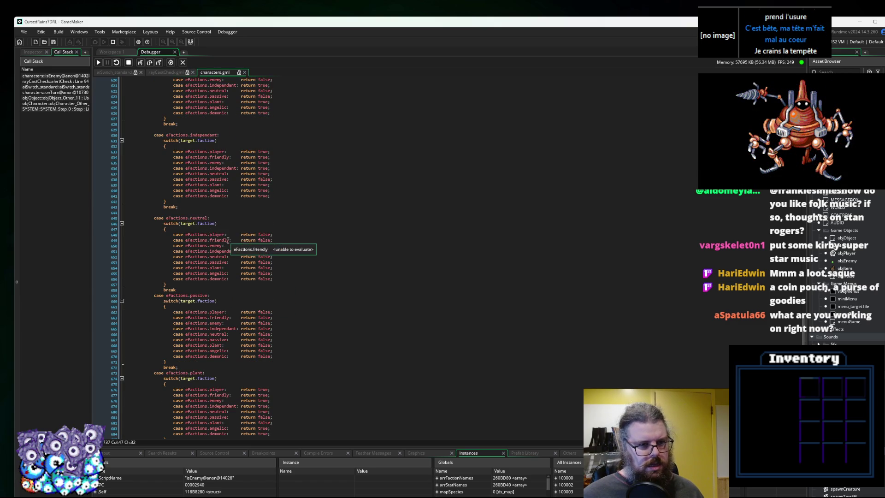
scroll(229, 228, "up", 3)
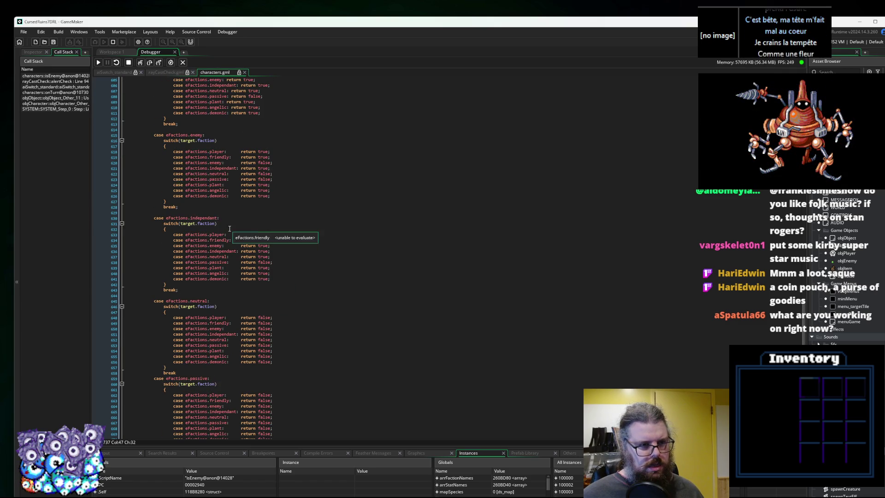
left_click(112, 142)
left_click(112, 152)
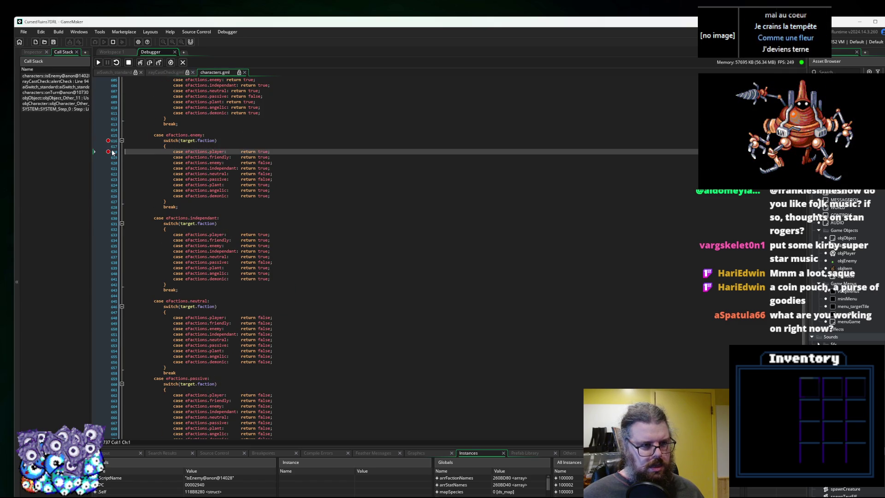
left_click(109, 141)
scroll(216, 145, "up", 3)
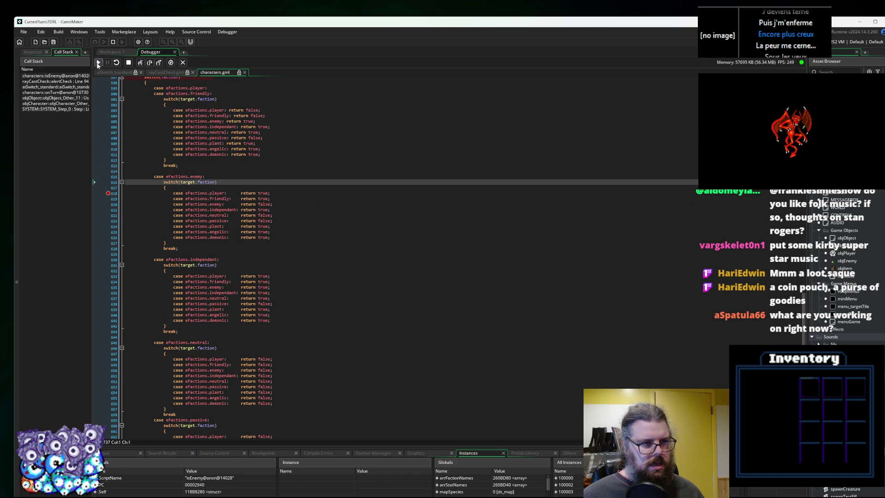
Resume to the alertCheck breakpoint, step over two lines, continue, then stop debugging.
left_click(97, 63)
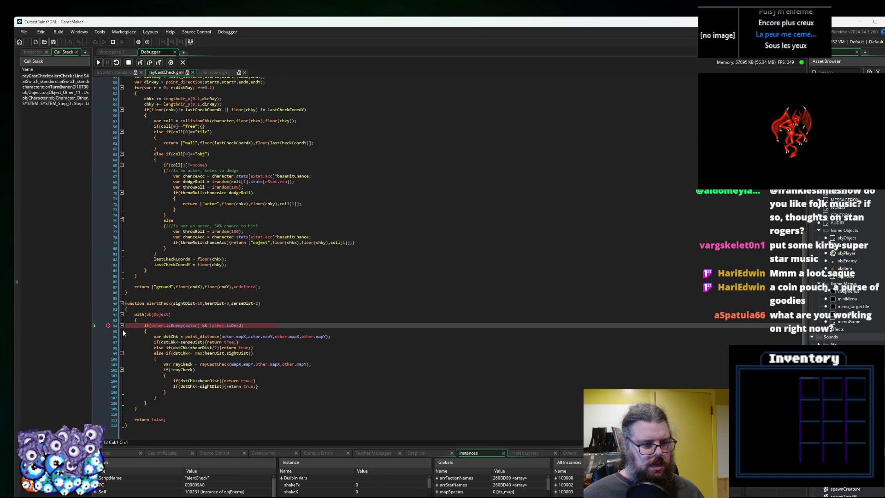
key("F10")
key("F10")
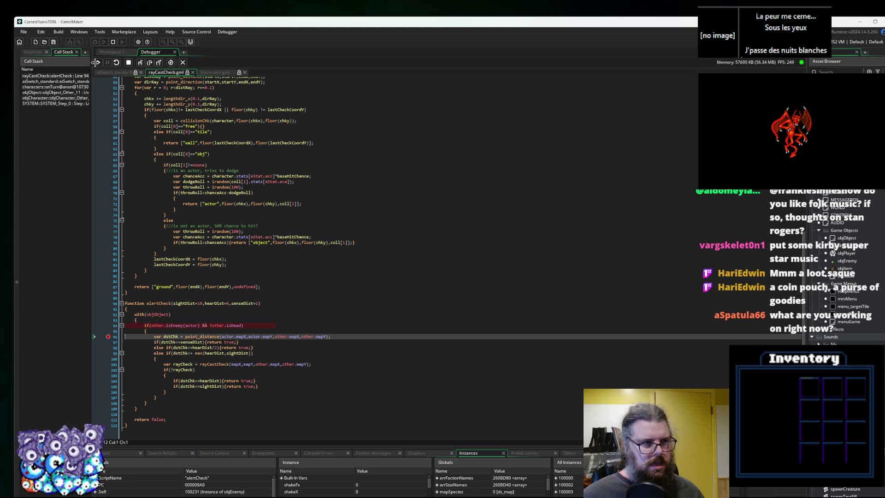
key("F5")
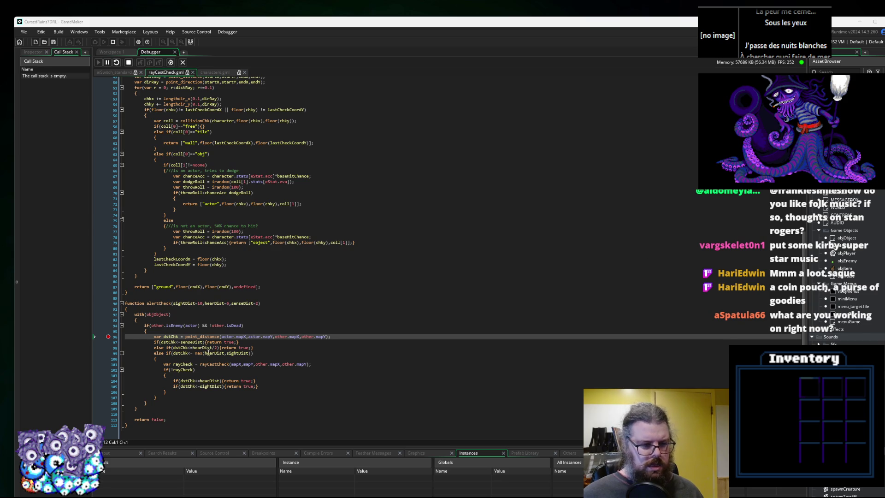
left_click(168, 336)
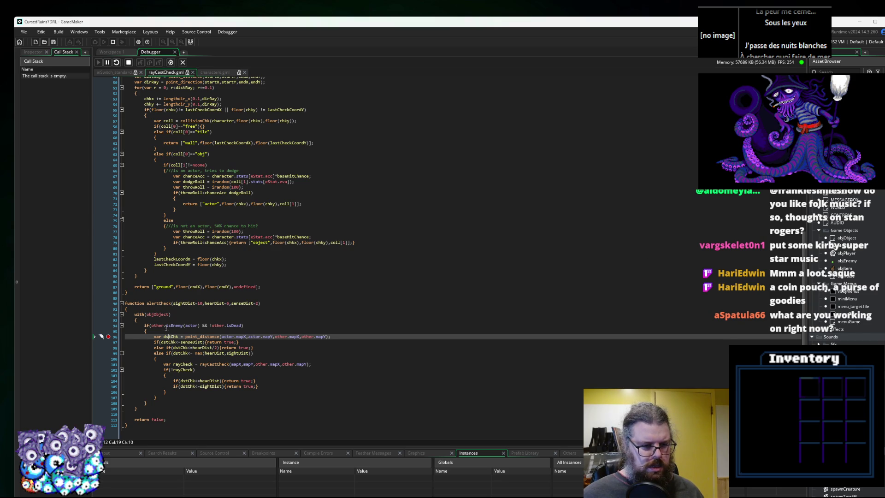
left_click(128, 62)
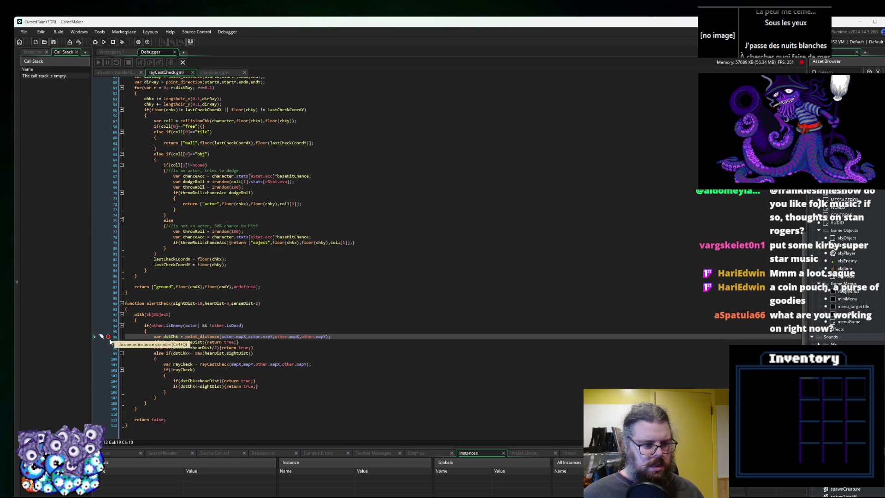
left_click(187, 320)
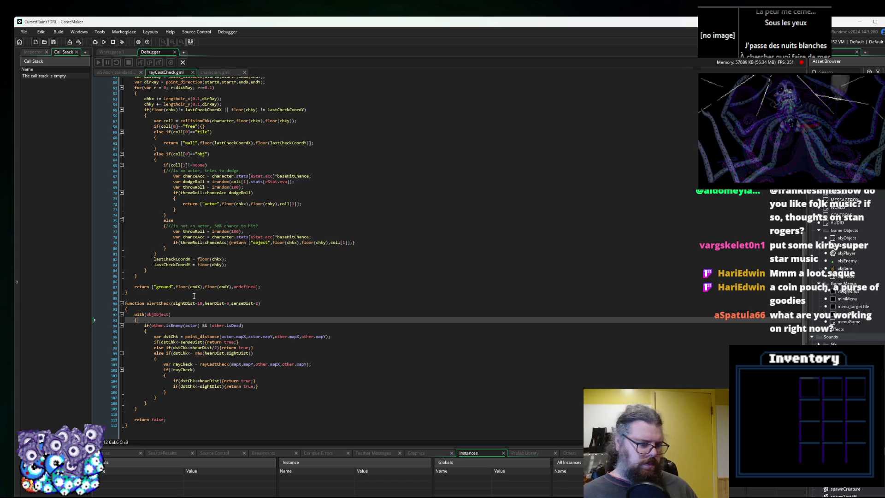
Move the isDead check ahead of other.isEnemy(actor) with a '!' prefix, then save rayCastCheck.gml.
key("Return")
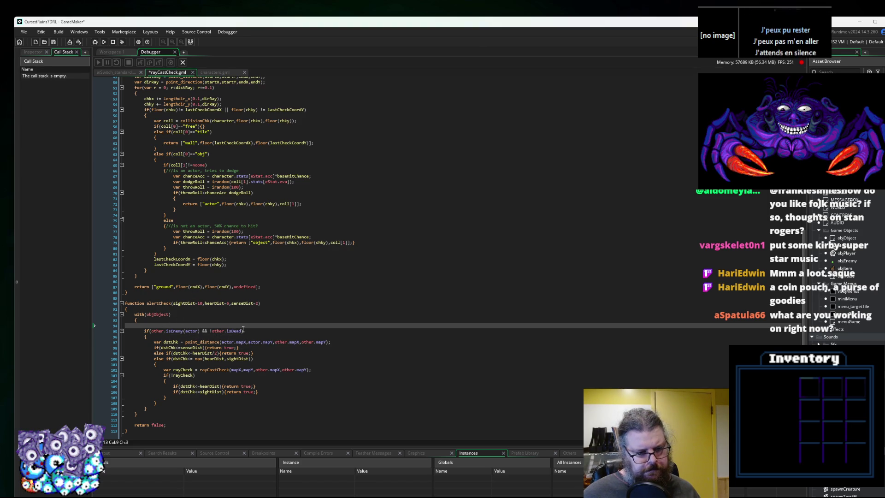
left_click(240, 331)
key("Delete")
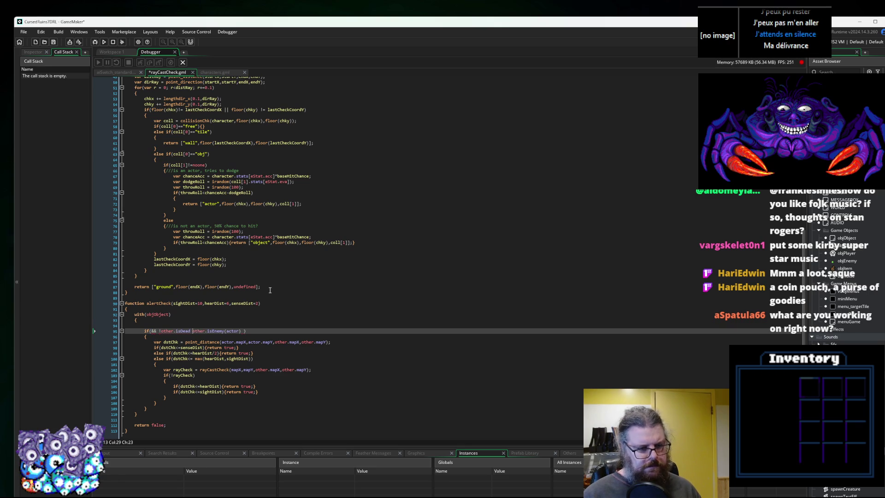
key("ctrl+Left")
key("ctrl+Left")
key("ctrl+Left")
type("!")
left_click(244, 331)
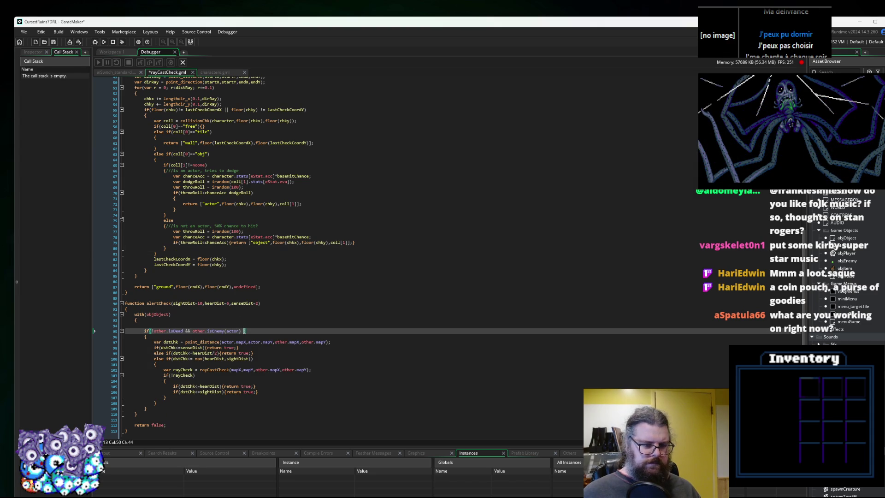
key("Up")
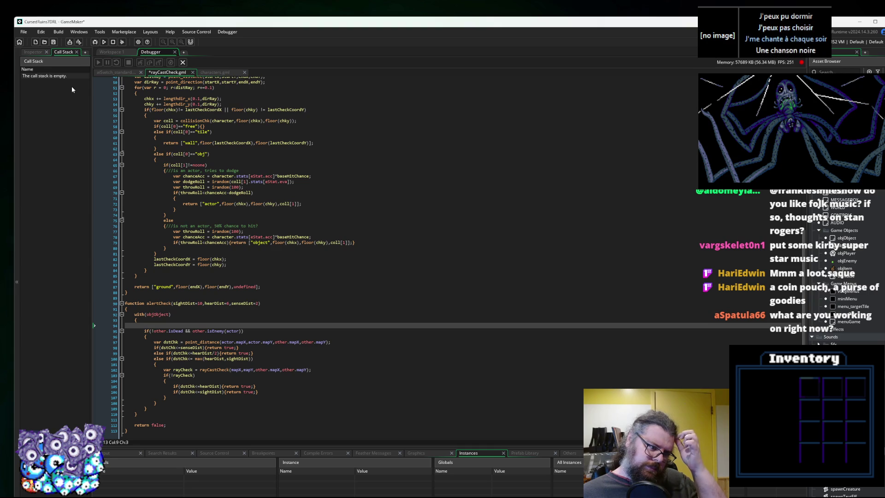
left_click(54, 44)
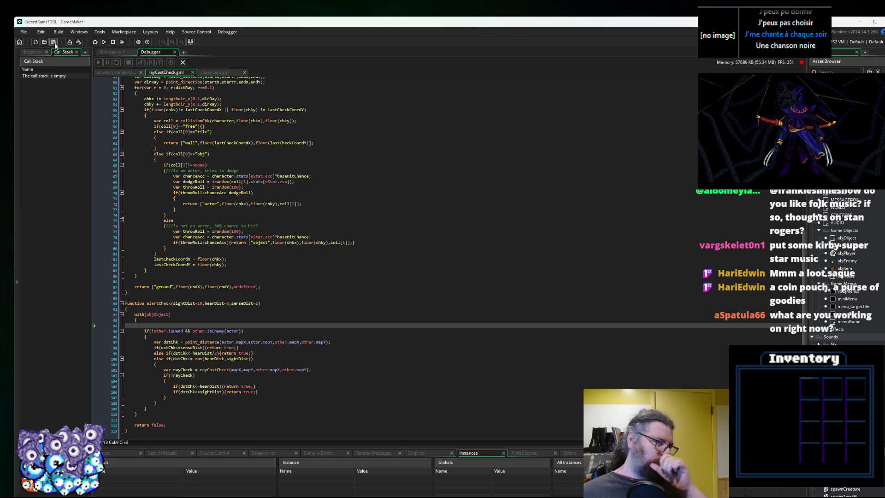
left_click(112, 53)
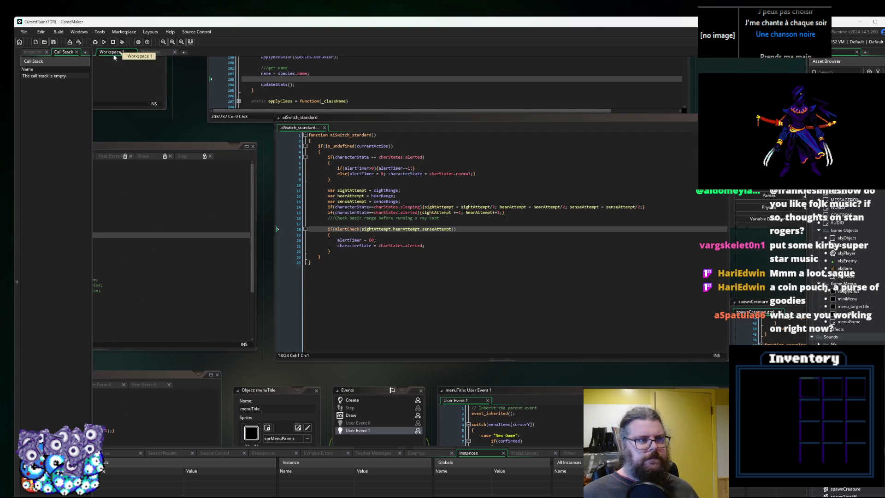
left_click(430, 262)
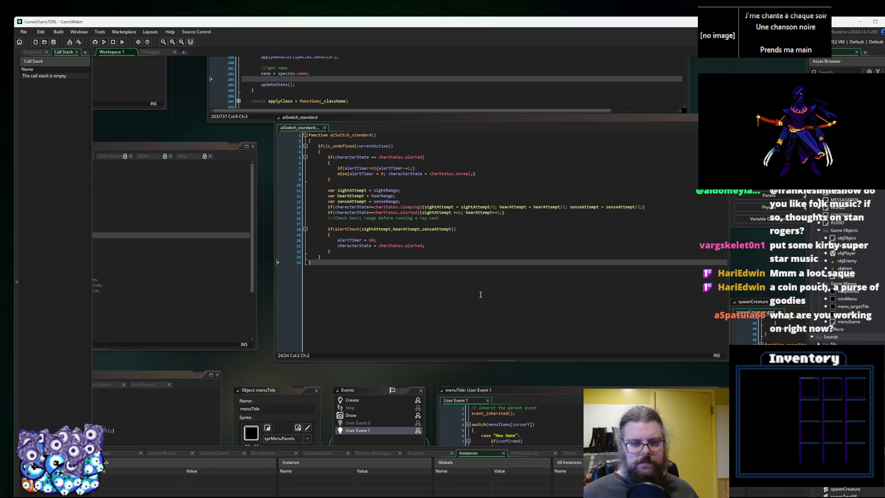
scroll(103, 308, "down", 1)
left_click(103, 308)
mouse_move(103, 308)
left_mouse_down()
mouse_move(449, 244)
mouse_move(507, 198)
mouse_move(461, 175)
mouse_move(415, 231)
mouse_move(543, 306)
mouse_move(345, 289)
left_mouse_up()
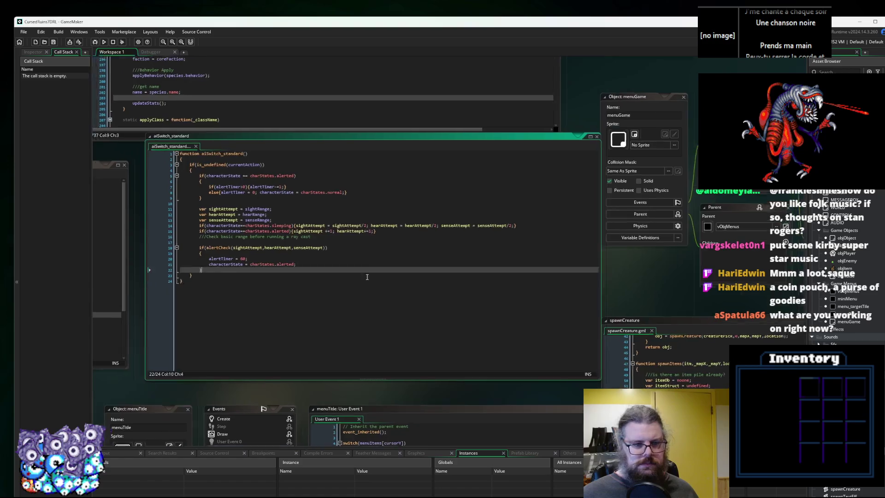
left_click(409, 296)
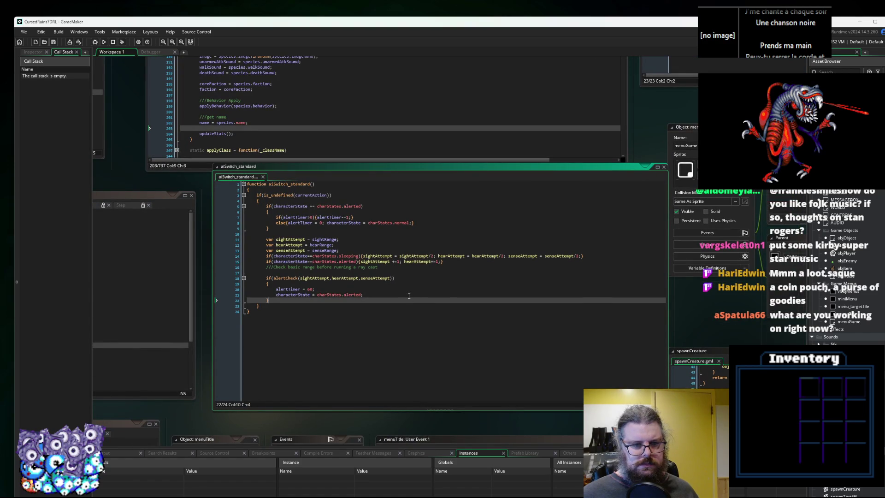
mouse_move(300, 89)
left_mouse_down()
mouse_move(338, 134)
mouse_move(386, 221)
mouse_move(556, 348)
left_mouse_up()
left_click(386, 221)
left_click(497, 351)
left_click_drag(376, 361, 520, 300)
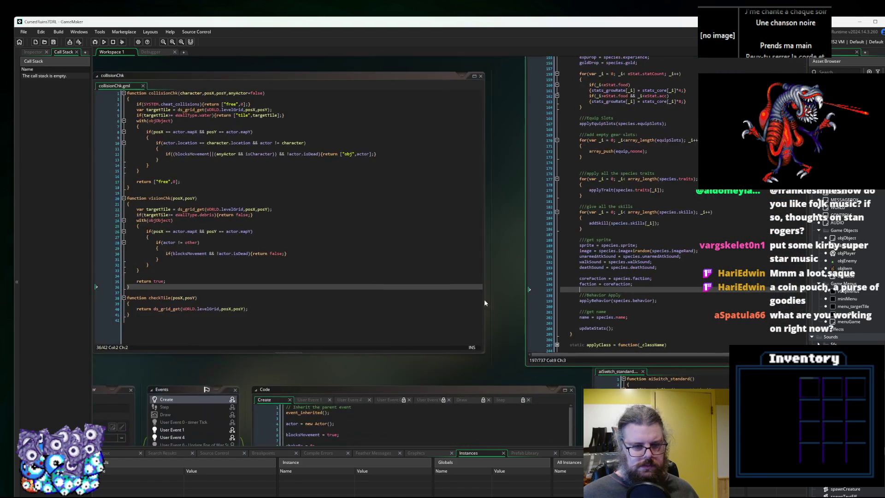
left_click(627, 300)
left_click_drag(629, 319, 402, 152)
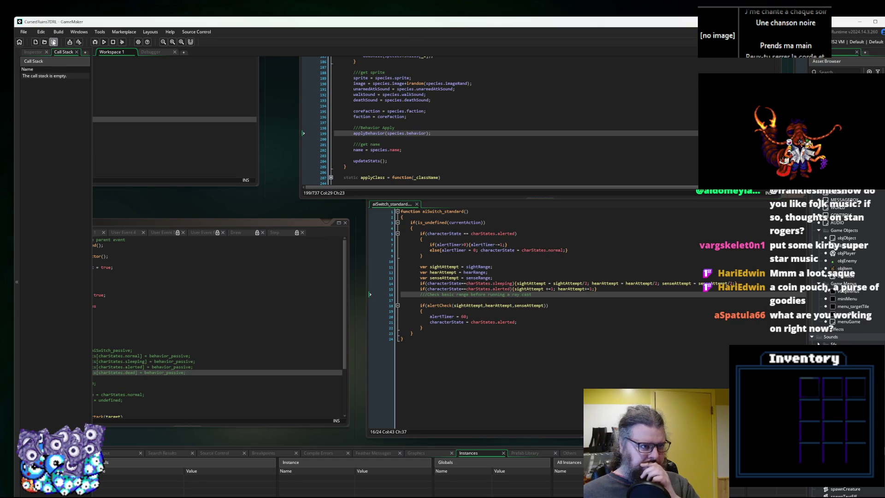
left_click(146, 52)
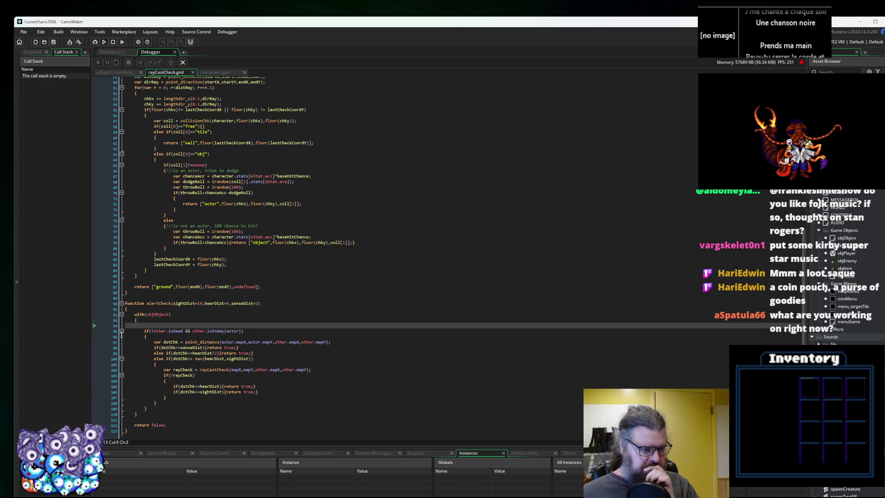
Add a breakpoint on the alertCheck condition line and start the game in debug mode.
left_click(112, 332)
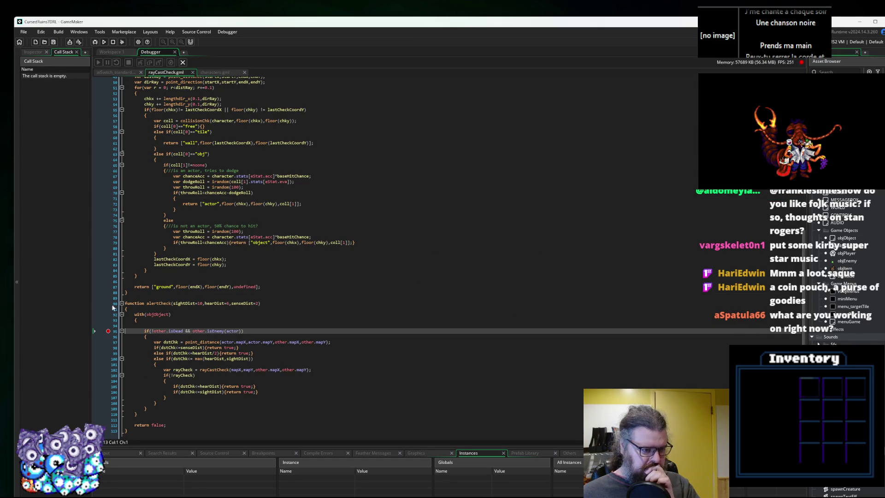
left_click(95, 42)
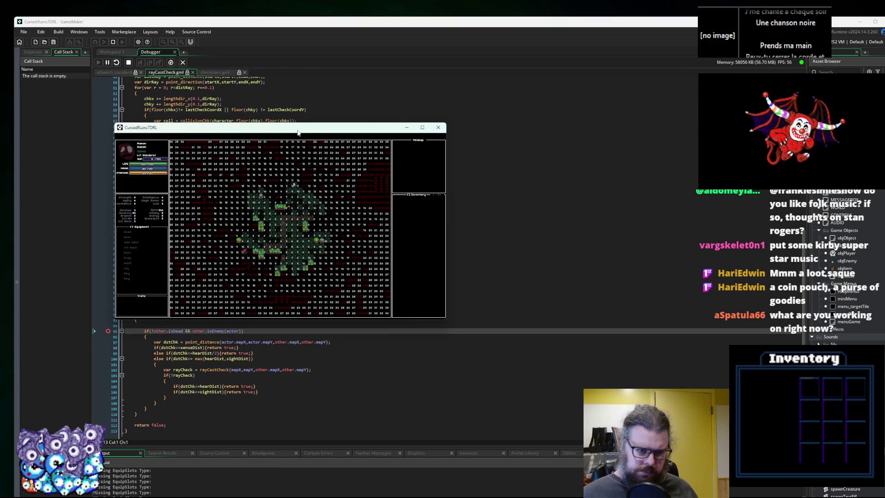
left_click_drag(297, 134, 442, 188)
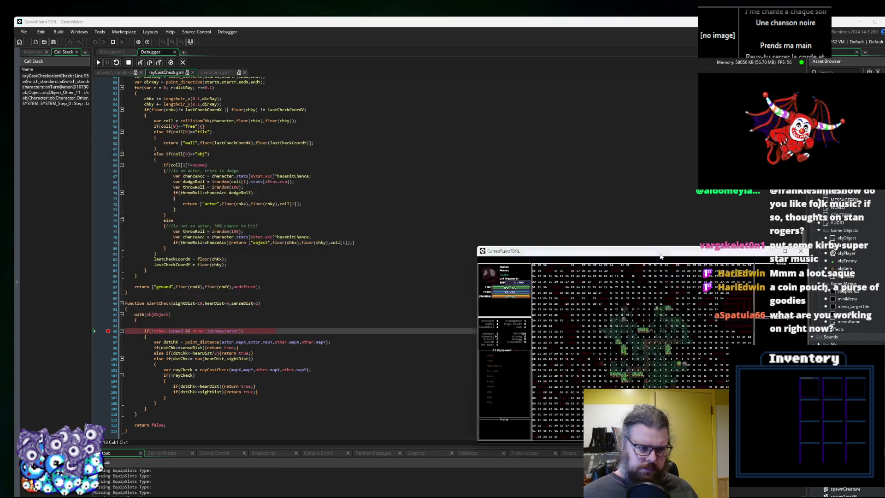
Step into isEnemy, through its faction switch, and back out through alertCheck.
left_click(149, 63)
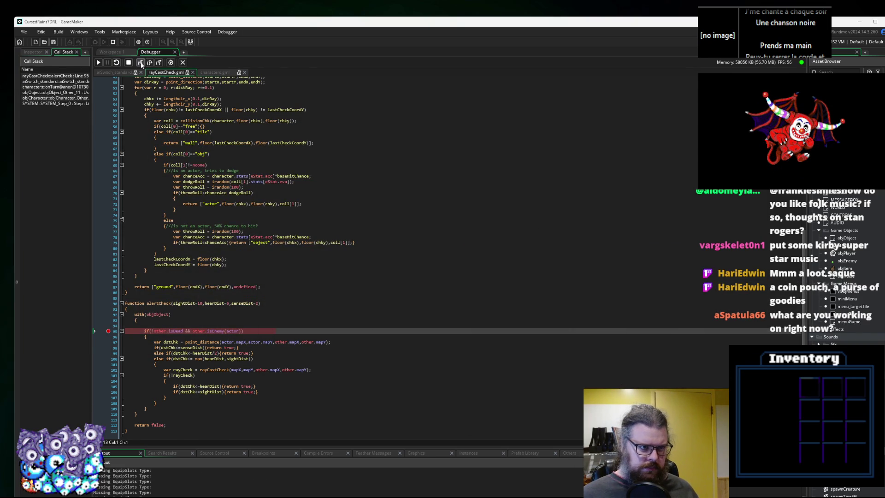
left_click(148, 63)
left_click(149, 63)
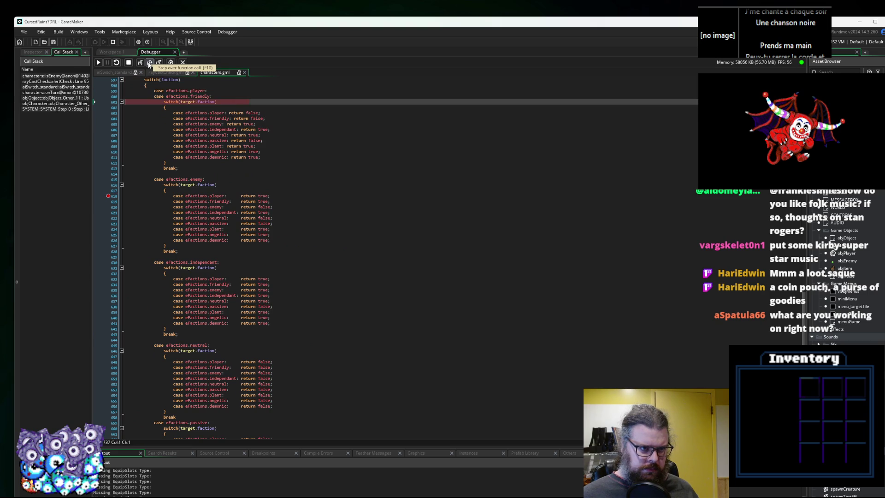
left_click(149, 64)
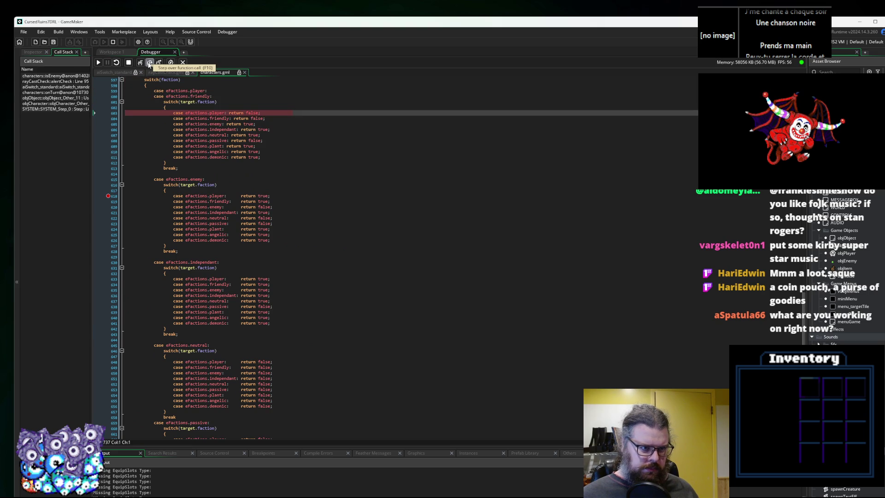
left_click(148, 63)
left_click(149, 63)
left_click(149, 63)
left_click(149, 63)
left_click(149, 63)
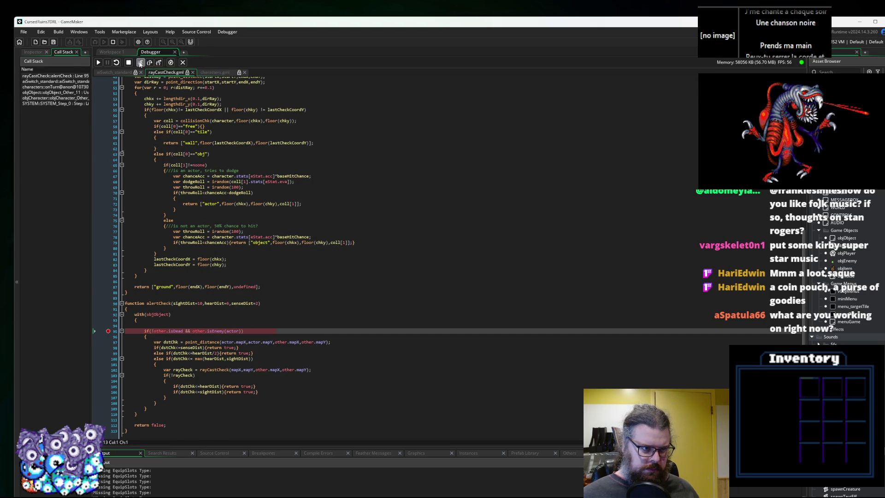
Step into isEnemy again to the target faction switch, read faction as 0, and stop debugging.
left_click(140, 63)
left_click(150, 63)
left_click(150, 64)
left_click(151, 63)
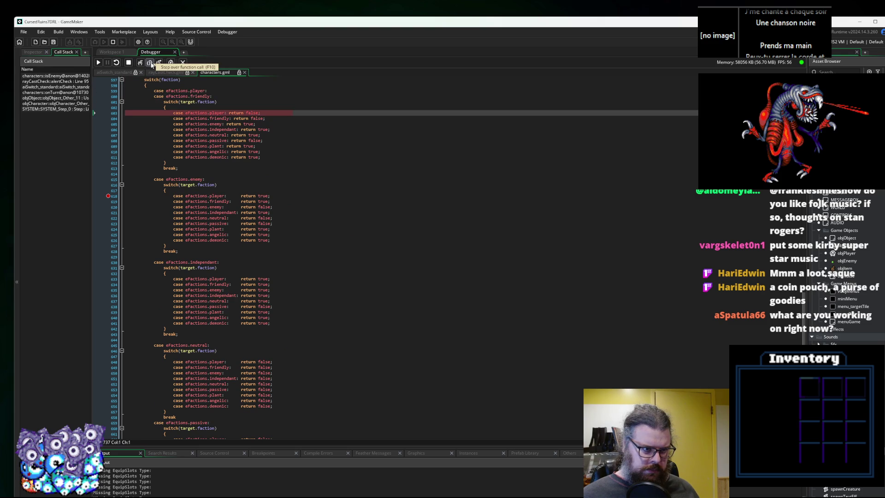
mouse_move(168, 80)
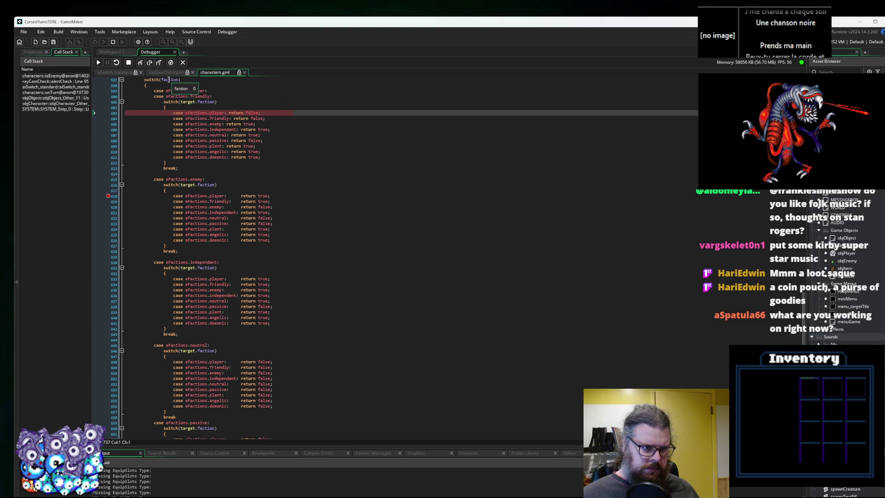
left_click(183, 62)
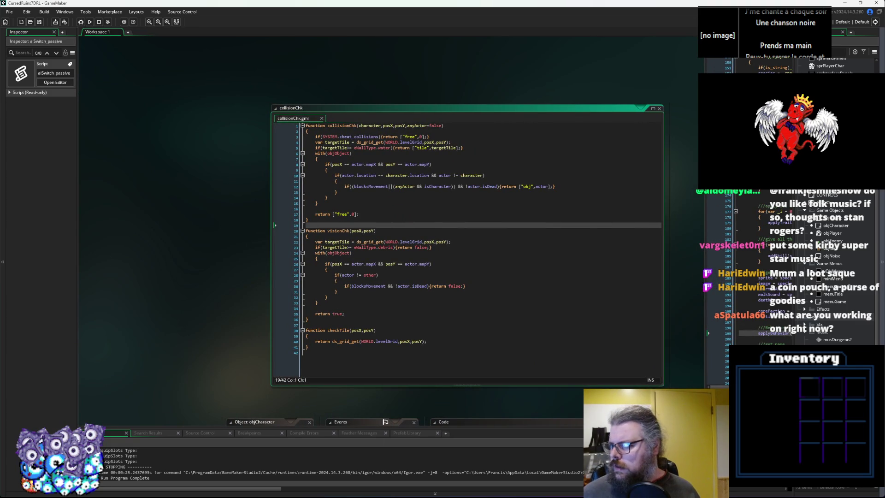
Pan the workspace and open loadGameData from the Asset Browser's Scripts folder.
left_click_drag(688, 228, 563, 196)
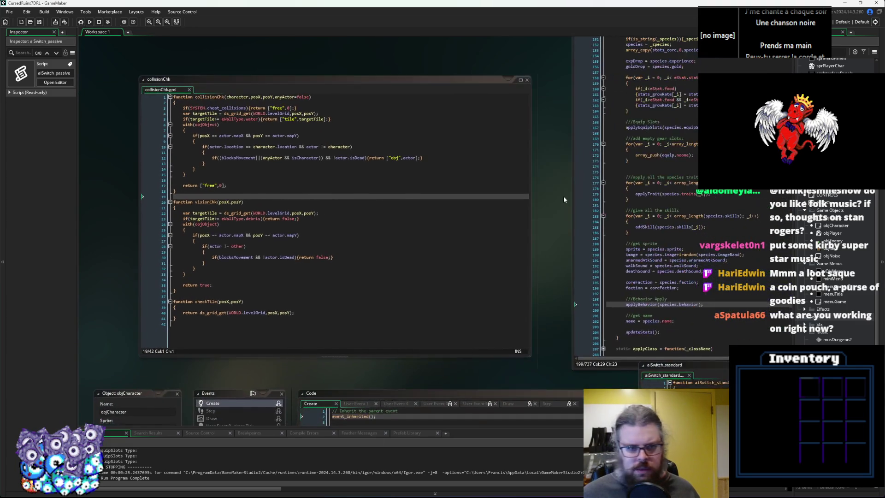
scroll(725, 288, "down", 10)
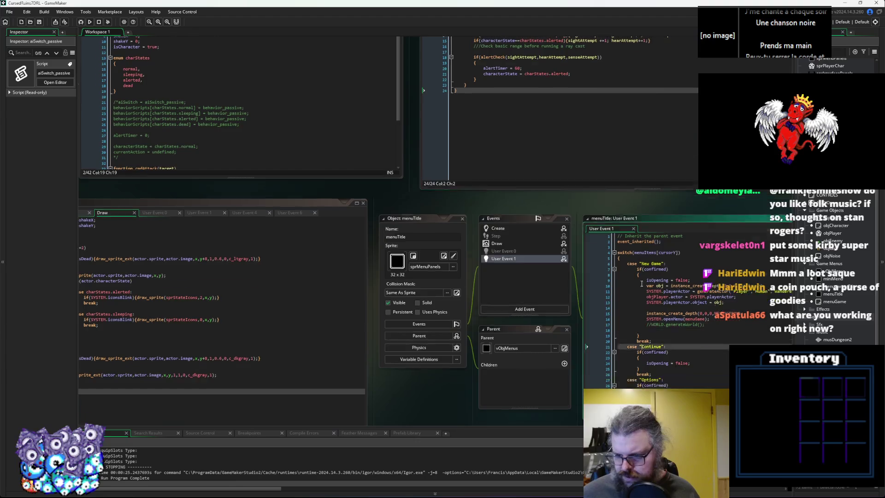
left_click_drag(645, 293, 396, 229)
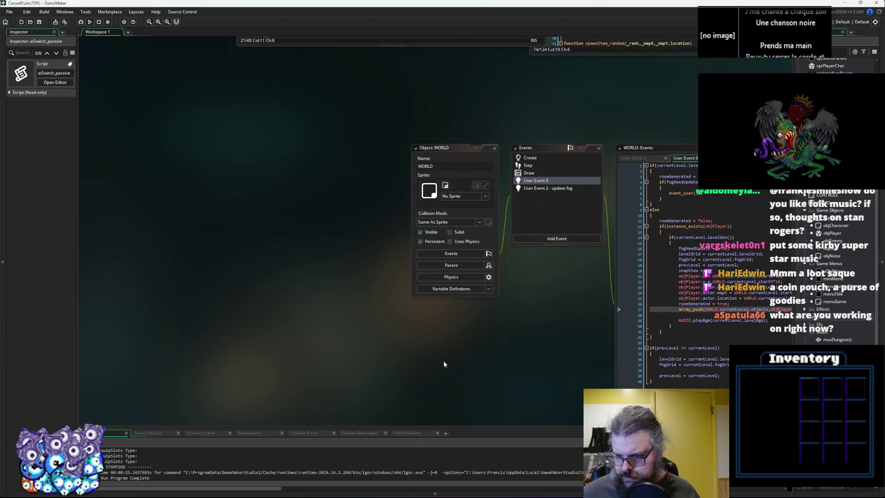
scroll(506, 284, "down", 5)
scroll(820, 258, "down", 3)
double_click(829, 276)
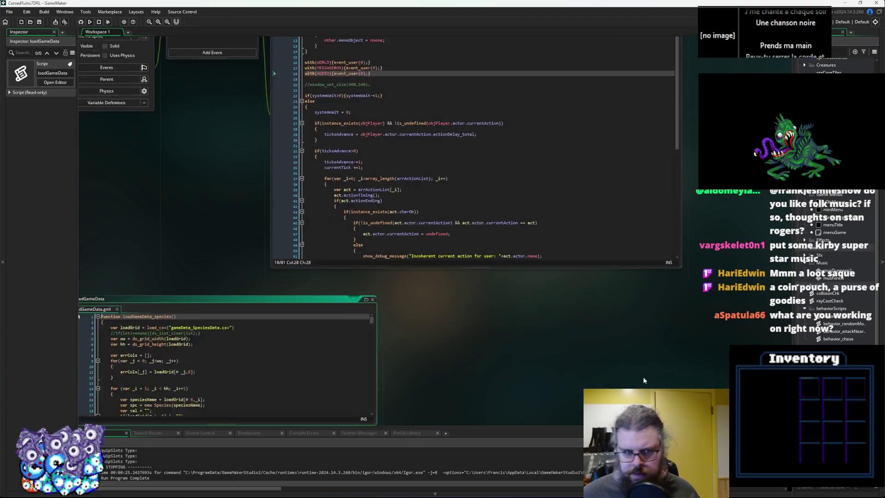
Enlarge the loadGameData editor and highlight the uses of faction and spc.
left_click_drag(486, 260, 485, 383)
scroll(342, 283, "down", 10)
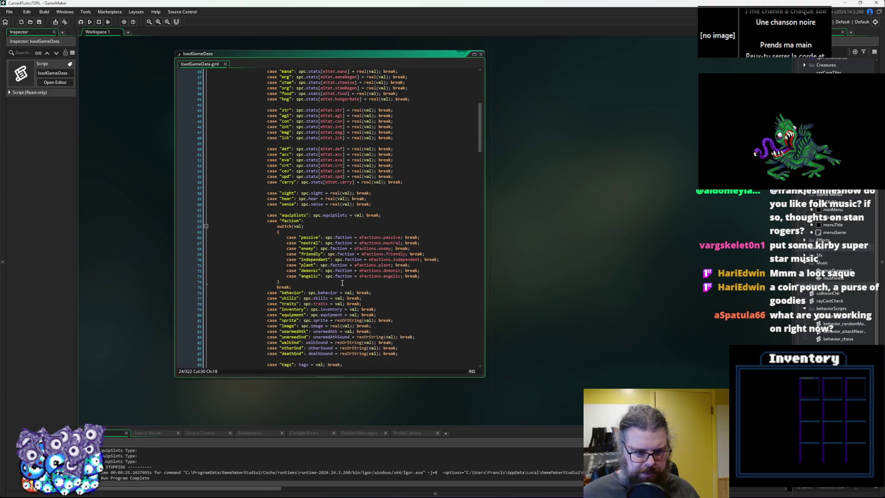
double_click(290, 221)
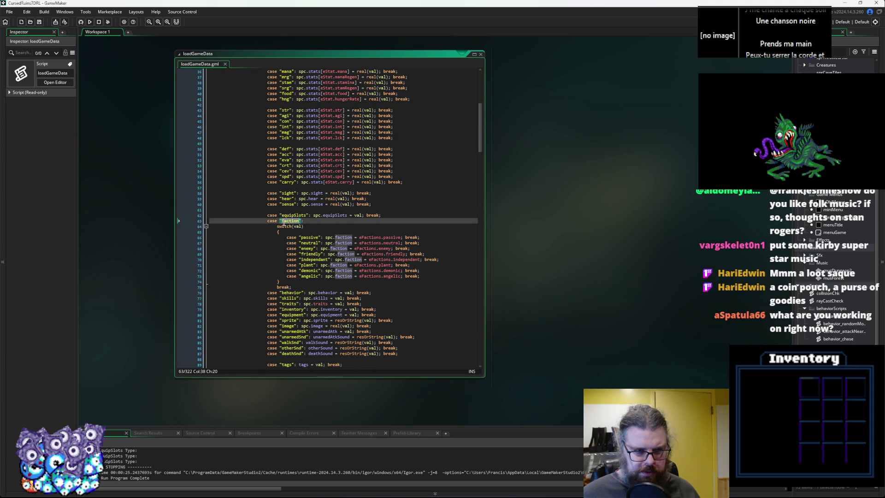
left_click(372, 242)
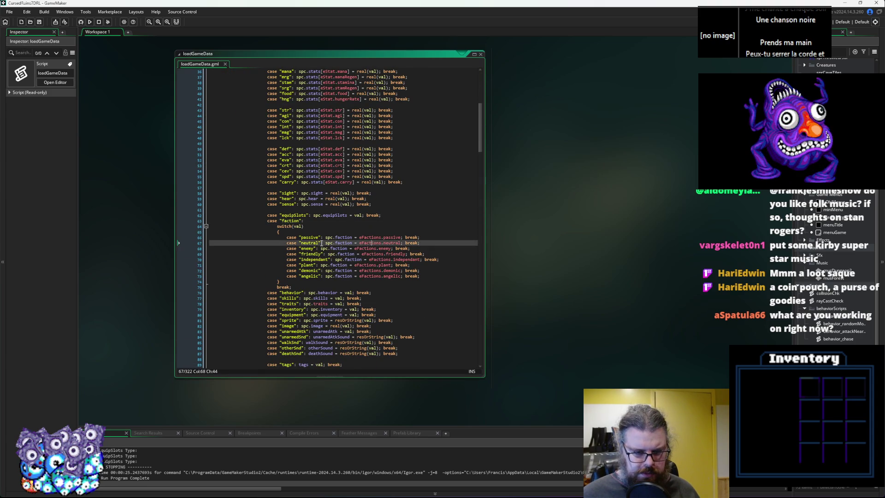
double_click(328, 237)
left_click_drag(296, 215, 249, 160)
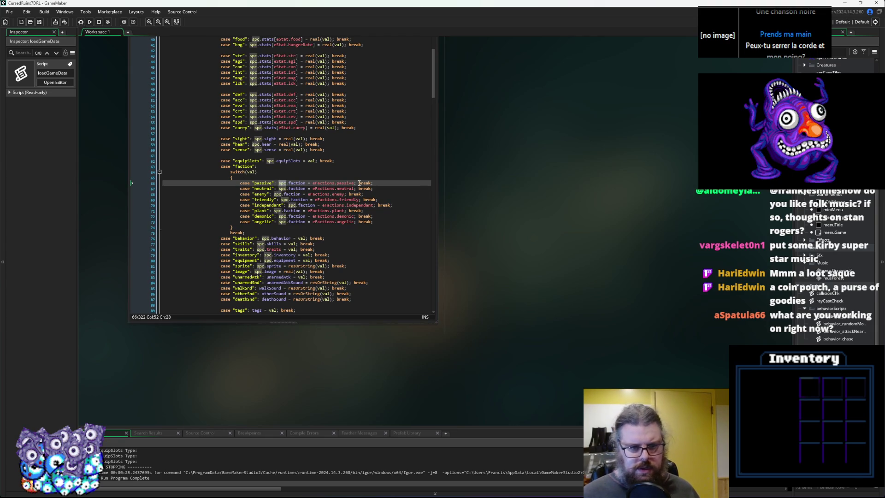
Jump from the enemy case's faction to its declaration, the default faction = 0 line in creatureDefinition.
left_click(300, 194)
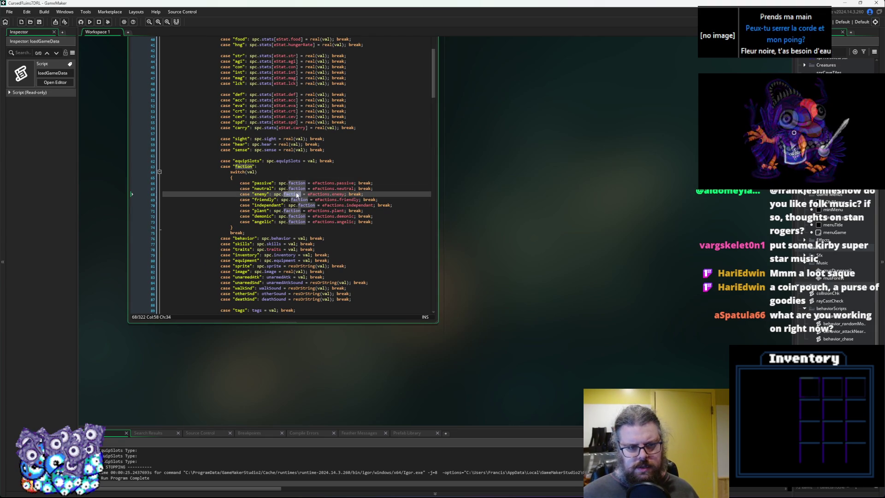
left_click(853, 42)
key("Return")
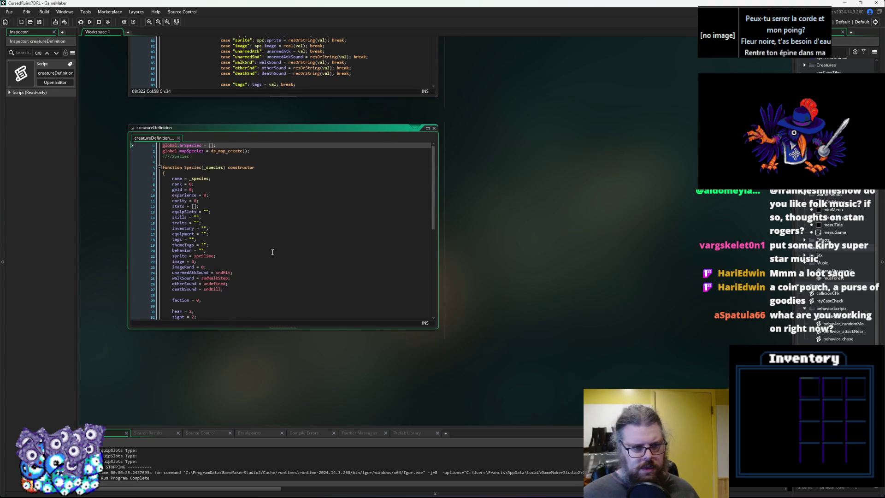
left_click(183, 246)
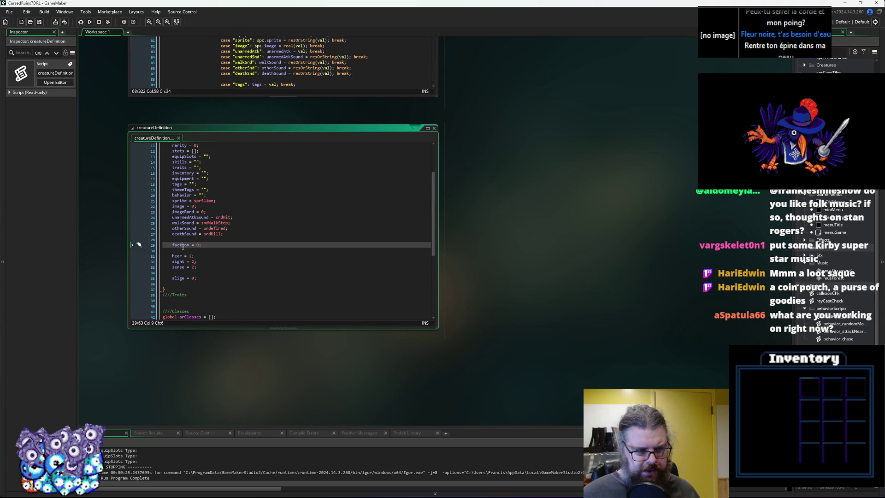
scroll(590, 306, "up", 3)
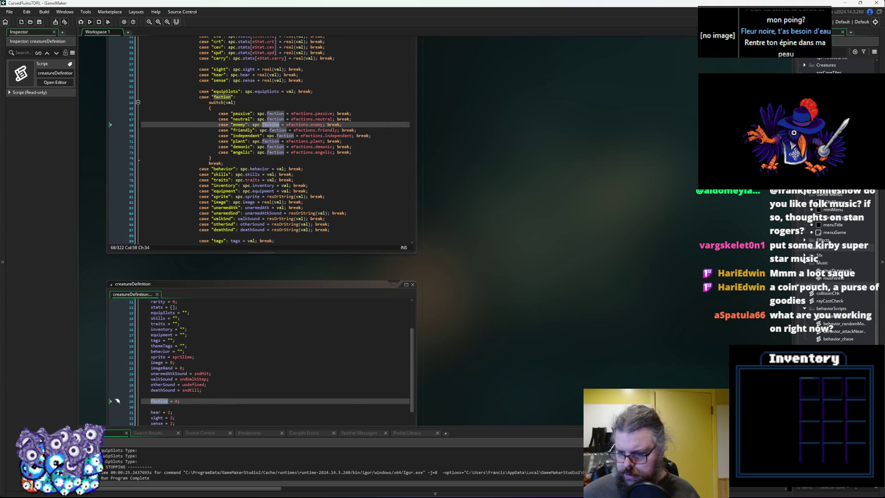
Scroll characters.gml to applySpecies and go to line 195, coreFaction = species.faction.
scroll(393, 155, "up", 5)
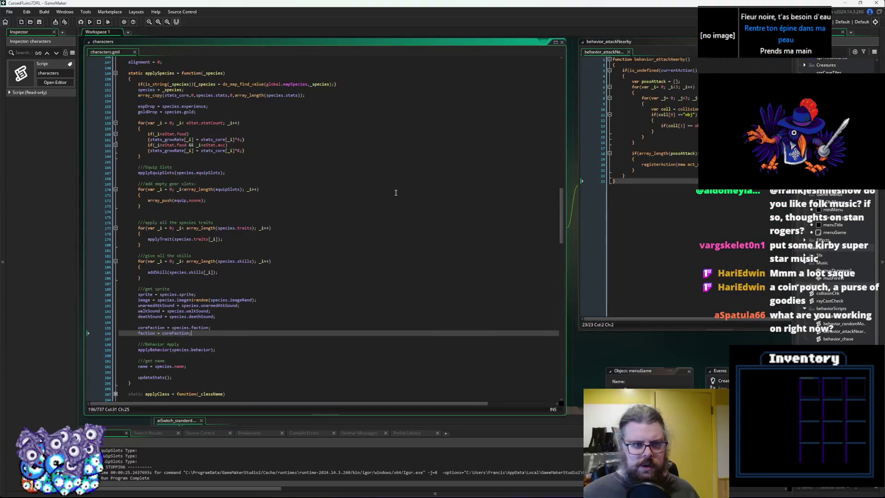
scroll(404, 190, "left", 3)
left_click(484, 198)
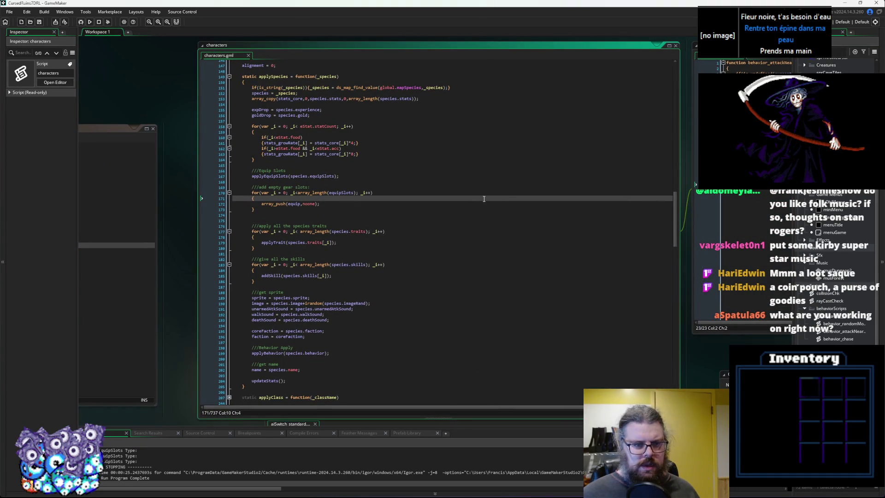
scroll(323, 230, "down", 4)
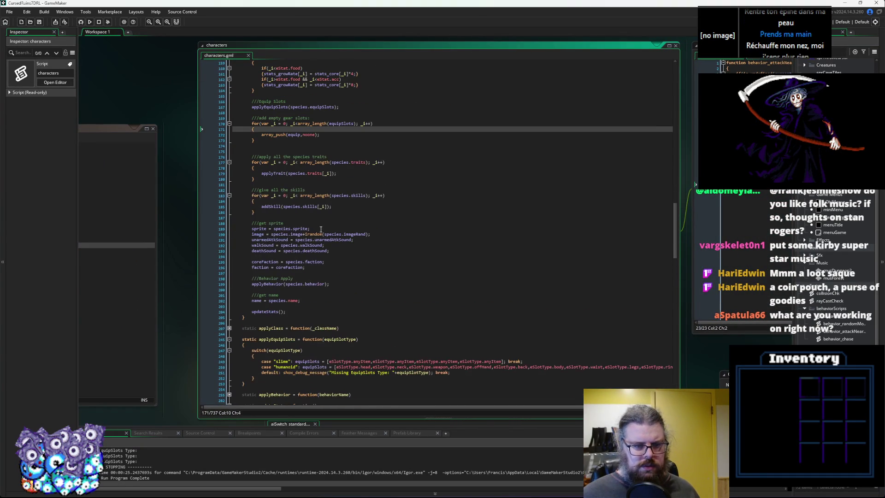
scroll(323, 229, "up", 3)
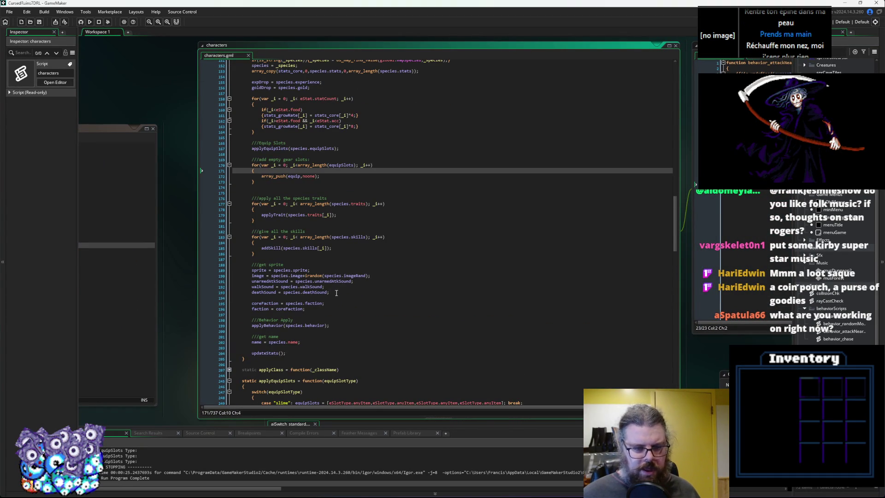
left_click(226, 304)
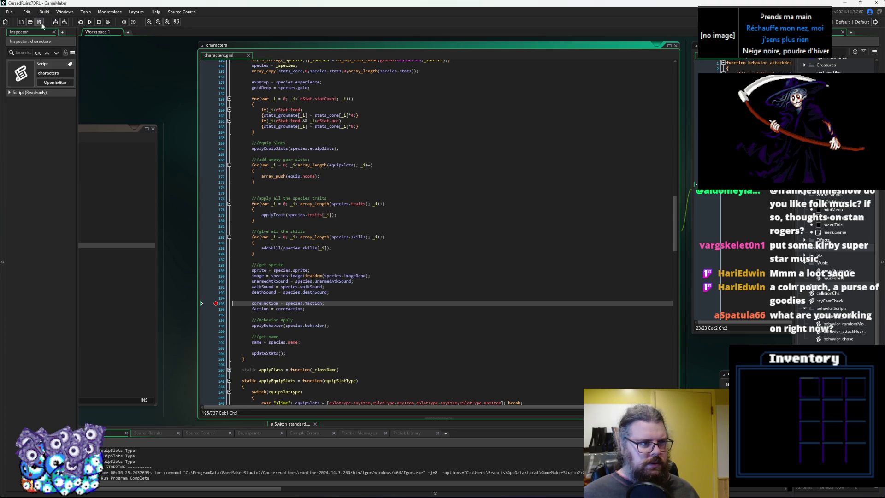
Debug-run the game to the line 195 breakpoint and inspect species and coreFaction.
left_click(80, 21)
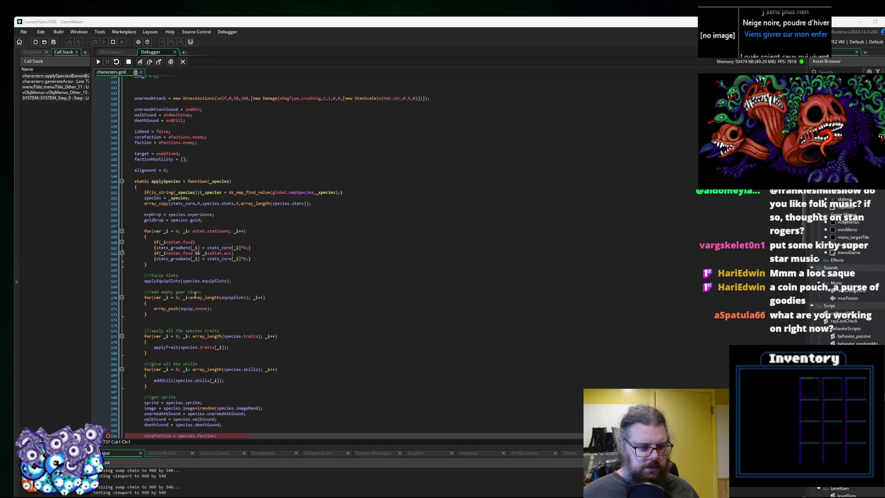
mouse_move(188, 379)
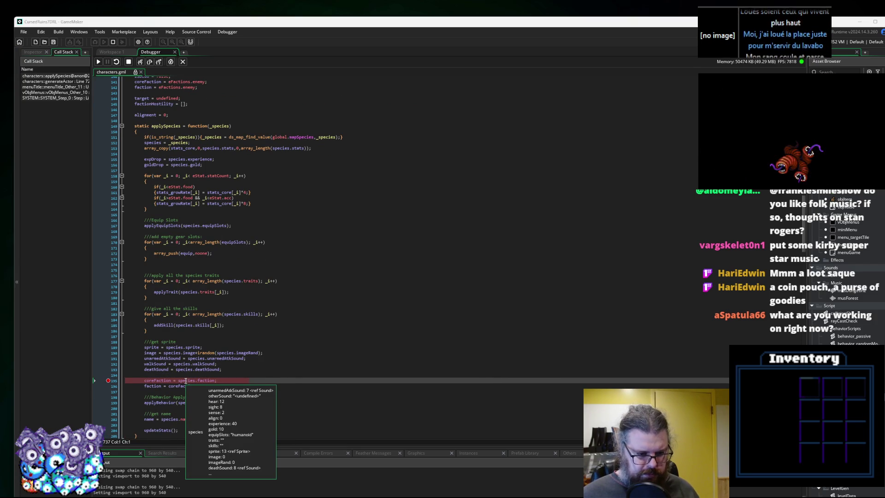
mouse_move(157, 382)
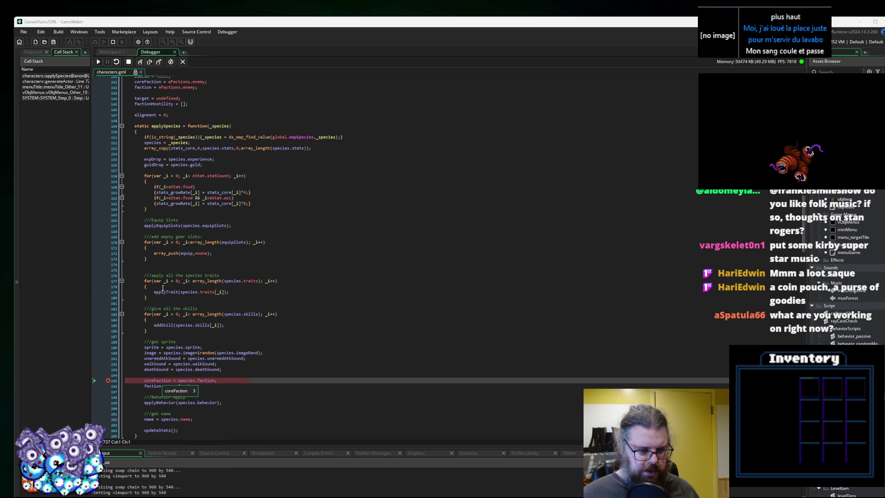
left_click(158, 380)
double_click(158, 381)
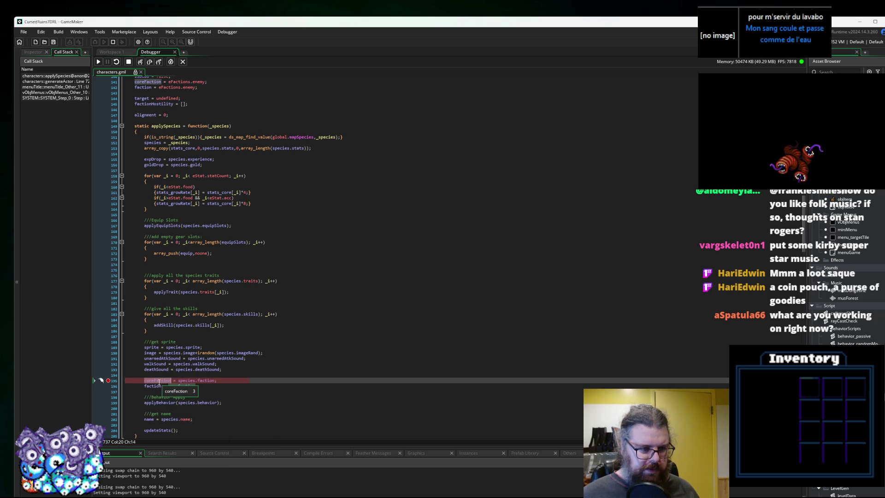
type("= coreFaction;")
scroll(158, 207, "down", 1)
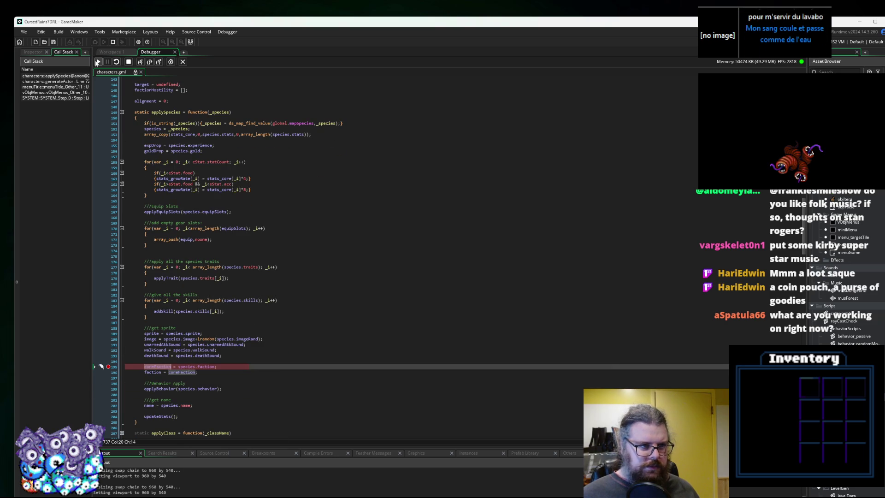
Resume to the breakpoint's next hit and drag the Output splitter up to enlarge the debug panels.
left_click(98, 61)
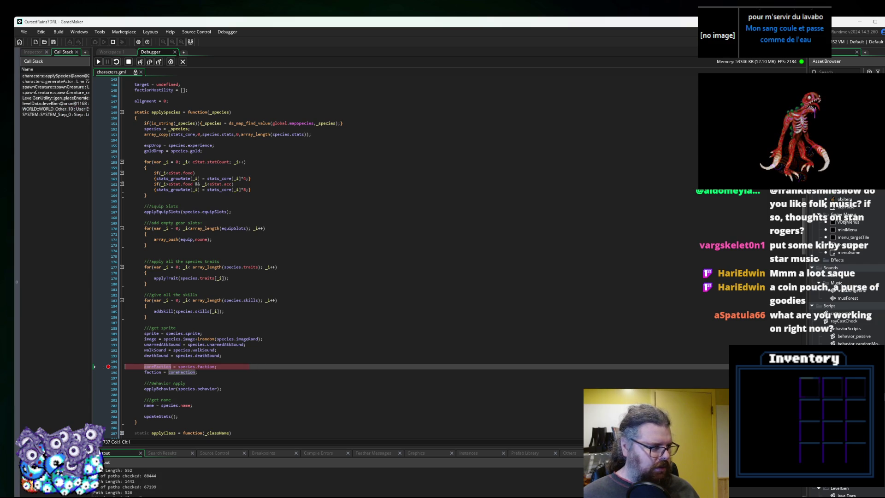
mouse_move(202, 367)
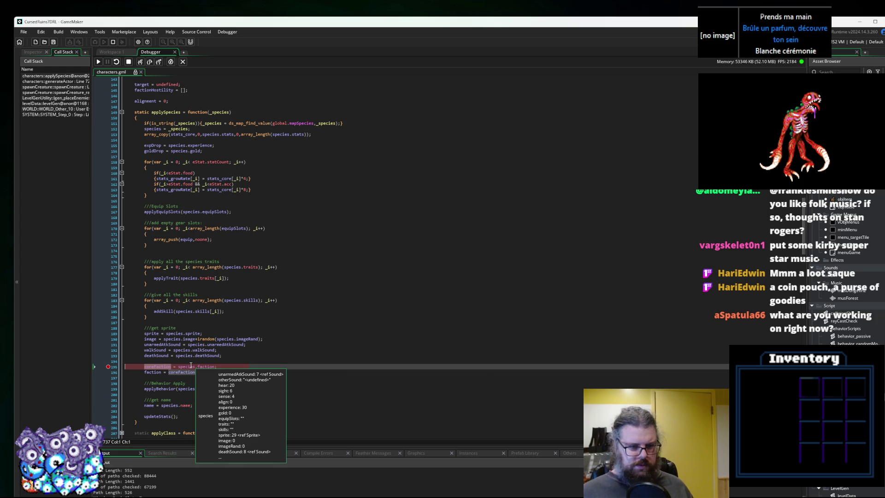
mouse_move(206, 447)
left_mouse_down()
mouse_move(323, 369)
mouse_move(415, 341)
left_mouse_up()
Show the local and global variables and expand _species to inspect its faction and fields.
left_click(477, 347)
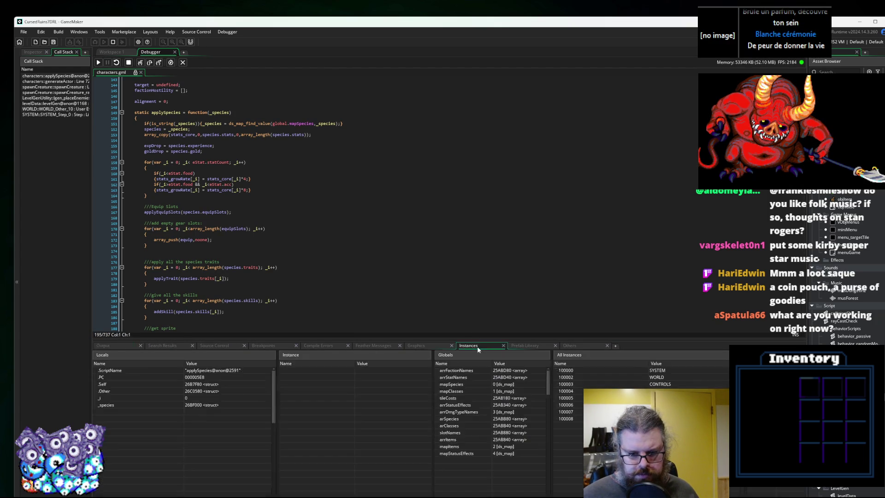
scroll(206, 272, "down", 3)
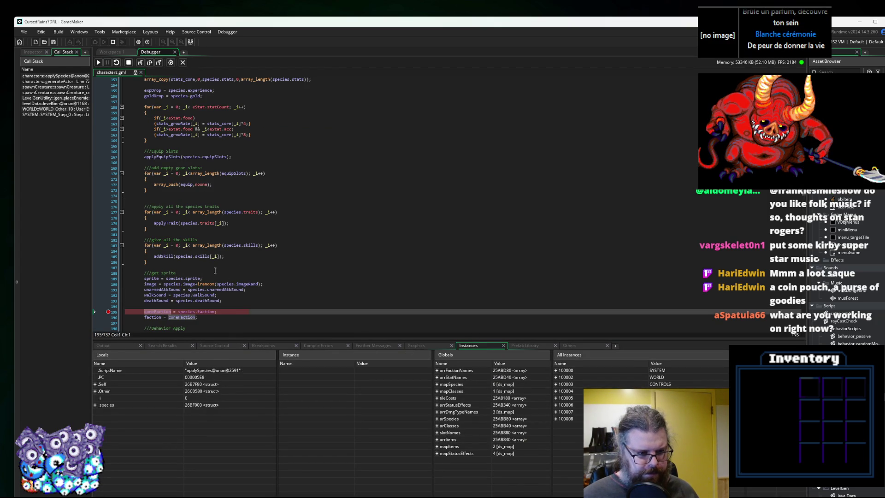
left_click(185, 294)
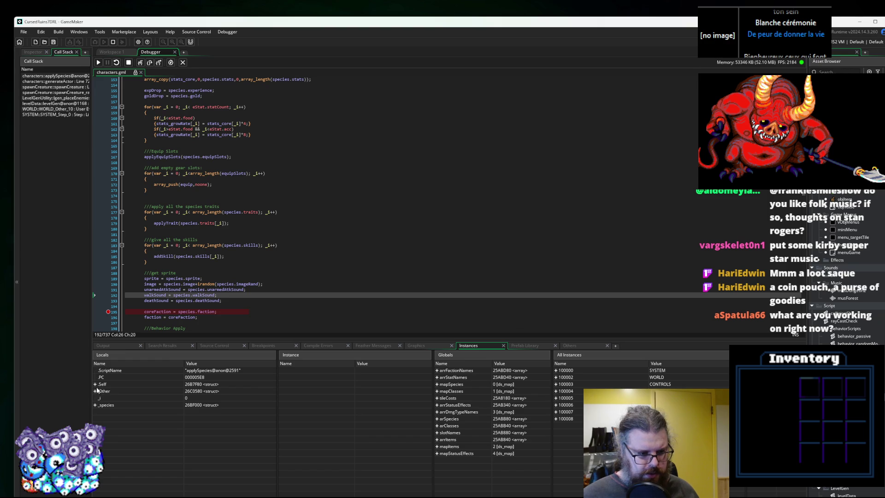
left_click(178, 317)
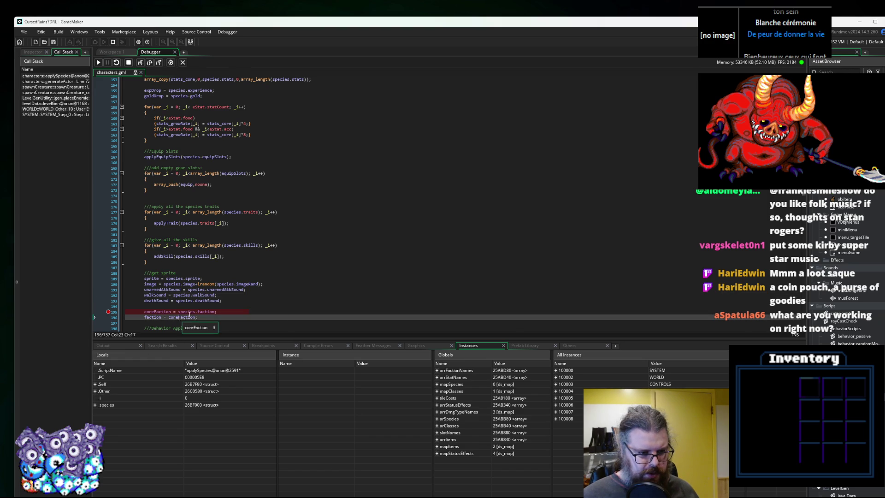
scroll(179, 317, "down", 3)
left_click(96, 405)
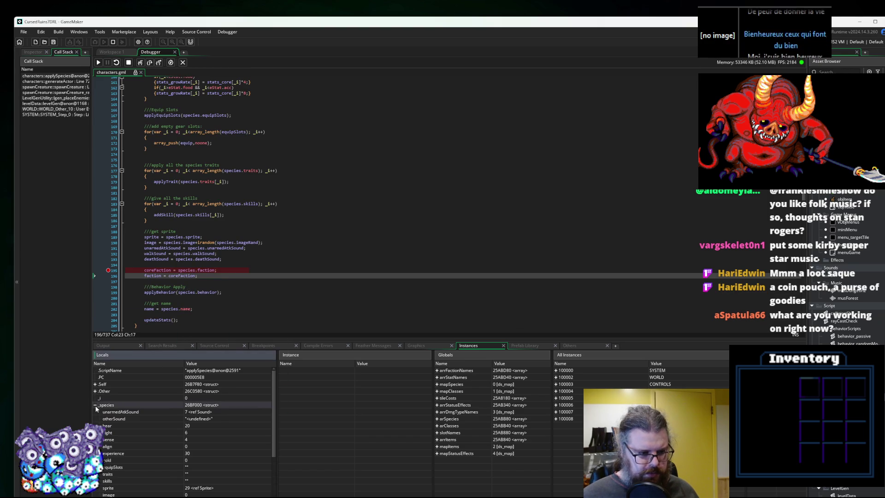
scroll(129, 417, "down", 4)
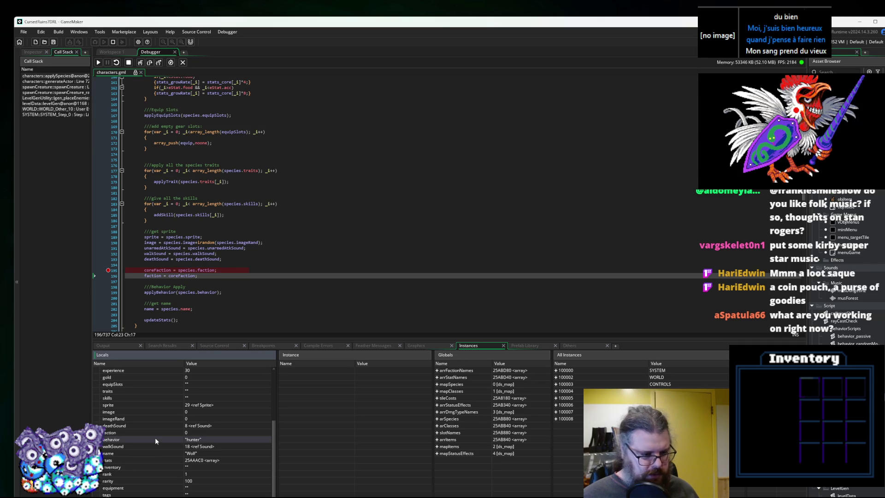
scroll(155, 438, "down", 1)
scroll(143, 458, "up", 4)
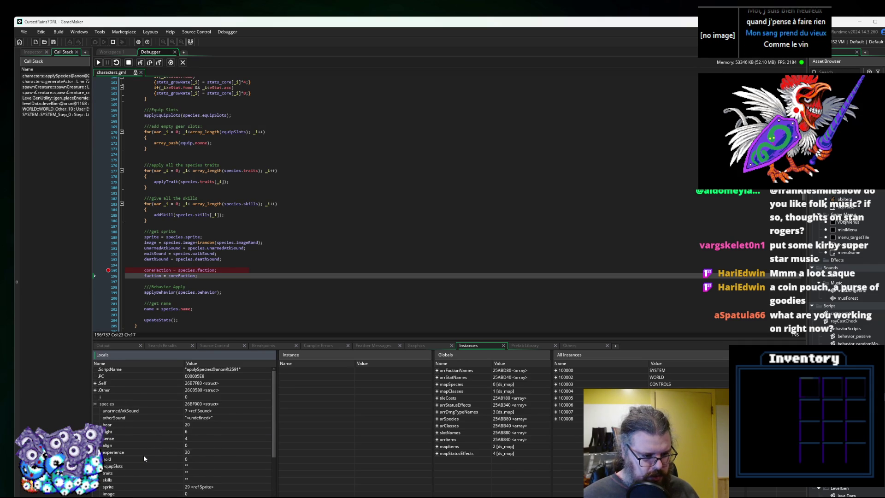
scroll(143, 454, "down", 3)
scroll(137, 445, "down", 1)
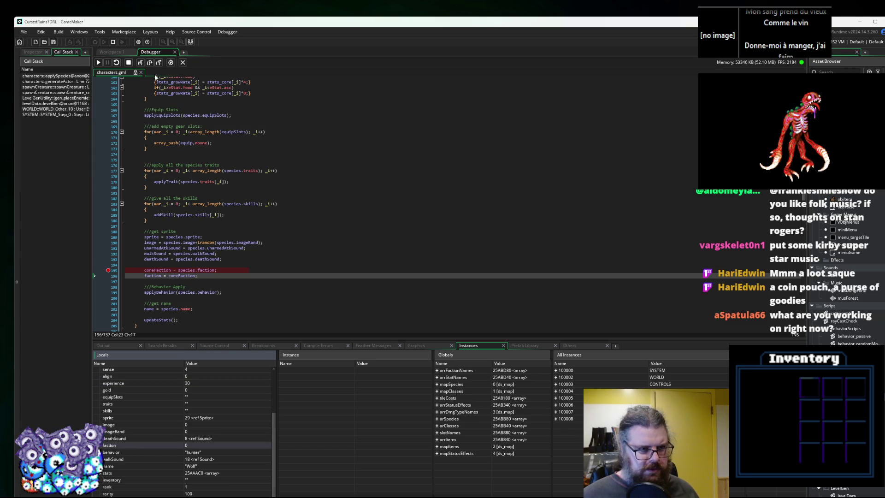
Continue through two more breakpoint hits, then stop the debugging session.
left_click(100, 62)
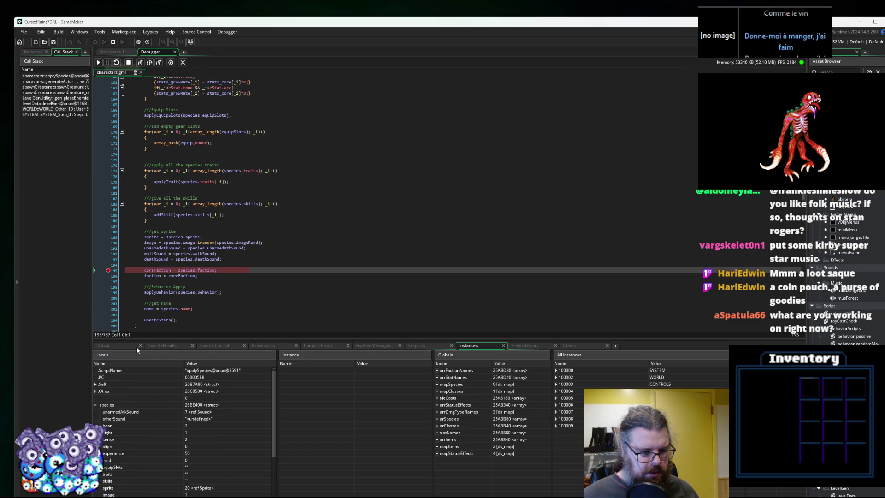
mouse_move(191, 270)
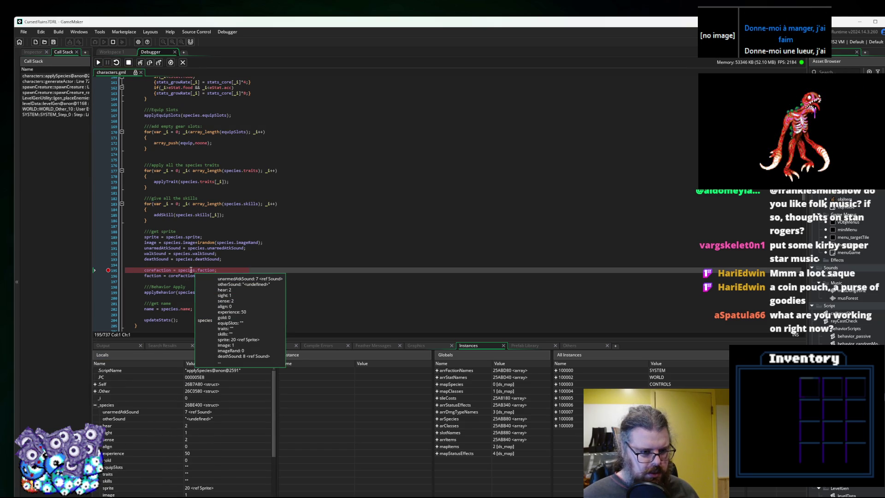
key("F5")
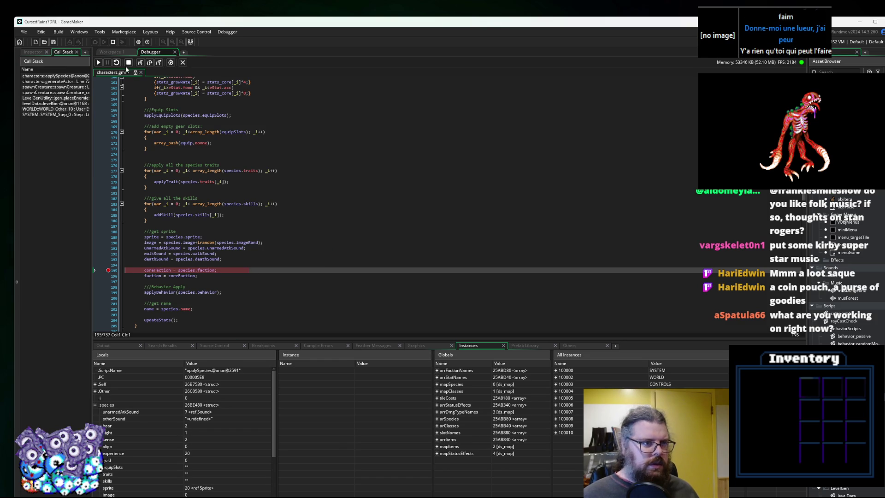
left_click(183, 63)
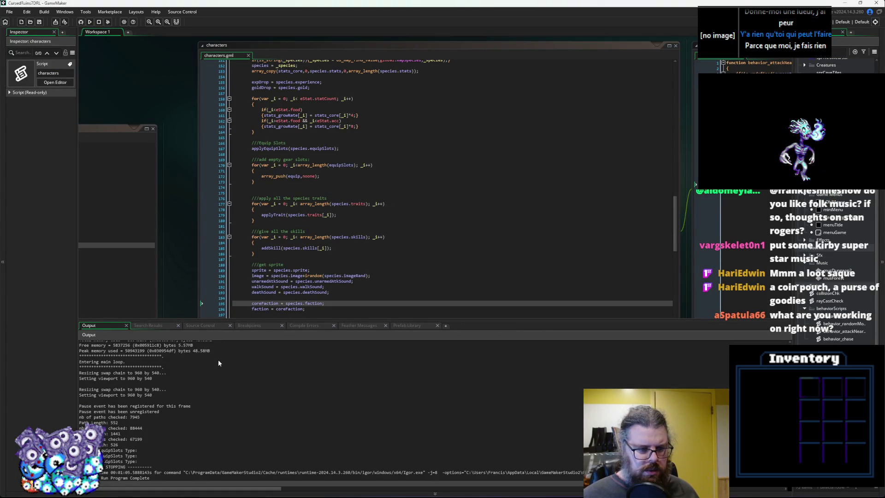
Shrink the output panel and bring the loadGameData script to the front.
left_click_drag(230, 320, 229, 440)
double_click(828, 293)
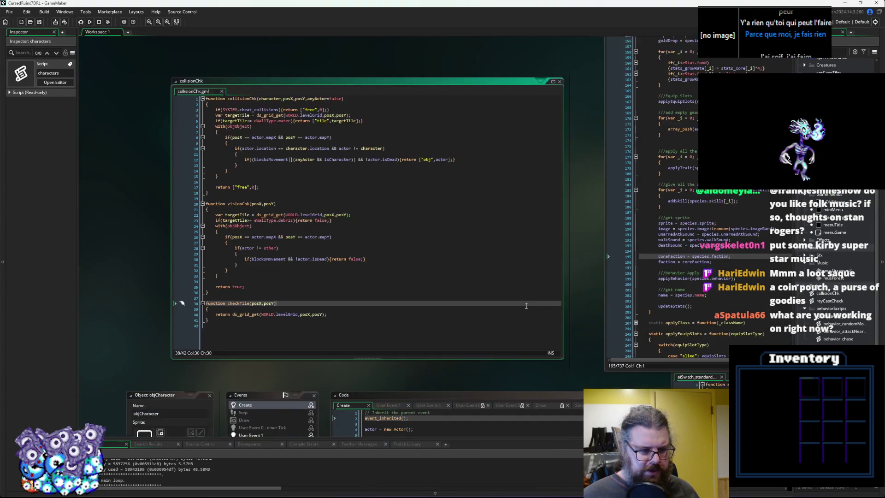
scroll(450, 352, "down", 10)
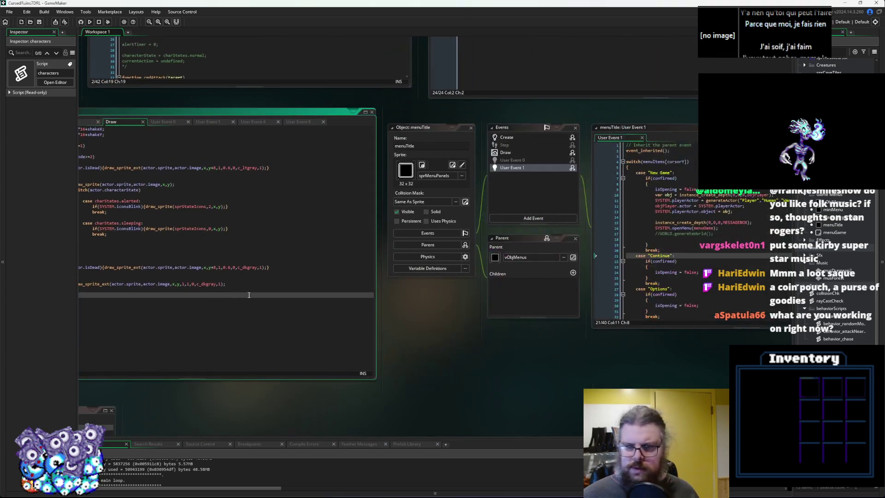
scroll(401, 351, "down", 10)
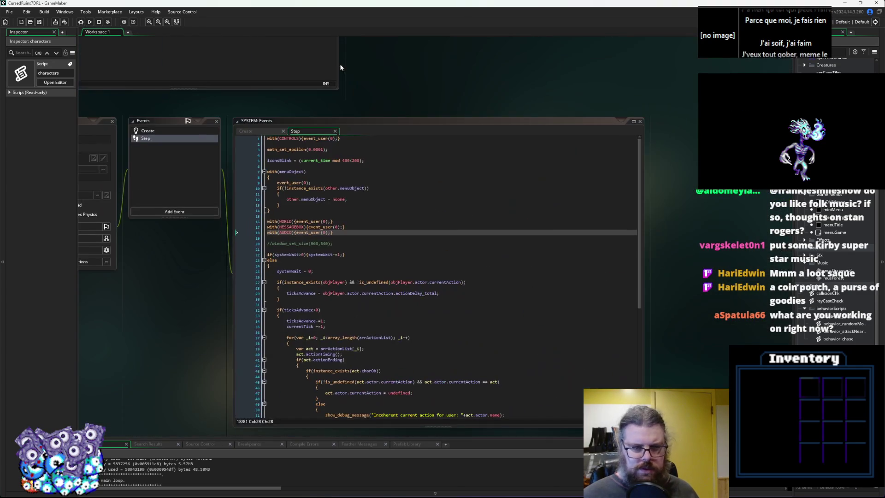
scroll(402, 70, "down", 10)
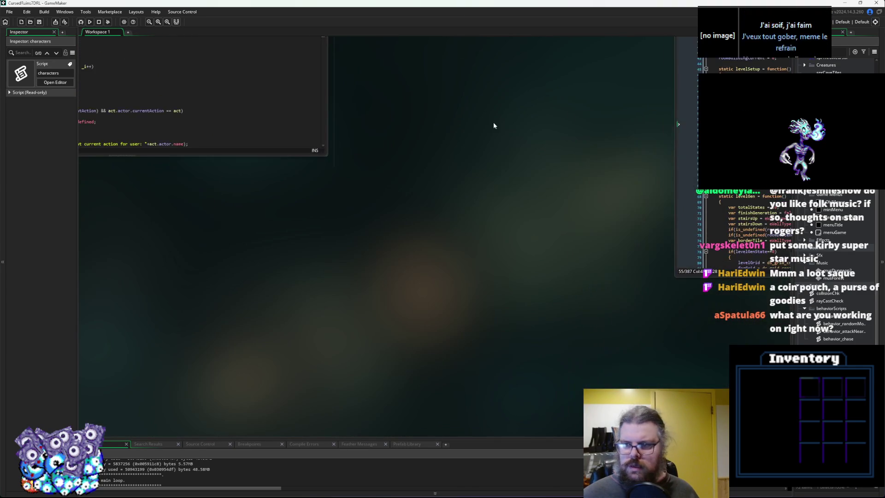
left_click(616, 265)
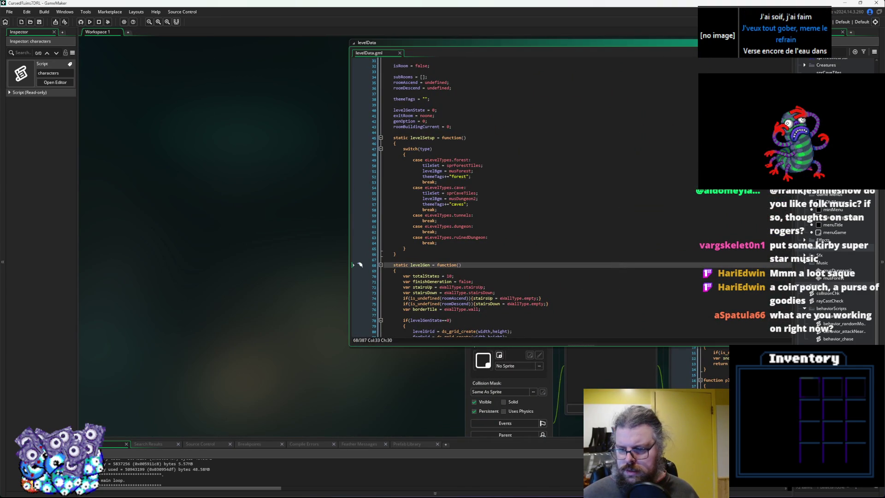
key("ctrl+Tab")
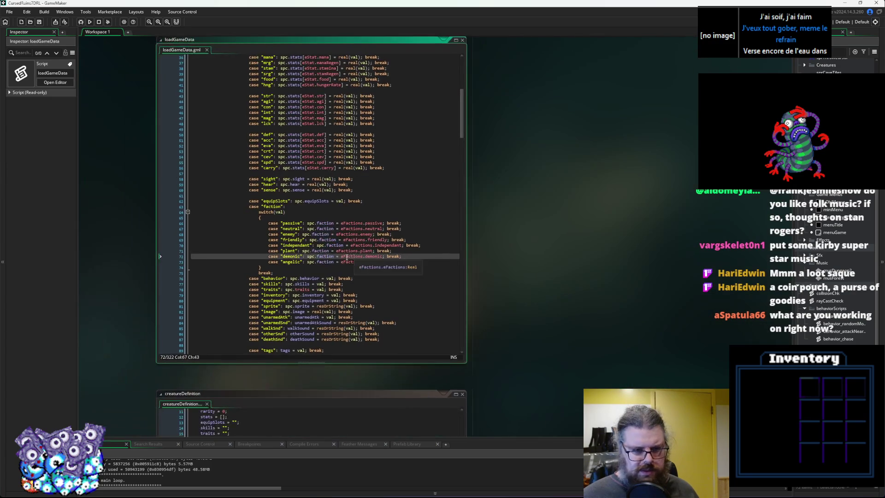
Enlarge the loadGameData window and set a breakpoint on the switch(val) faction line 64.
left_click_drag(465, 363, 465, 385)
left_click_drag(467, 329, 650, 329)
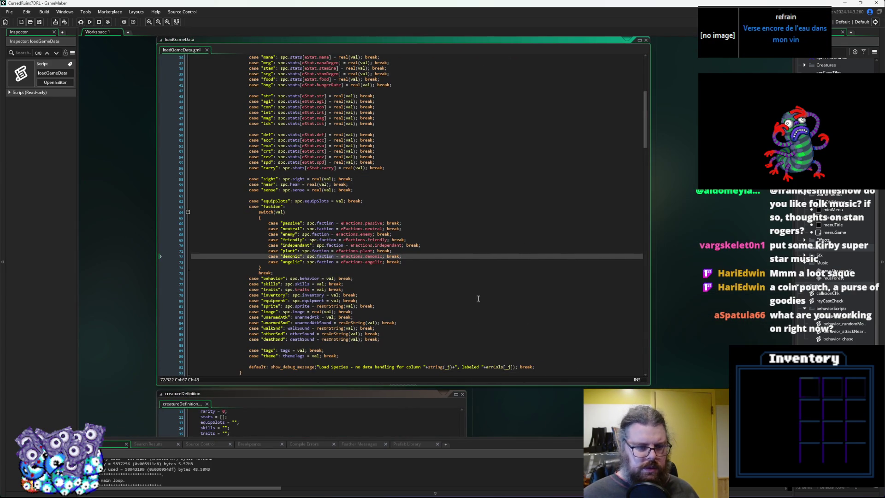
left_click(343, 273)
scroll(344, 268, "up", 2)
double_click(281, 240)
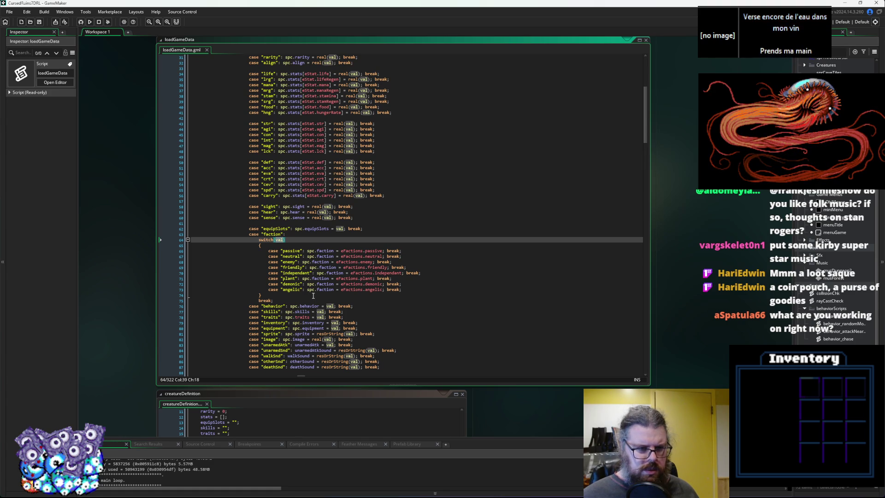
scroll(304, 282, "up", 3)
left_click(174, 281)
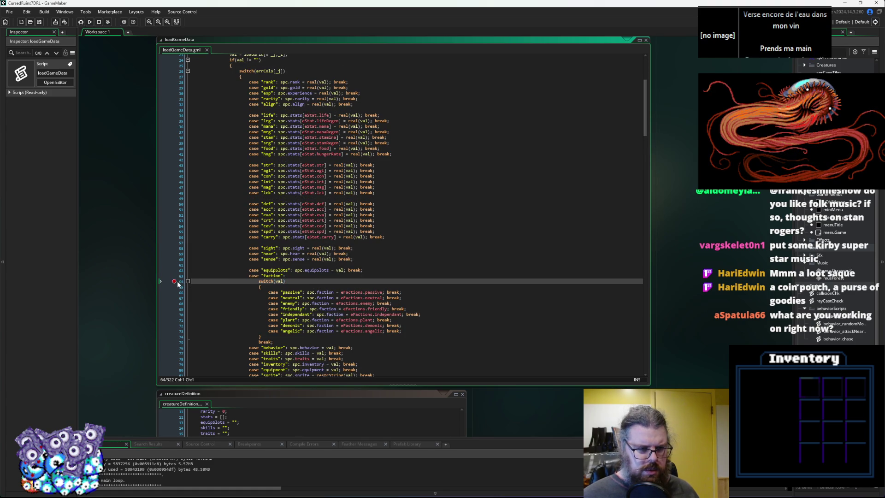
Debug-run the game again, continue past the line 64 breakpoint, and start a New Game.
scroll(249, 122, "up", 3)
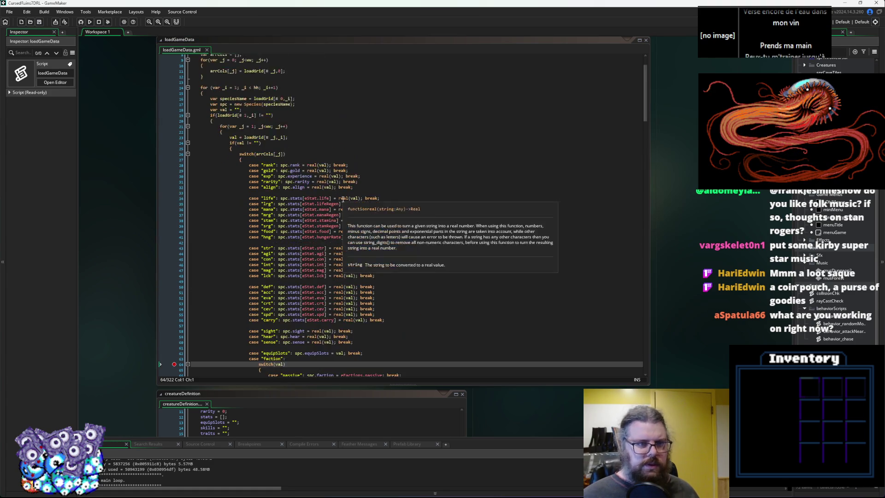
left_click(90, 23)
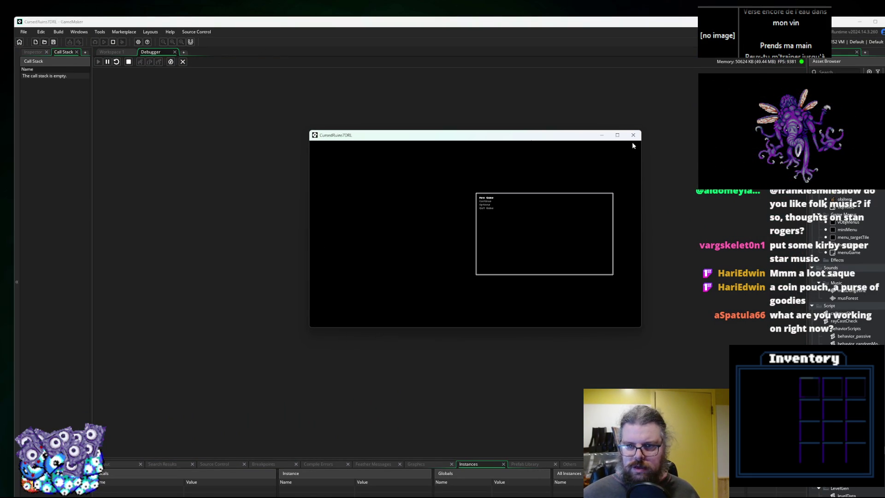
left_click(634, 135)
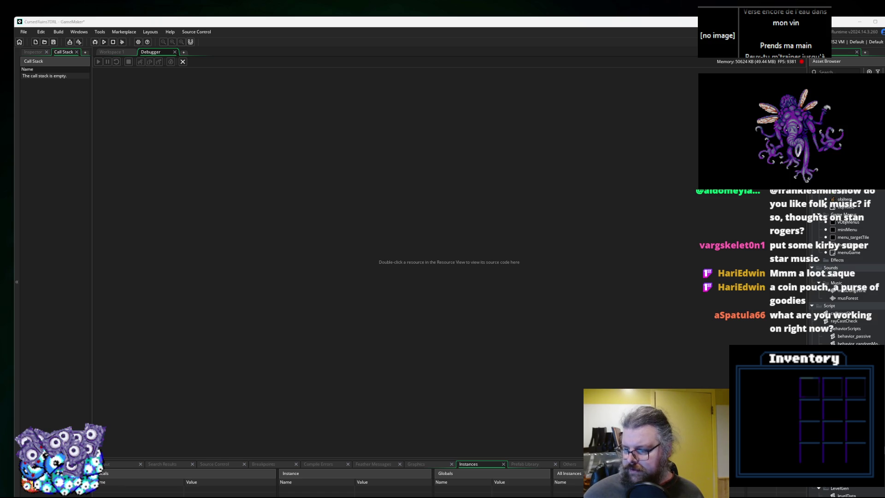
left_click(183, 61)
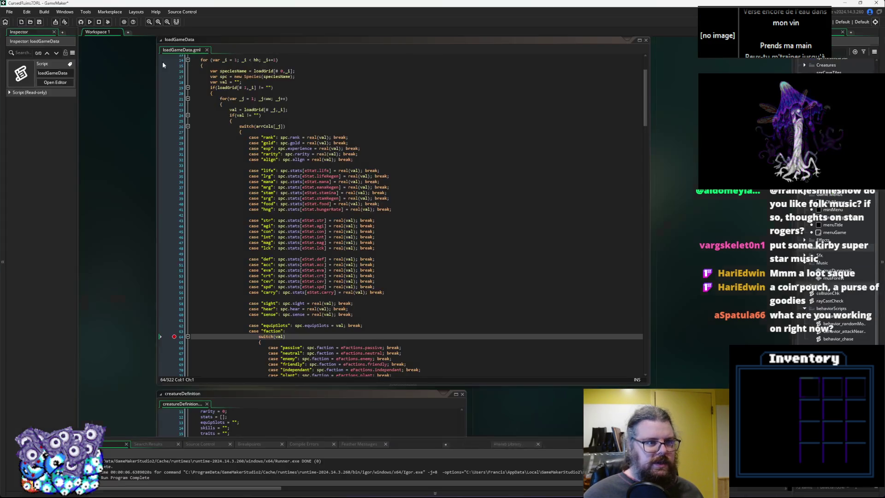
left_click(81, 23)
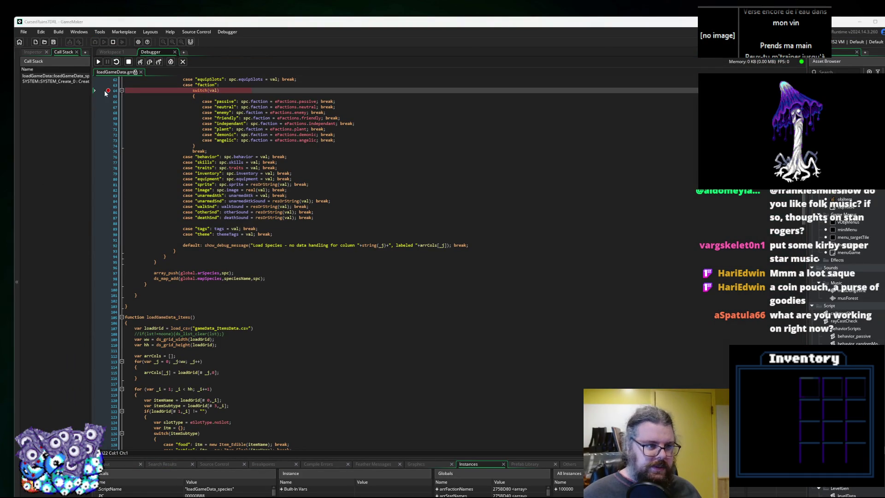
left_click(99, 63)
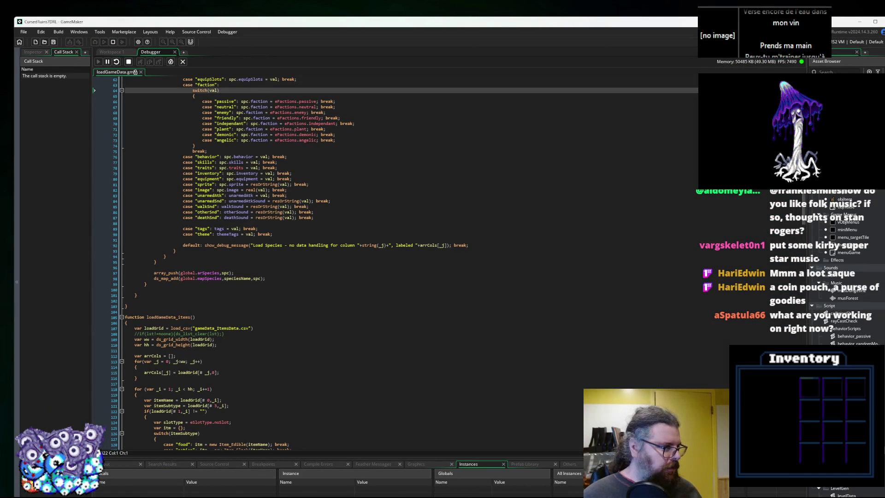
key("Return")
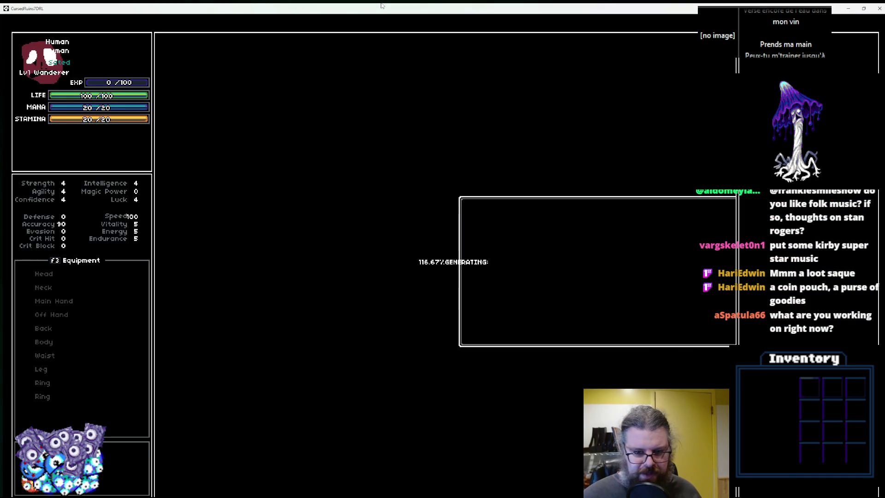
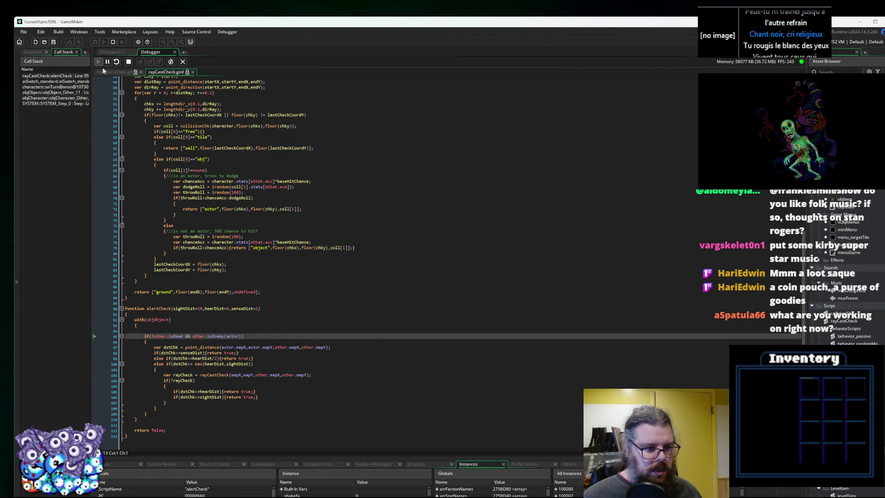
Step into the isEnemy check, resume to the ray cast mapY error, and stop the game.
key("F11")
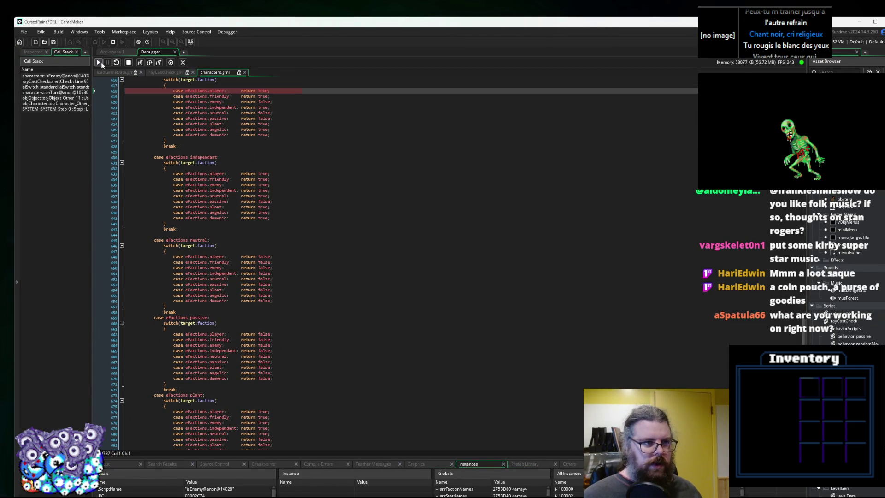
key("F5")
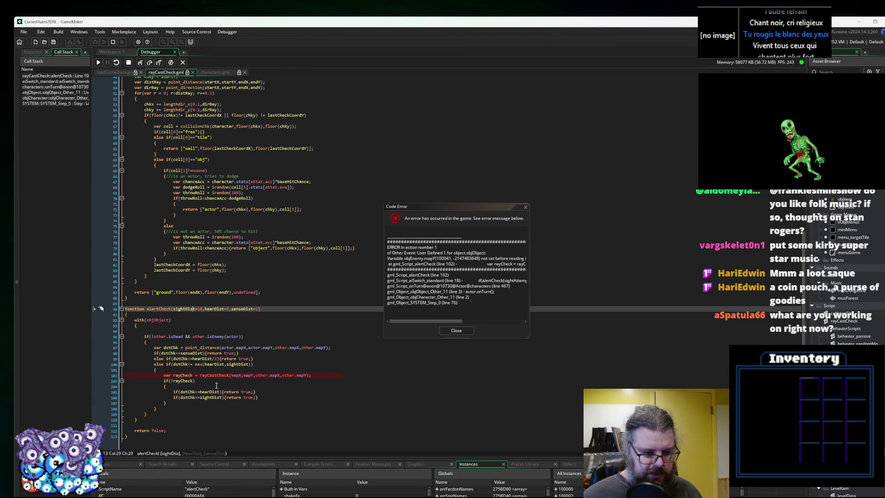
left_click(248, 376)
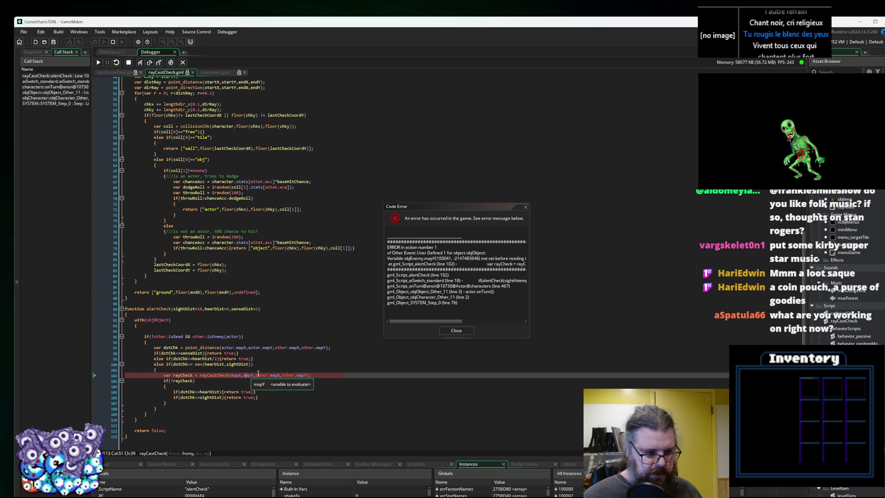
key("shift+F5")
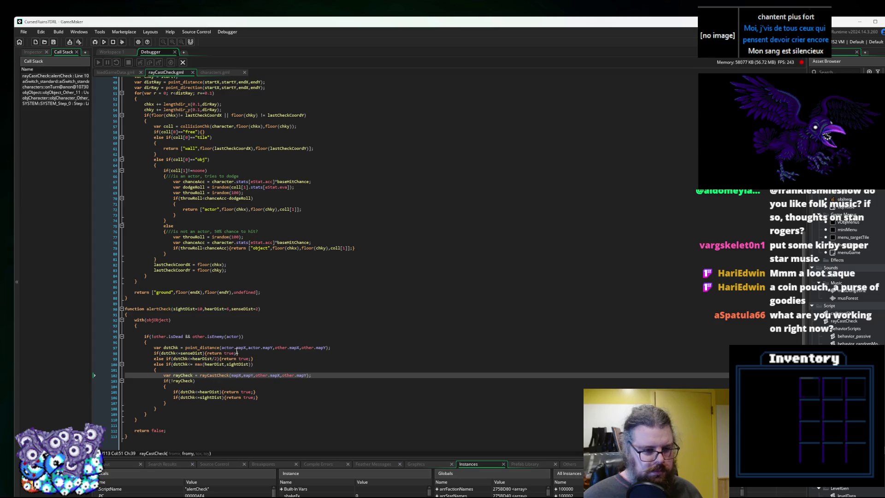
Edit line 102 to rayCastCheck(actor.mapX,actor.mapY,other.mapX,other.mapY).
left_click(253, 347)
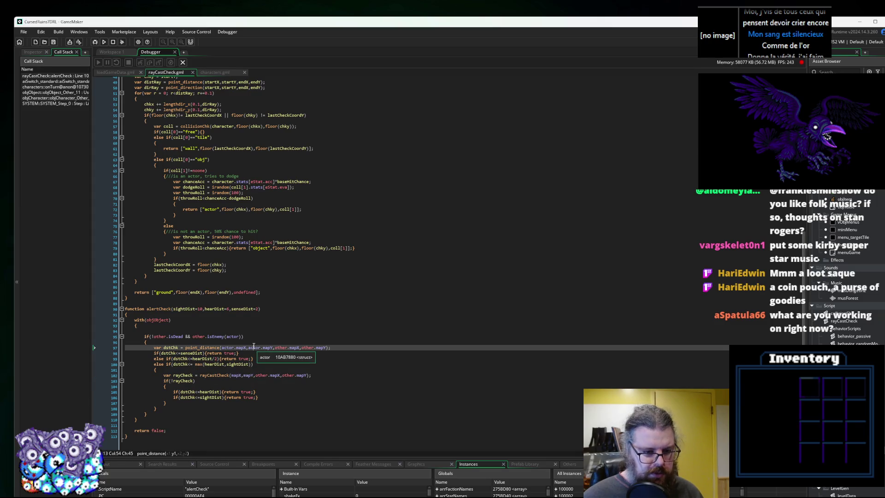
left_click(232, 375)
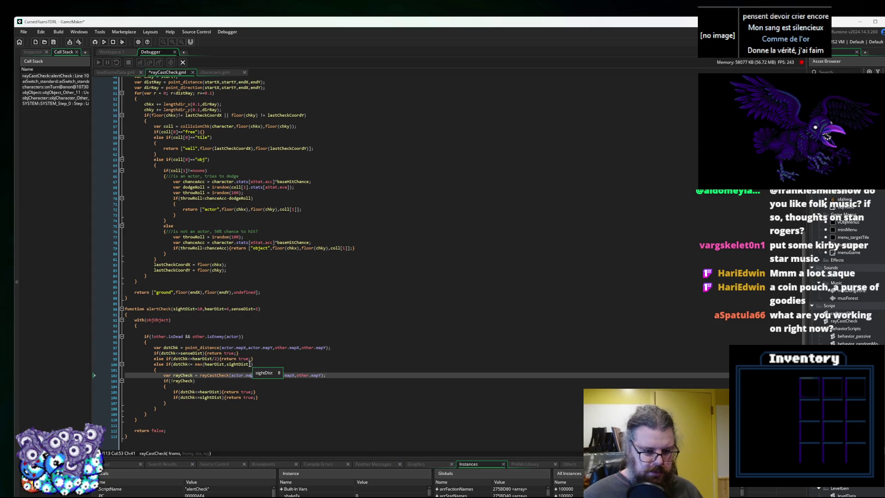
key("Right")
key("Right")
key("Right")
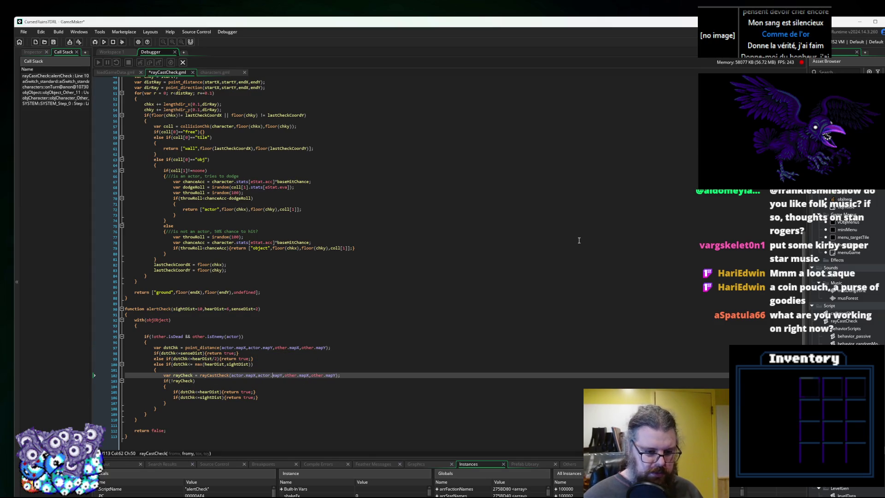
key("F11")
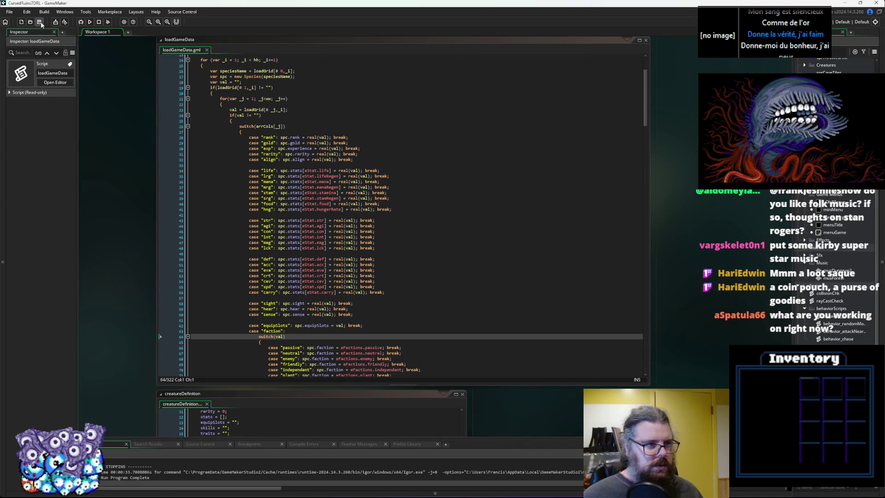
Rebuild in debug mode, start a New Game, and inspect the blocking check in collisionChk.
left_click(81, 22)
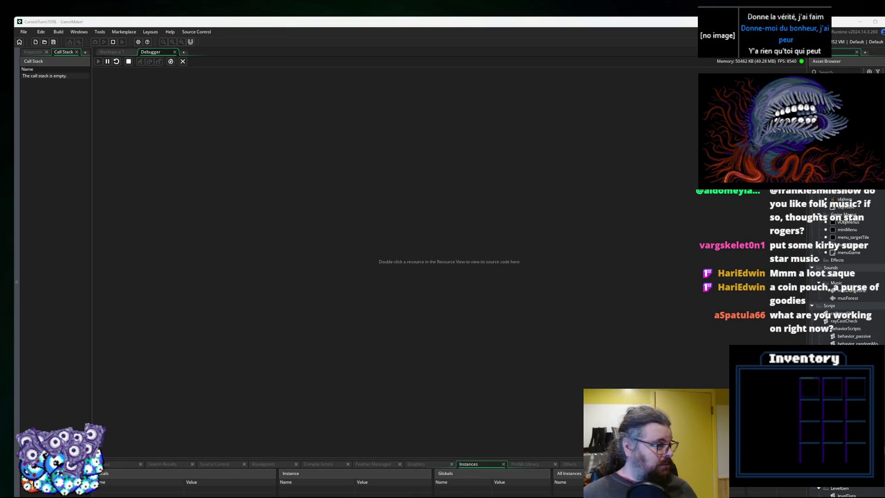
key("Return")
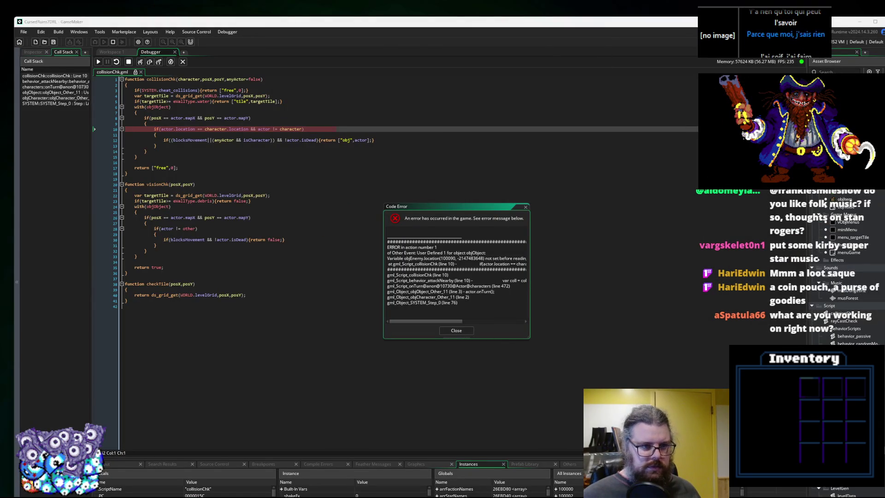
left_click(240, 140)
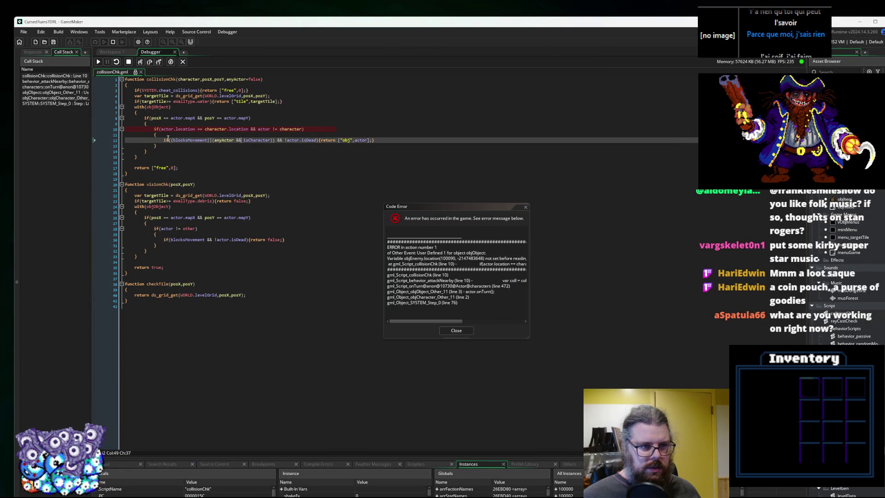
mouse_move(170, 129)
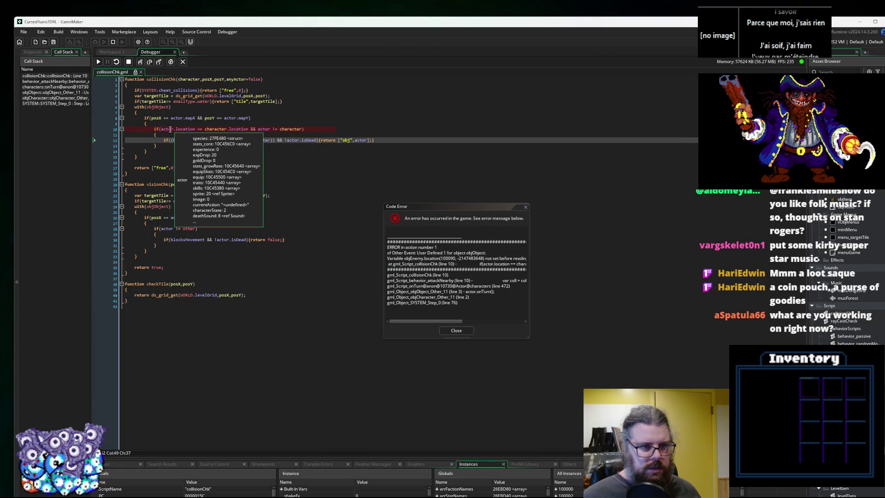
mouse_move(236, 127)
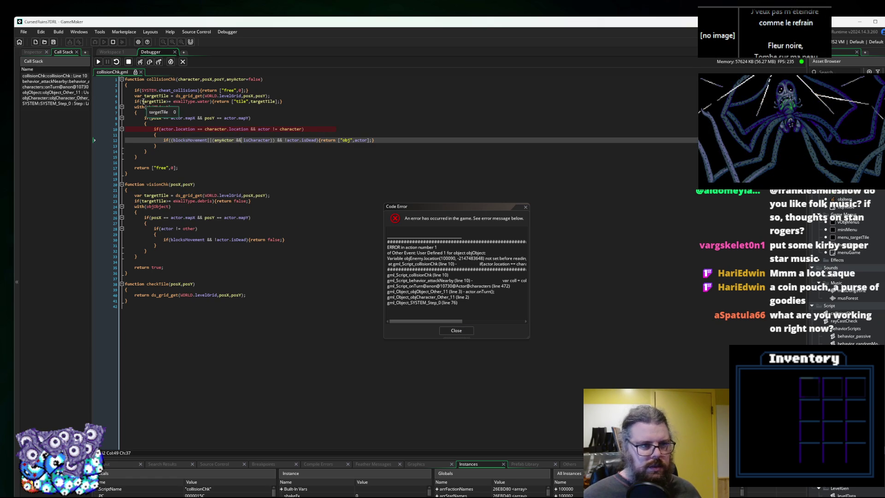
Trace the error to behavior_attackNearby, check the object argument's value, and dismiss the error.
left_click(65, 84)
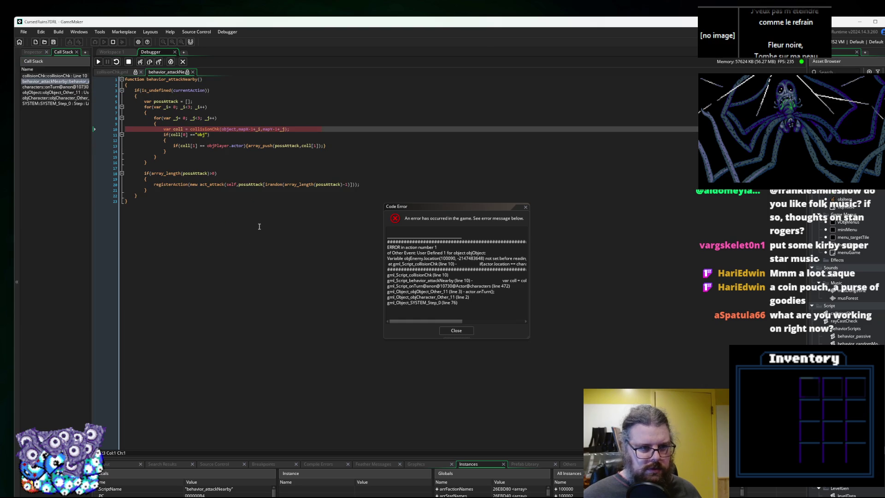
left_click(228, 129)
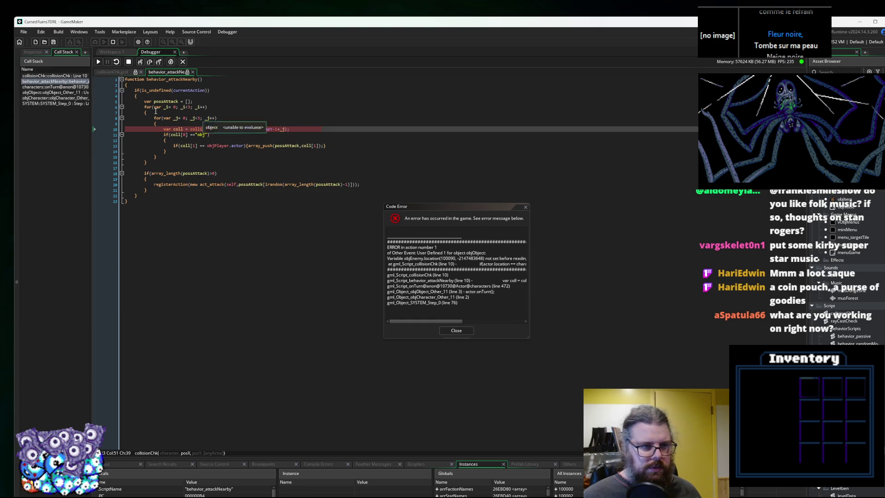
left_click(55, 75)
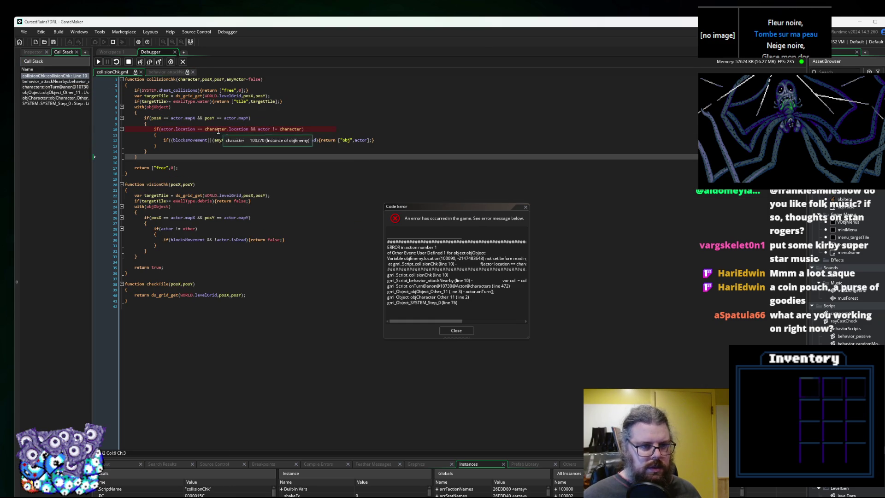
mouse_move(263, 127)
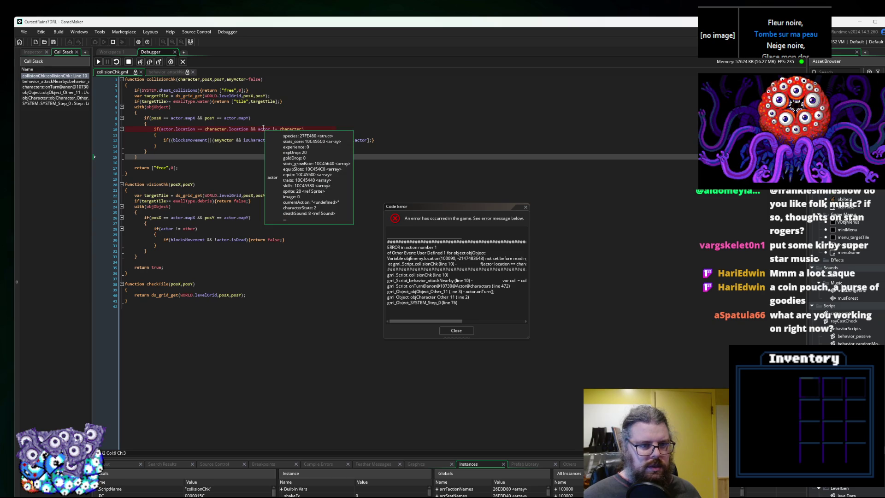
double_click(217, 131)
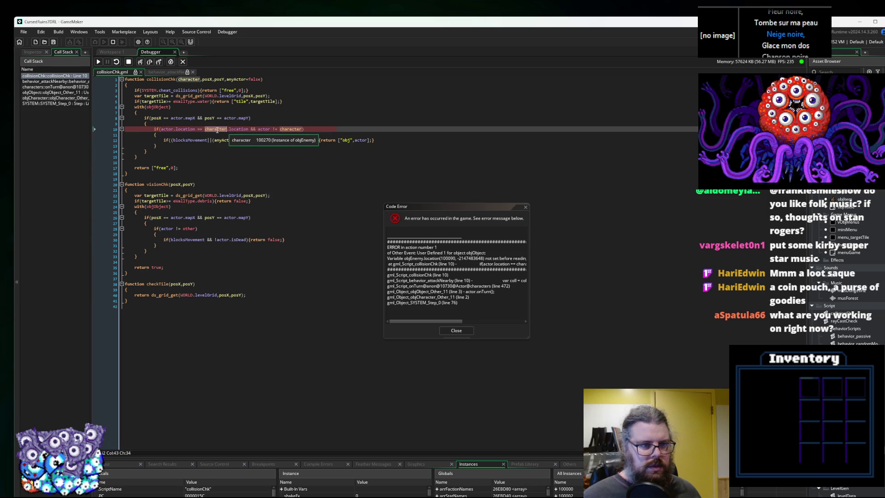
left_click(55, 82)
left_click(188, 165)
double_click(229, 129)
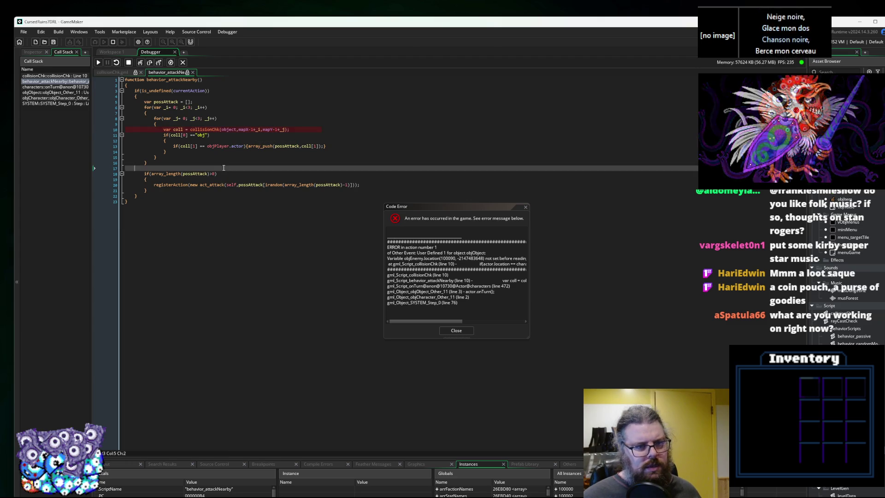
left_click(226, 130)
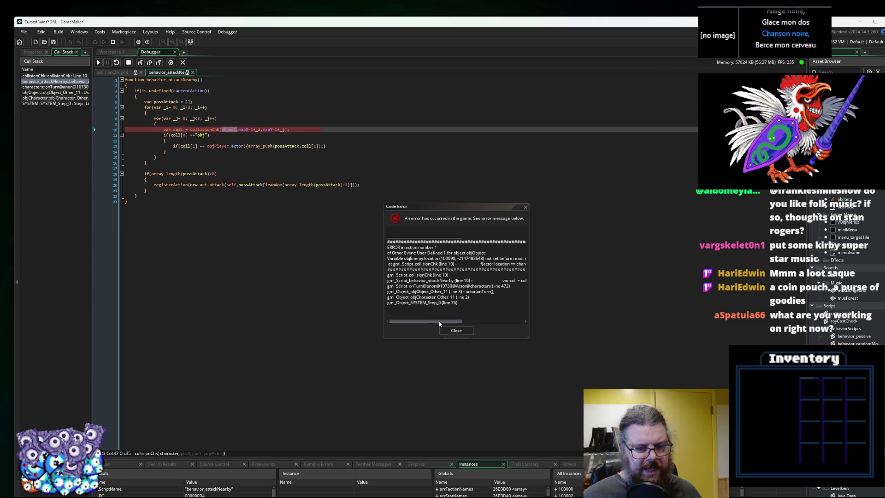
left_click(456, 330)
left_click(211, 152)
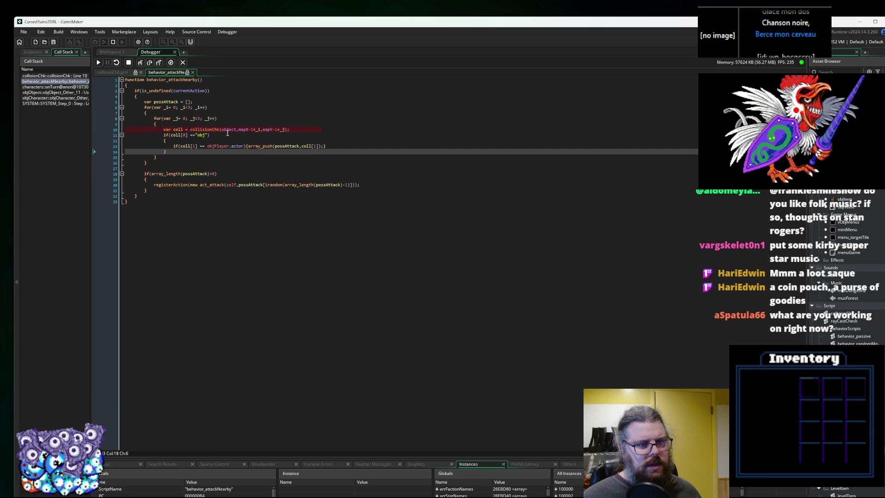
Check the object argument and objPlayer.actor comparison, then stop the running game.
left_click(227, 131)
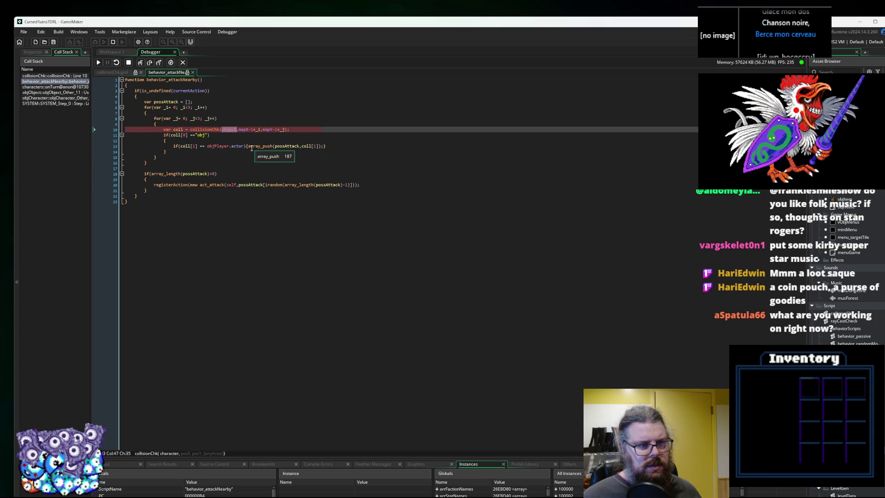
left_click(237, 163)
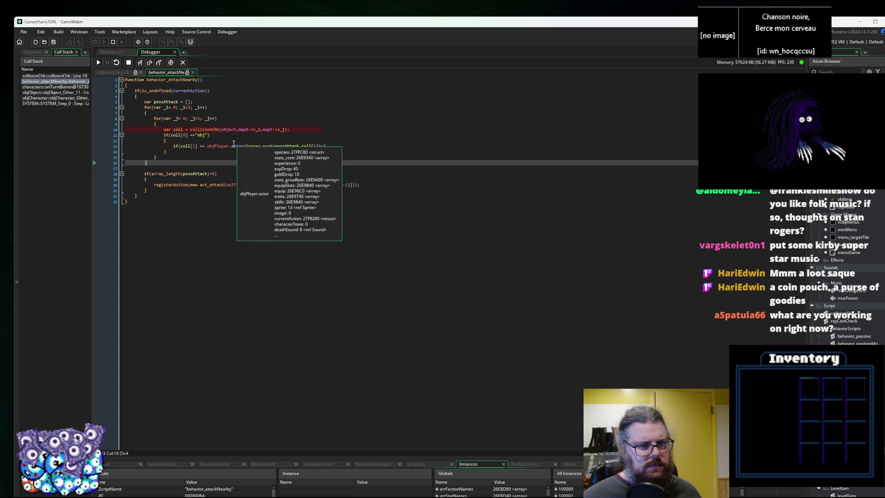
left_click(230, 129)
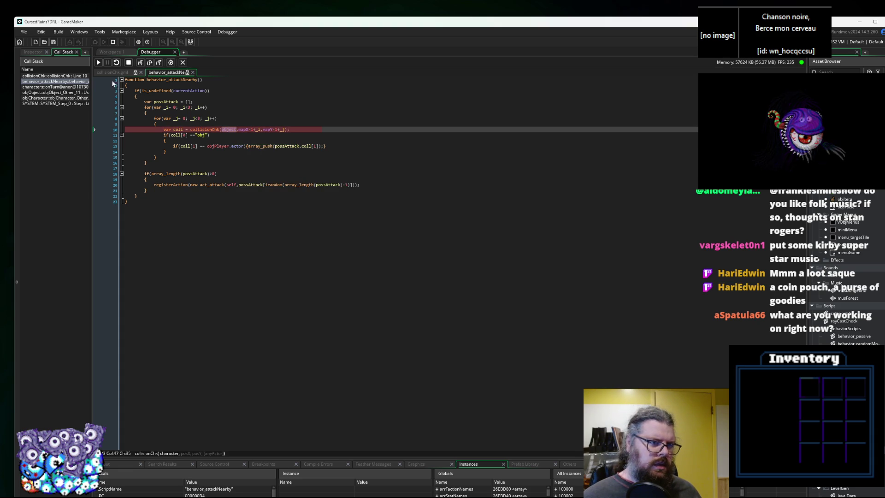
key("F5")
left_click(249, 155)
Replace object with self in the line 10 collisionChk call, save, and rebuild.
left_click(232, 129)
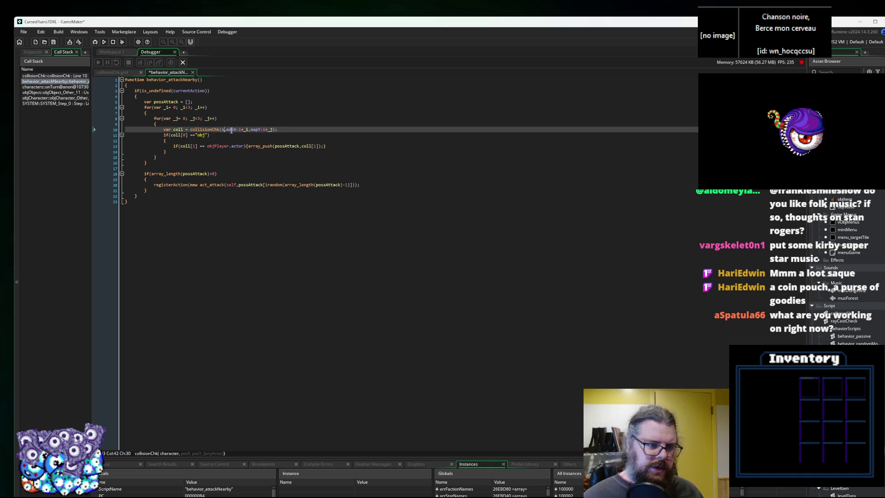
type("elf")
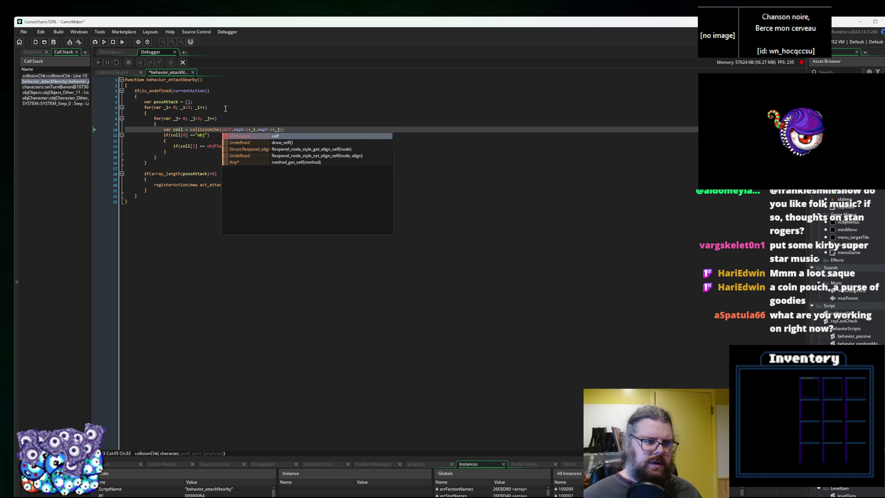
left_click(226, 108)
left_click(57, 41)
left_click(104, 42)
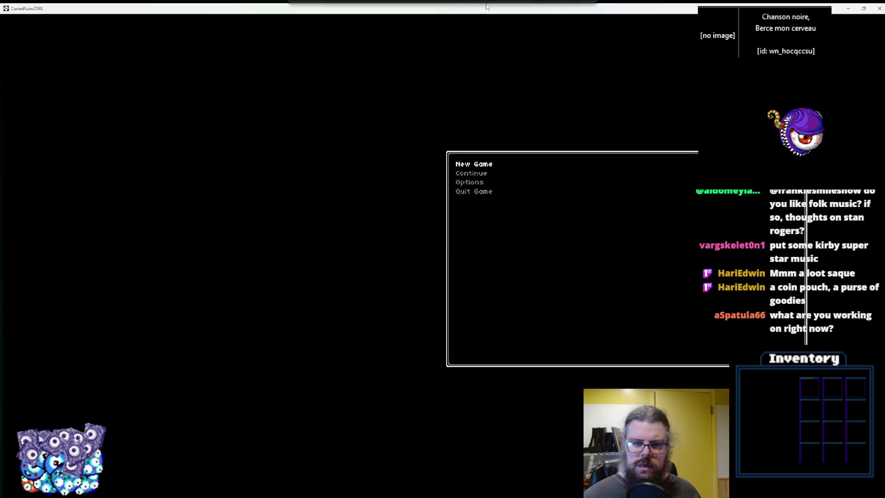
Move the player down, left, up and right until it stands beside the green enemy.
key("Down")
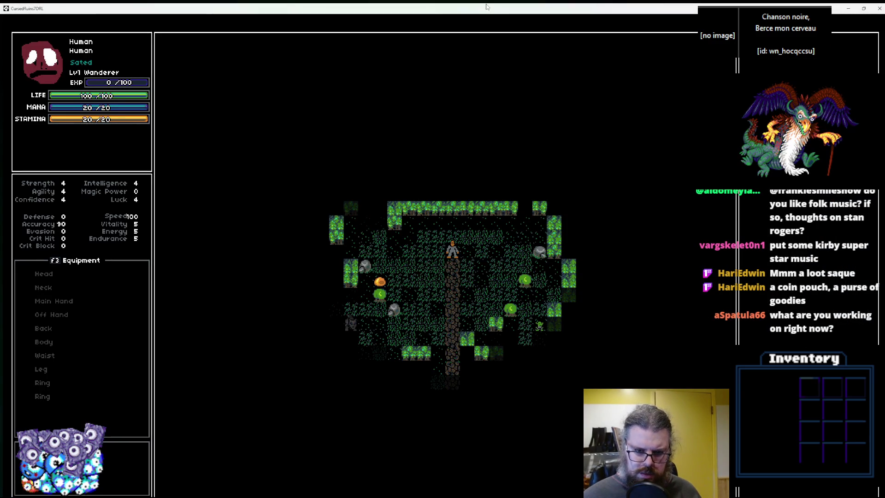
key("Down")
key("Left")
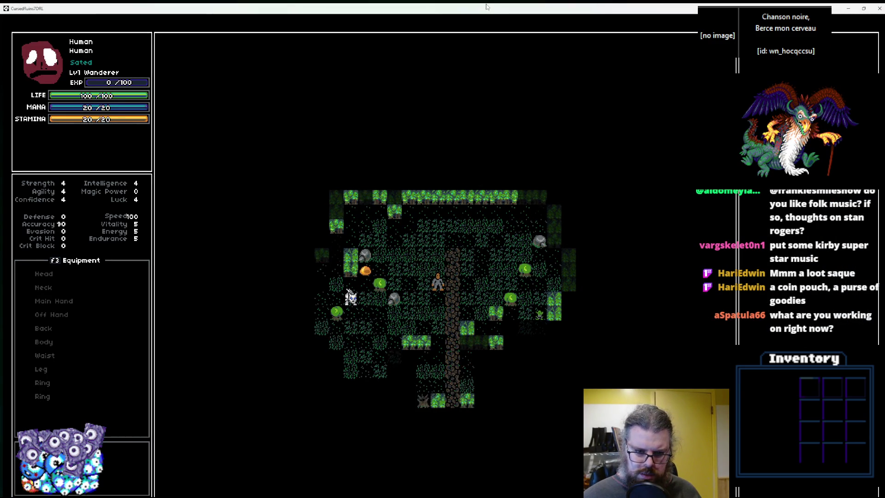
key("Up")
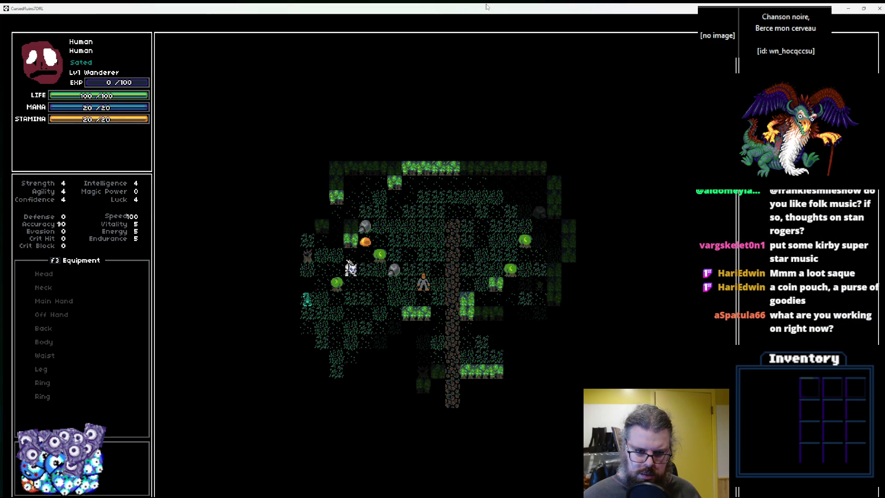
key("Right")
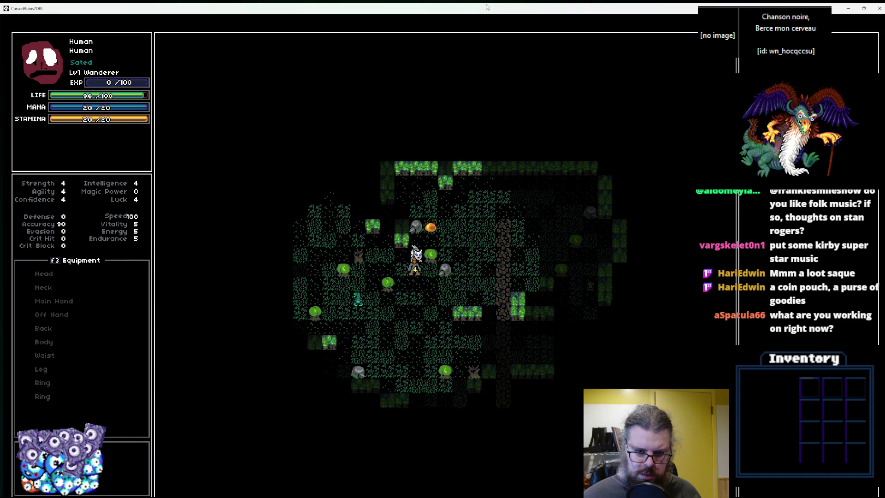
key("Down")
key("Down")
key("Down")
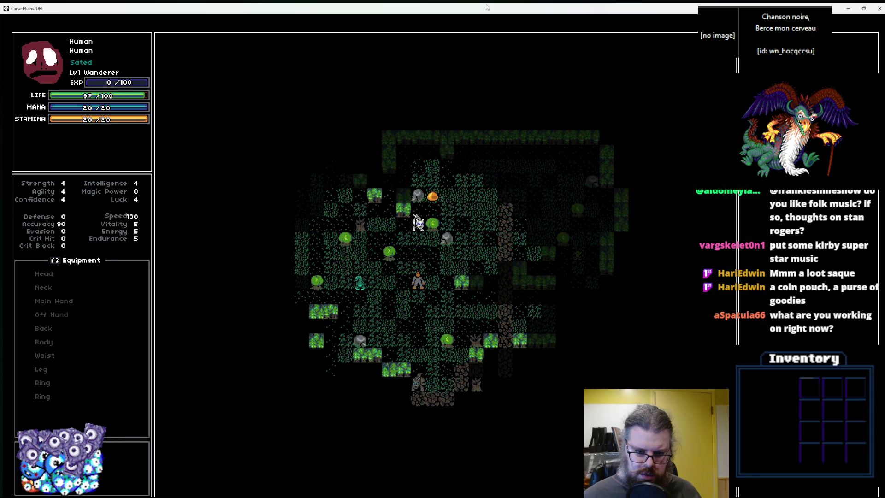
key("Left")
key("Left")
key("Left")
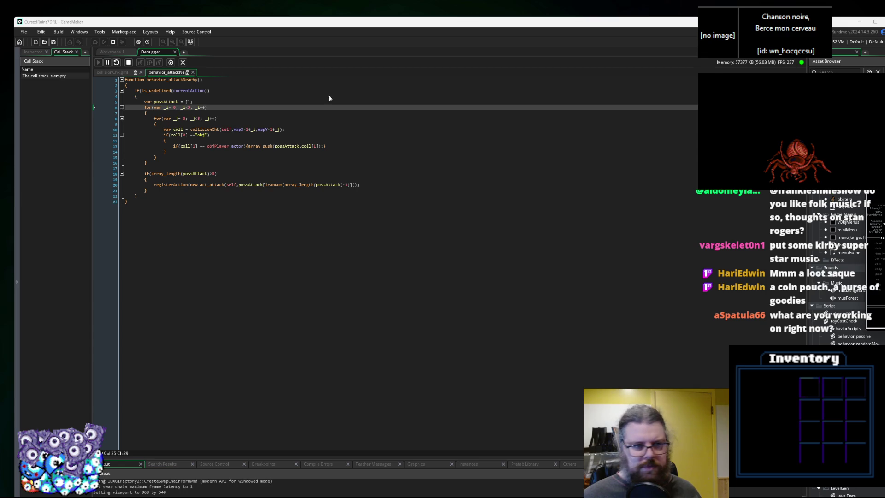
Open aiSwitch_standard, break on the alertTimer = 60 line 20, and resume past it.
left_click(112, 53)
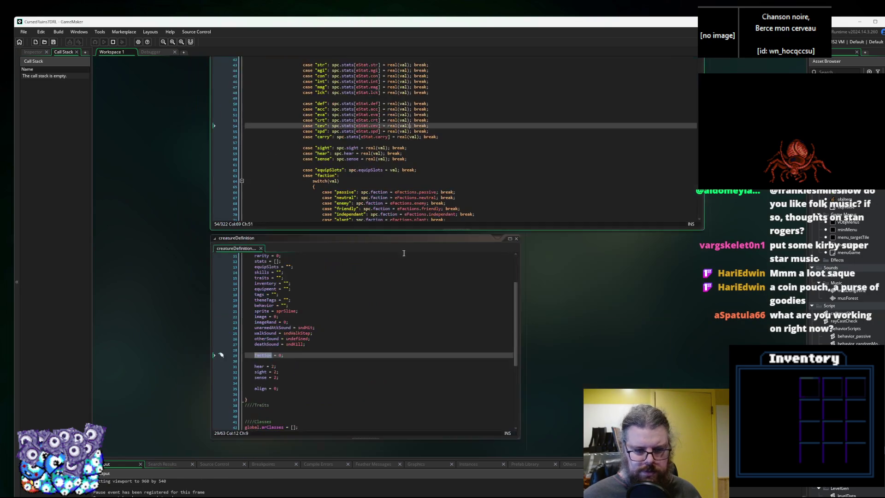
scroll(494, 284, "up", 10)
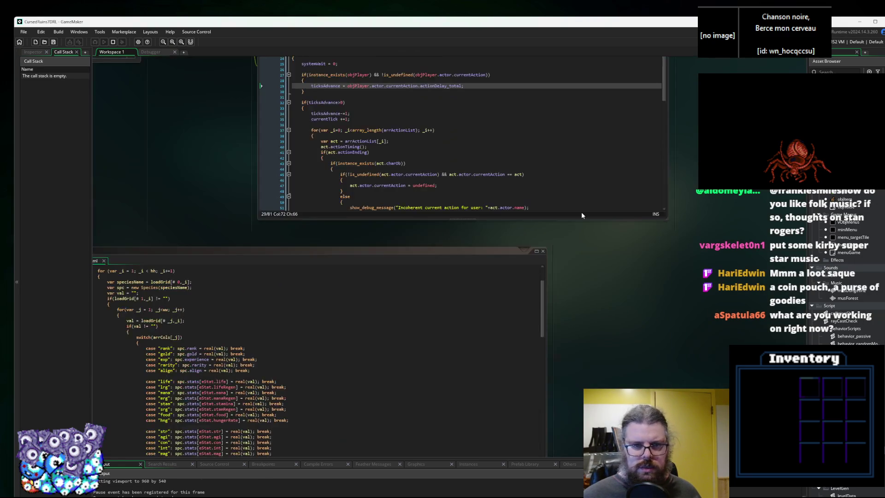
double_click(845, 313)
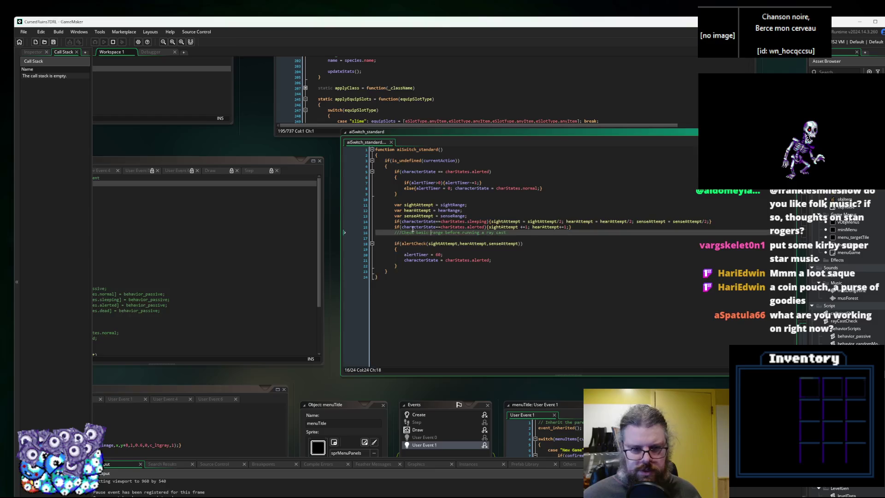
left_click(257, 245)
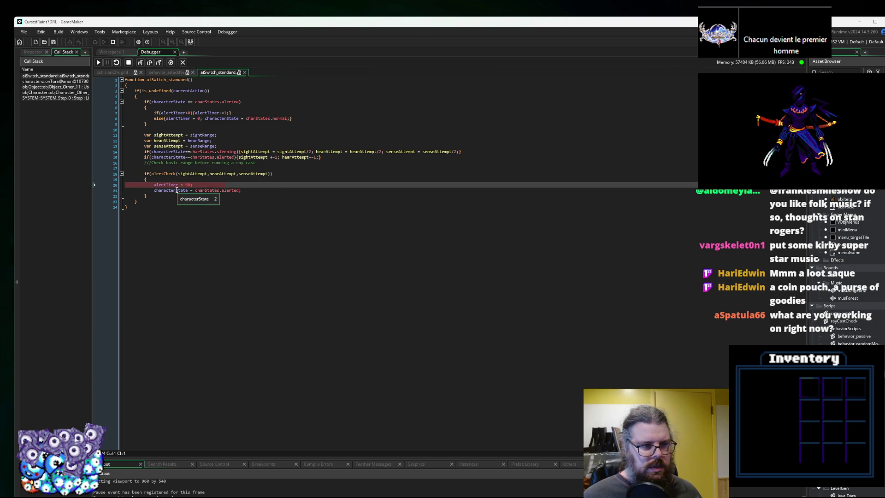
key("F5")
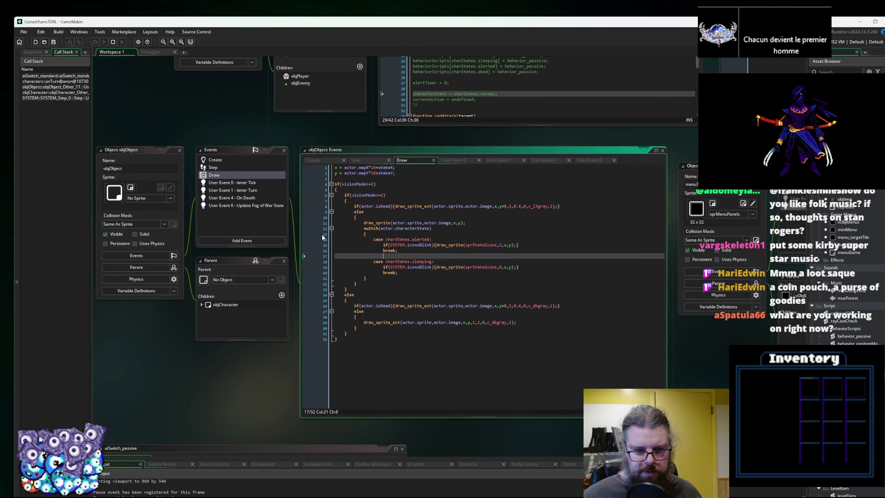
Place a breakpoint on line 15's alerted icon draw in objObject Draw and resume.
left_click(325, 239)
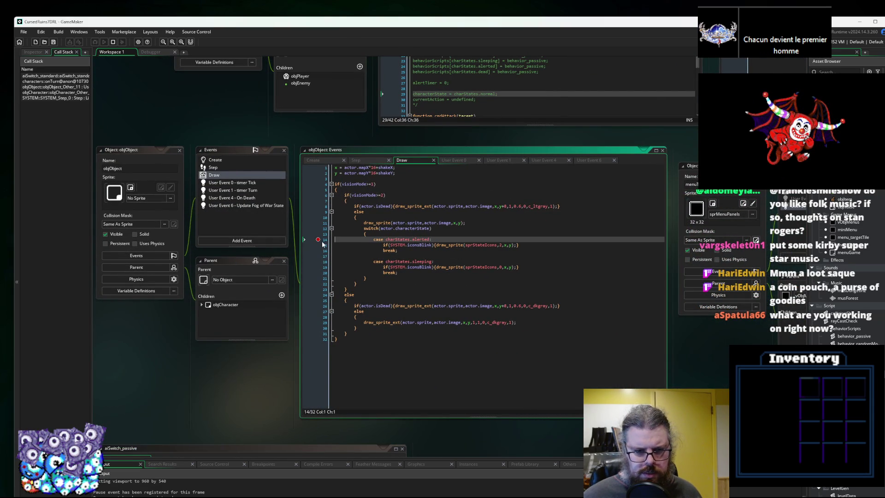
left_click(319, 245)
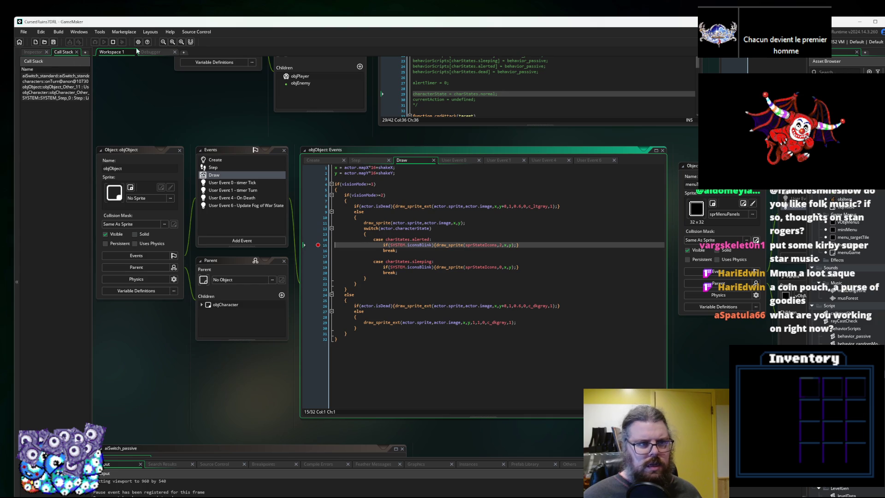
left_click(157, 54)
left_click(99, 63)
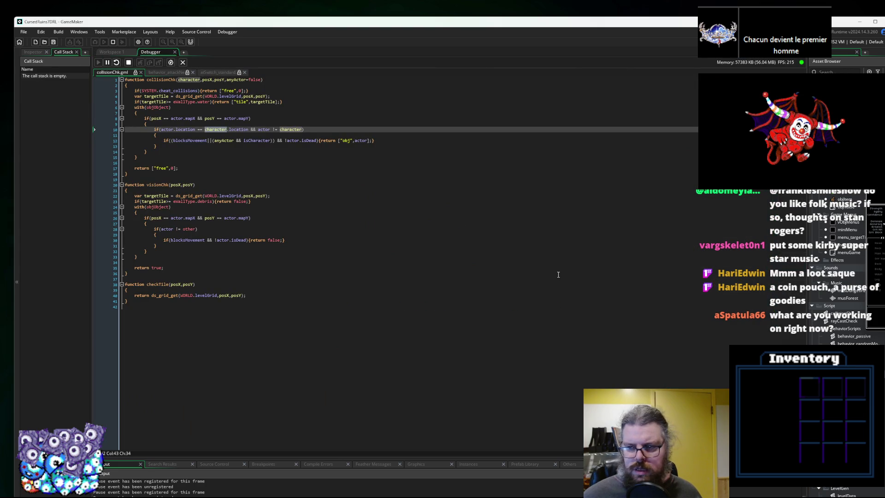
Break on Draw event line 11, confirm SYSTEM.iconsBlink is false, and stop the game.
left_click(437, 276)
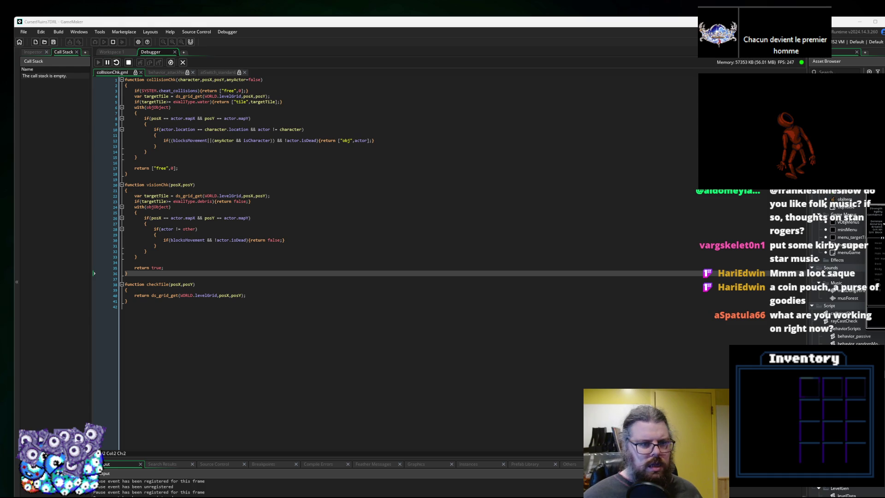
left_click(111, 52)
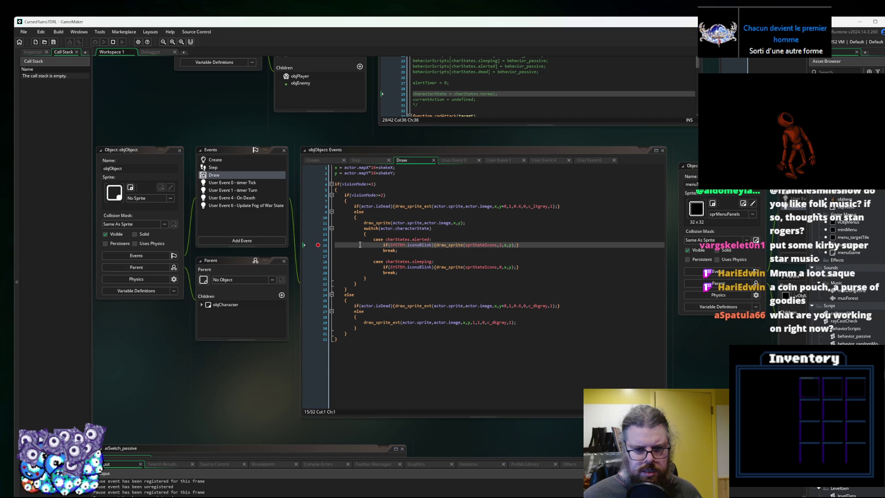
left_click(317, 223)
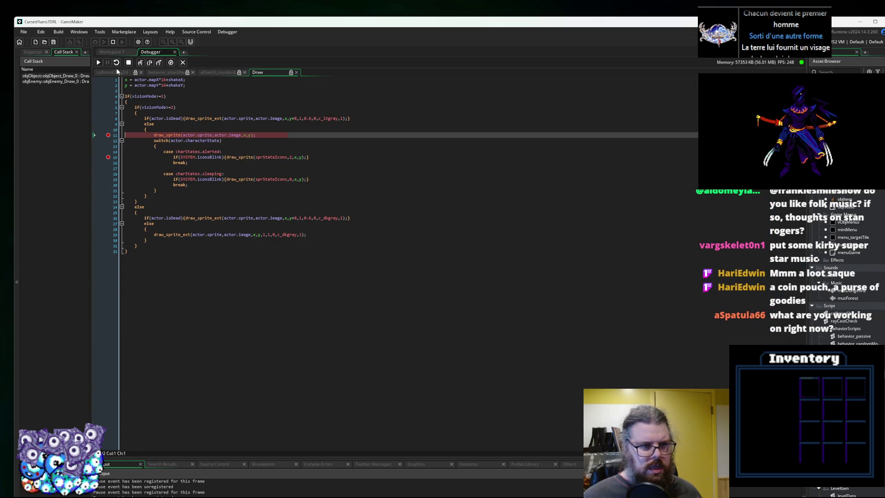
mouse_move(218, 158)
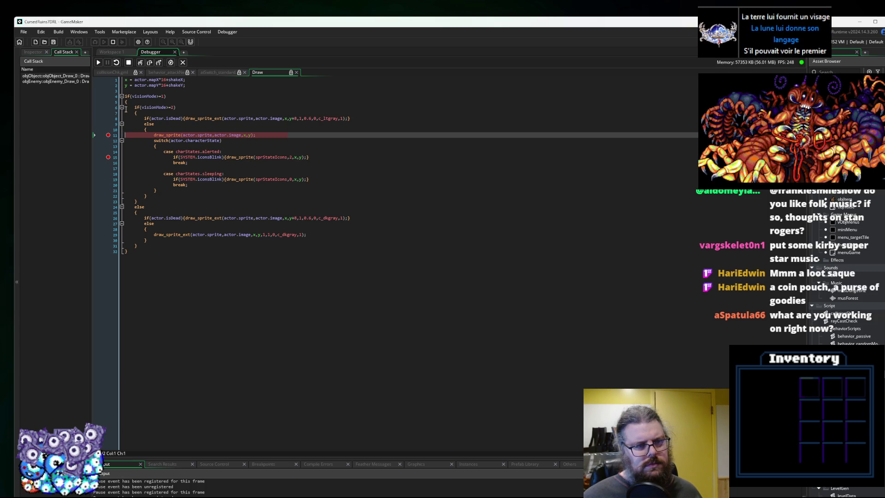
left_click(129, 63)
left_click(109, 159)
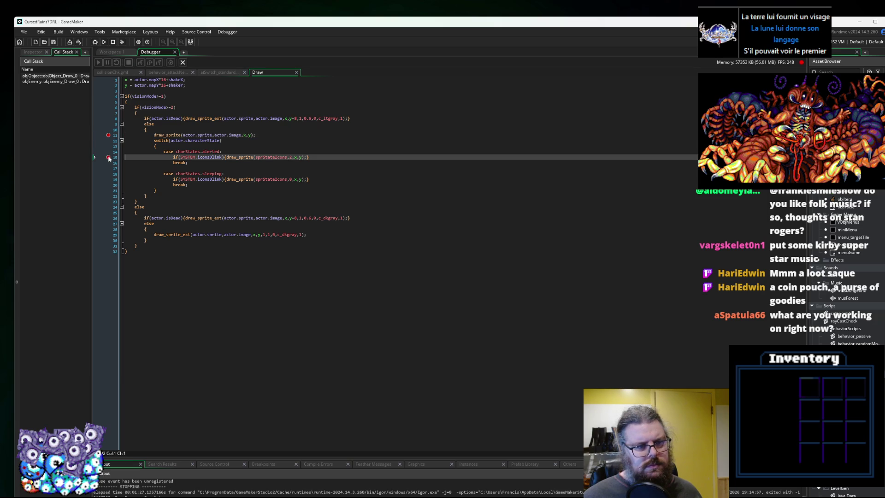
Split line 15 into if(SYSTEM.iconsBlink) { draw_sprite(sprStateIcons,2,x,y); }.
left_click(108, 136)
left_click(217, 157)
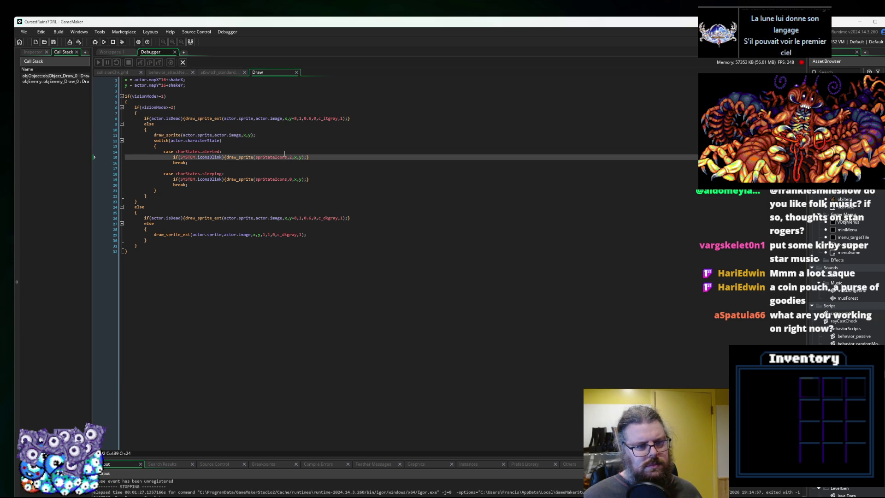
key("Right")
key("Right")
key("Right")
key("Return")
key("Right")
key("Return")
key("Right")
key("Right")
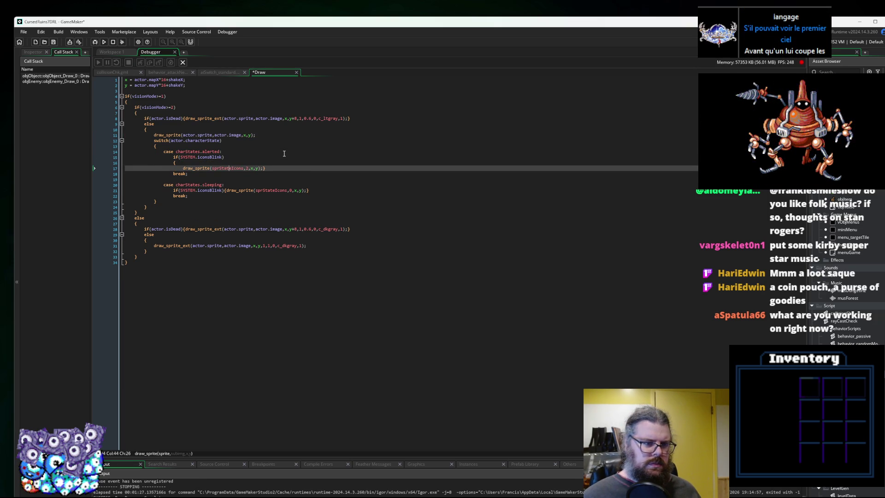
key("Return")
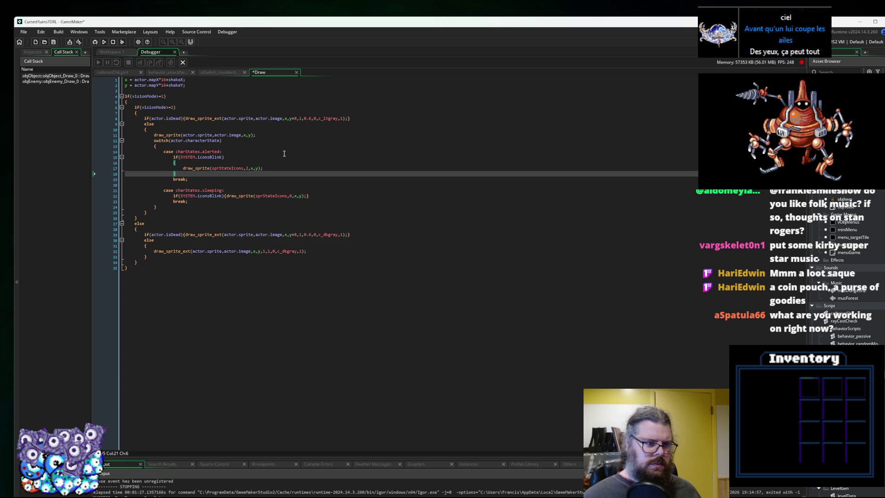
Save the Draw event changes and end the debugging session.
left_click(211, 141)
key("Down")
key("Down")
key("Down")
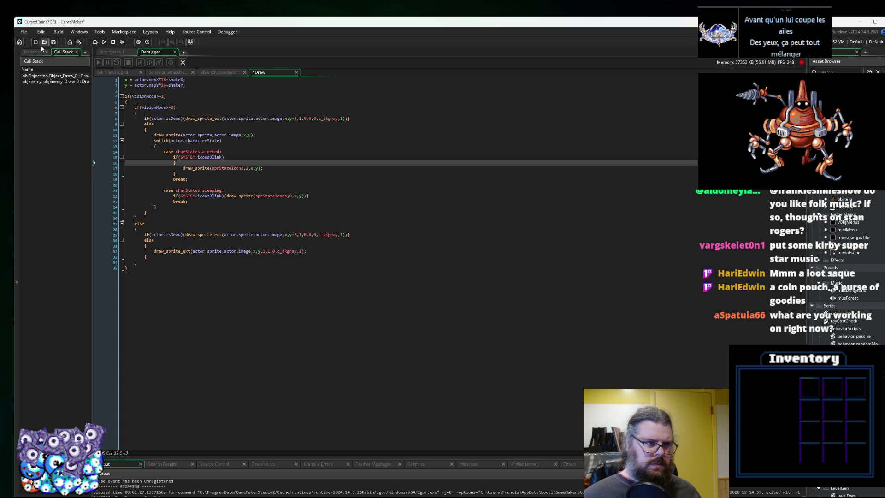
left_click(53, 42)
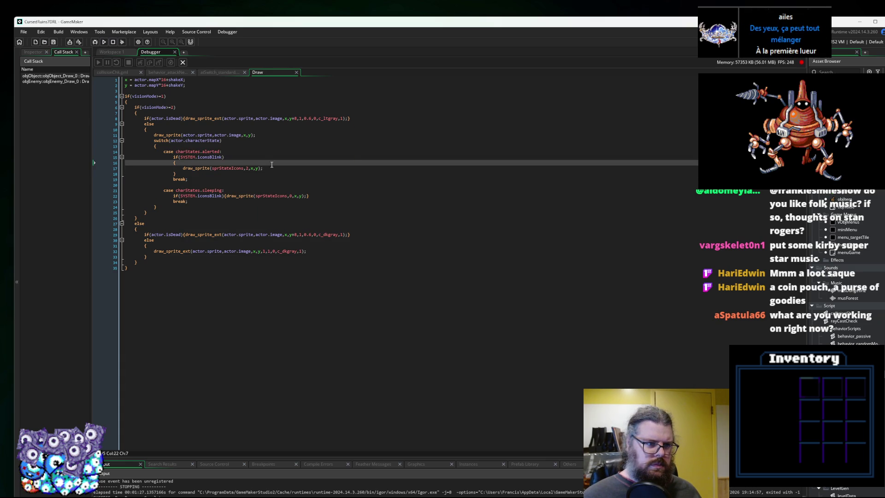
left_click(183, 66)
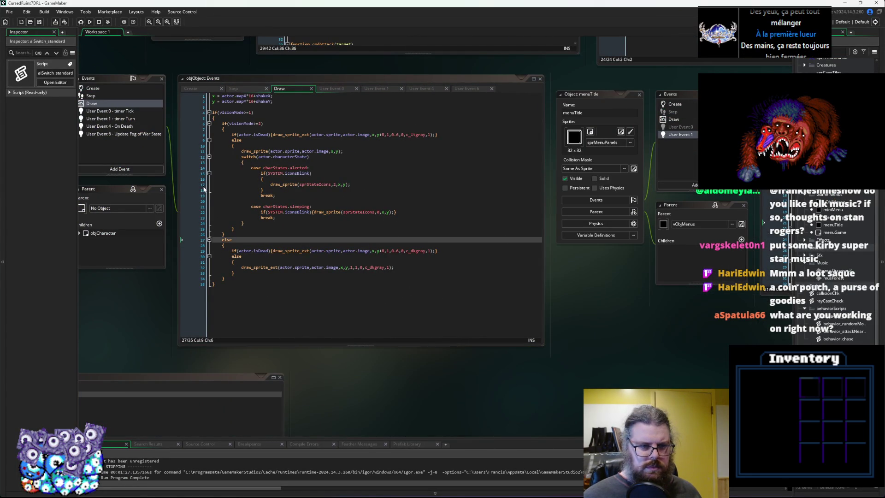
Add breakpoints on the iconsBlink check and the icon draw line.
left_click(195, 184)
left_click(195, 173)
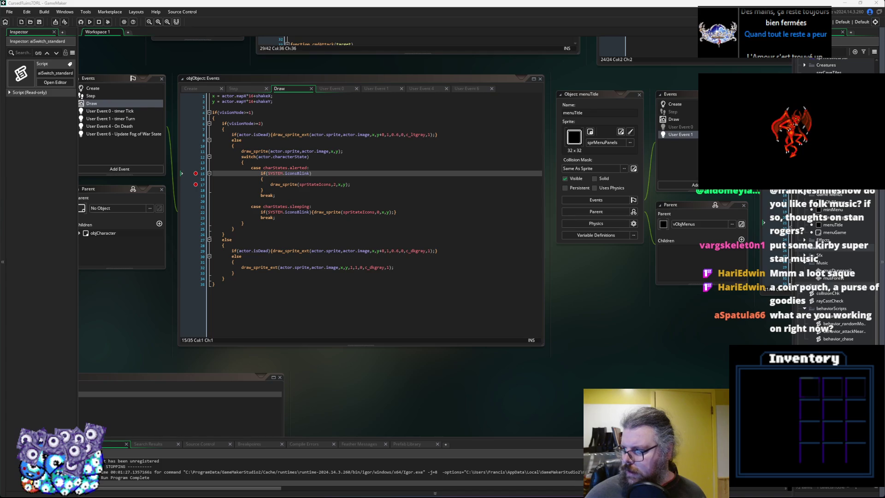
scroll(316, 232, "up", 10)
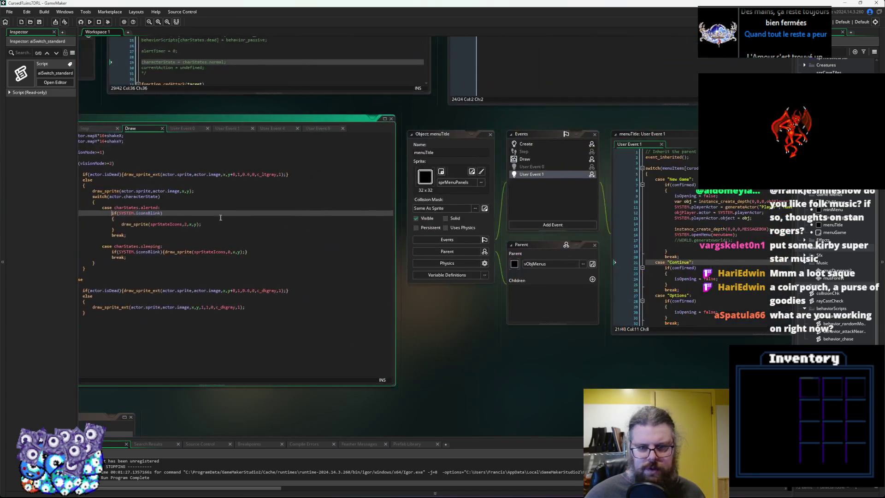
scroll(316, 233, "up", 10)
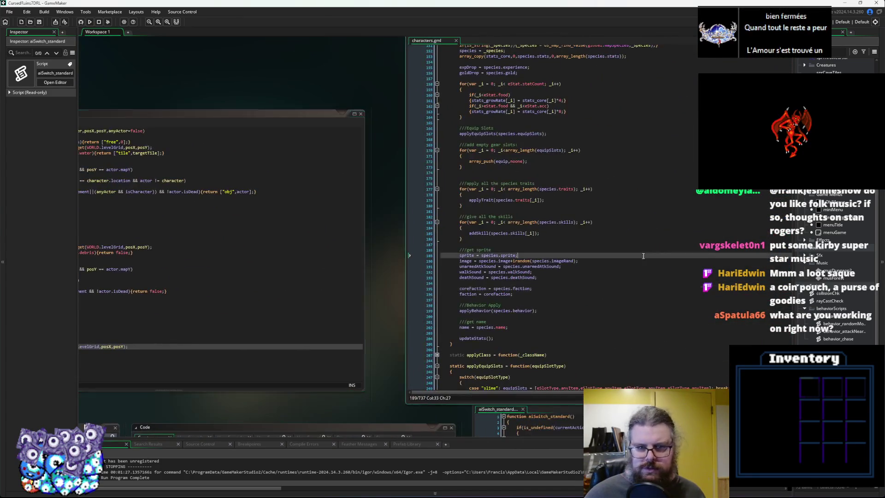
left_click(485, 273)
scroll(486, 273, "right", 10)
scroll(110, 186, "down", 15)
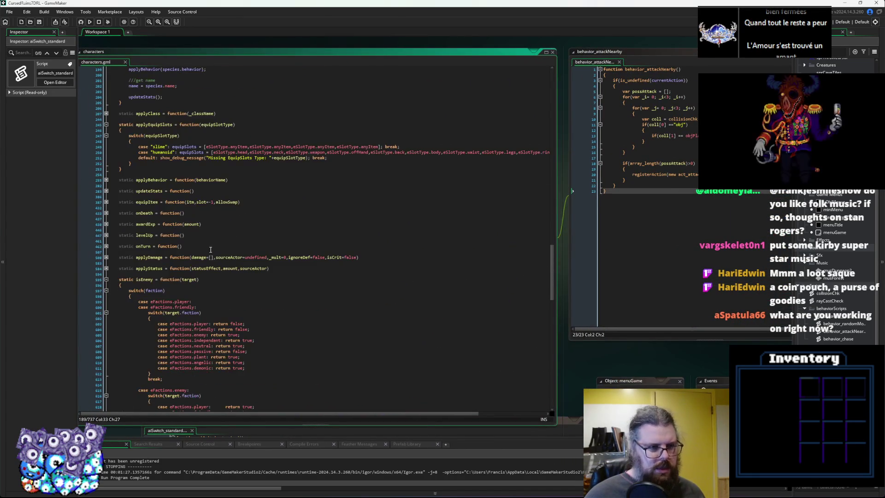
Expand applyBehavior, review the hunter and wanderer behaviours, and open aiSwitch_standard.
left_click(106, 179)
left_click(139, 229)
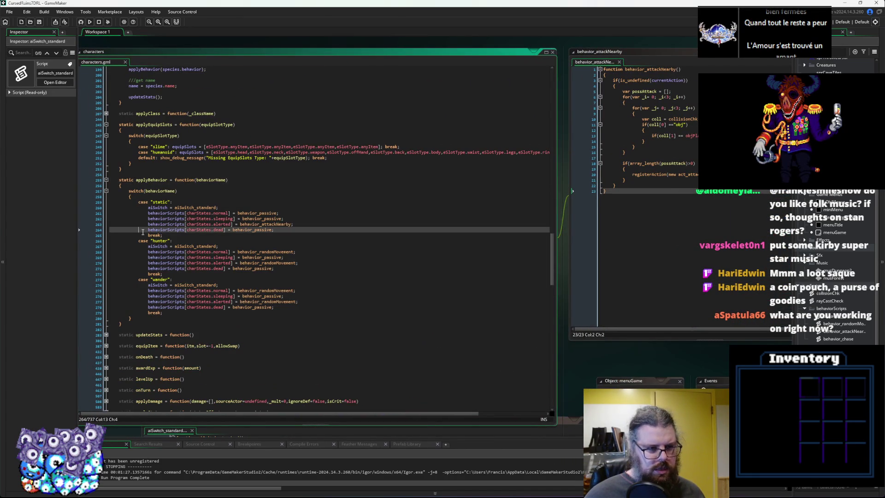
left_click(266, 257)
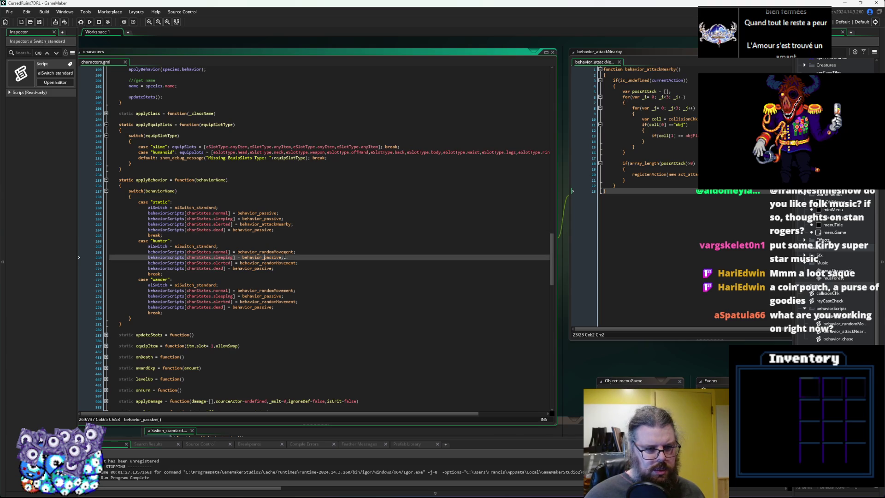
left_click(286, 252)
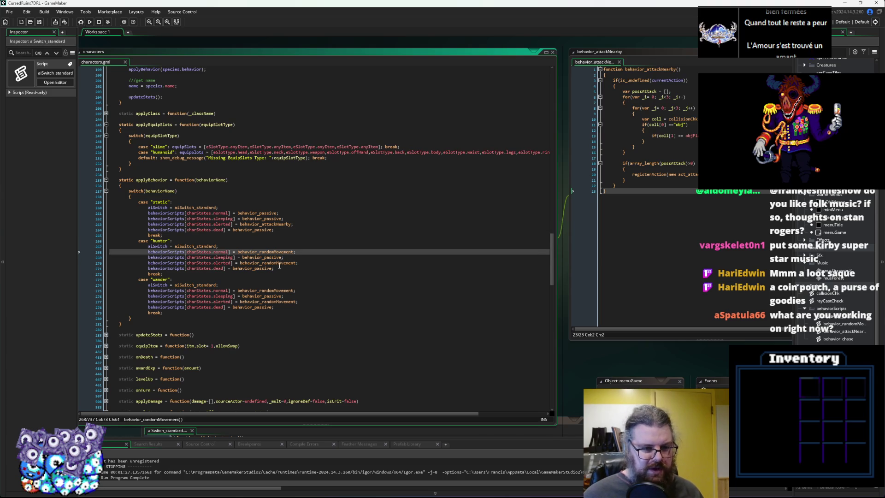
left_click(279, 264)
key("Down")
key("Down")
key("Down")
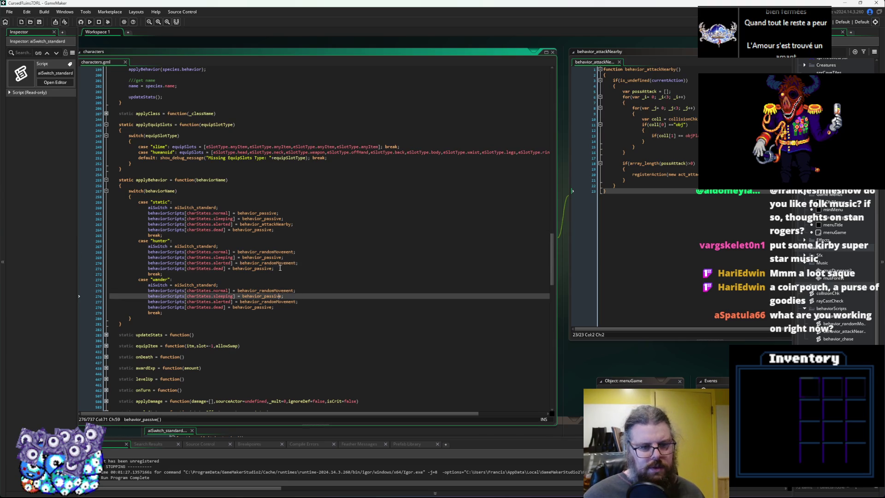
left_click(281, 262)
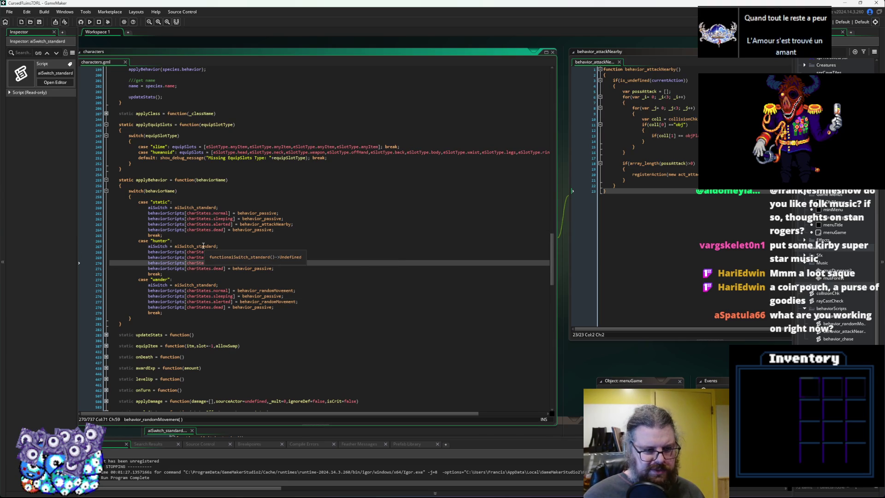
middle_click(204, 246)
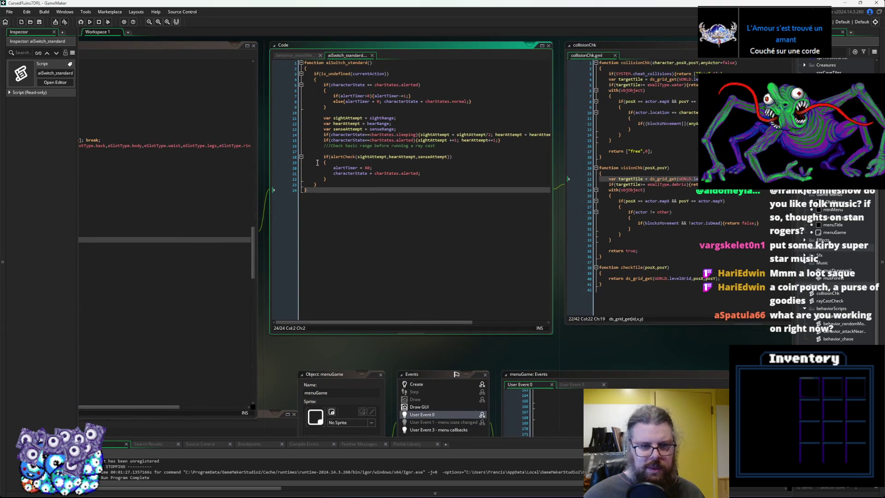
Breakpoint line 20 of aiSwitch_standard, then search the project for characterState.
left_click(294, 169)
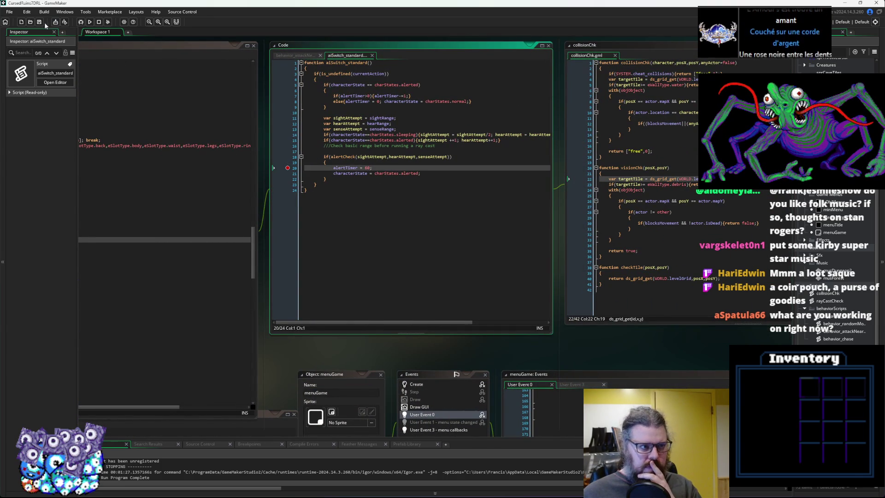
double_click(351, 174)
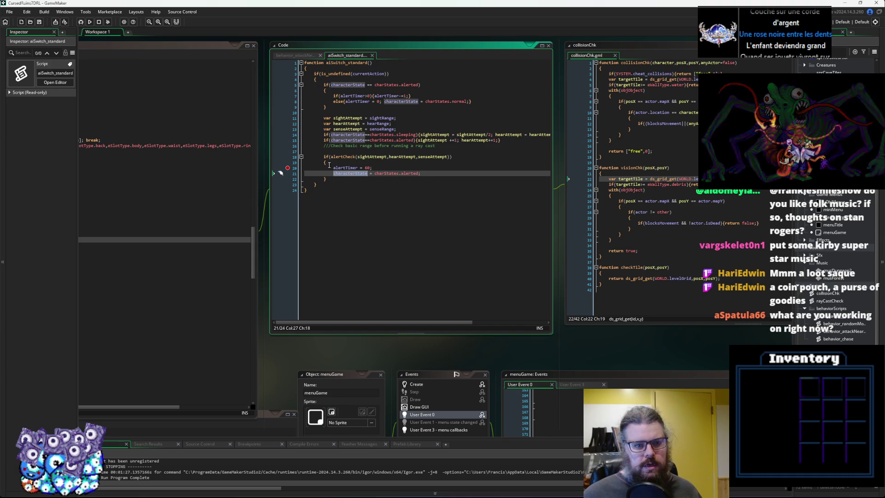
left_click(341, 173)
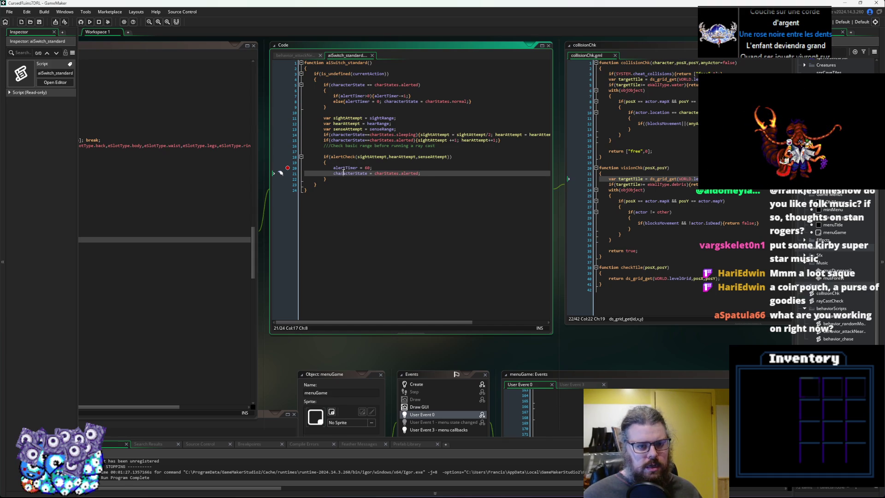
double_click(343, 173)
left_click(27, 11)
left_click(46, 33)
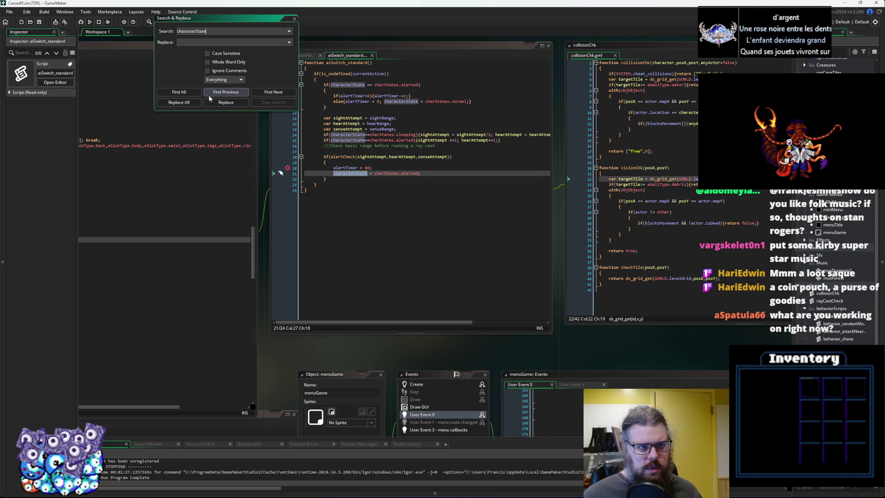
Find all characterState uses, enlarge the results, and inspect lines 5 and 8 of aiSwitch_standard.
left_click(178, 92)
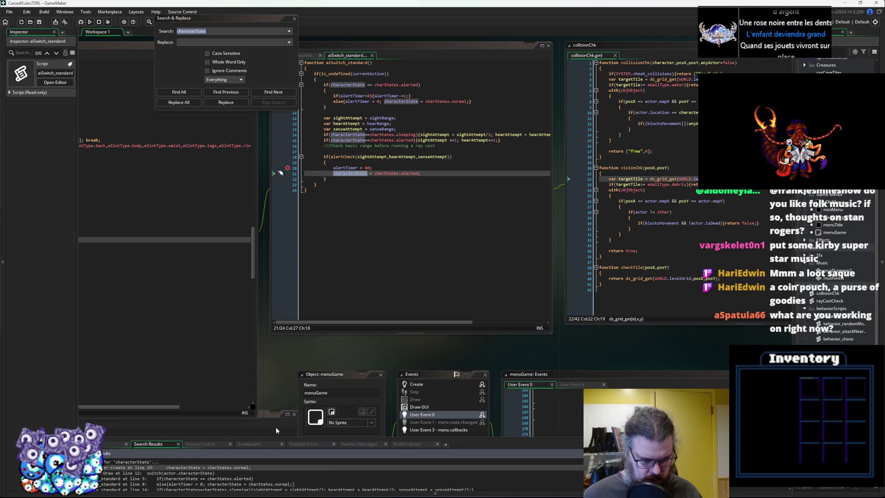
left_click_drag(275, 437, 280, 342)
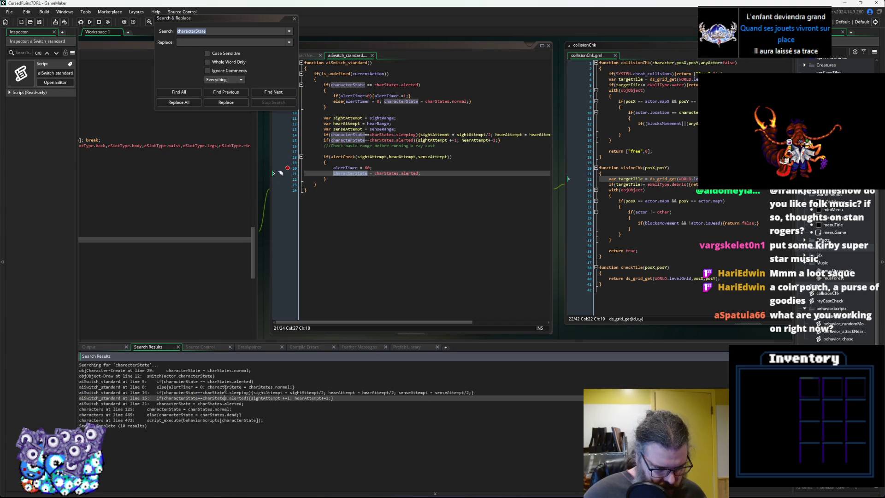
left_click(207, 387)
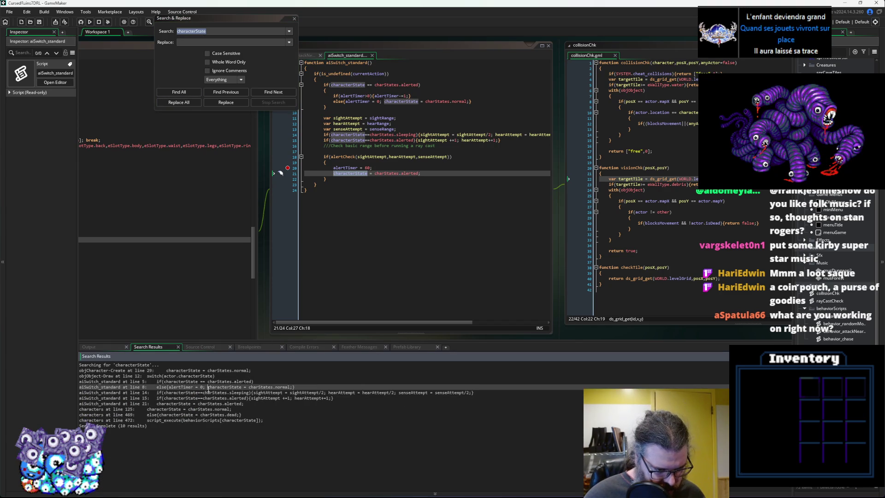
double_click(208, 387)
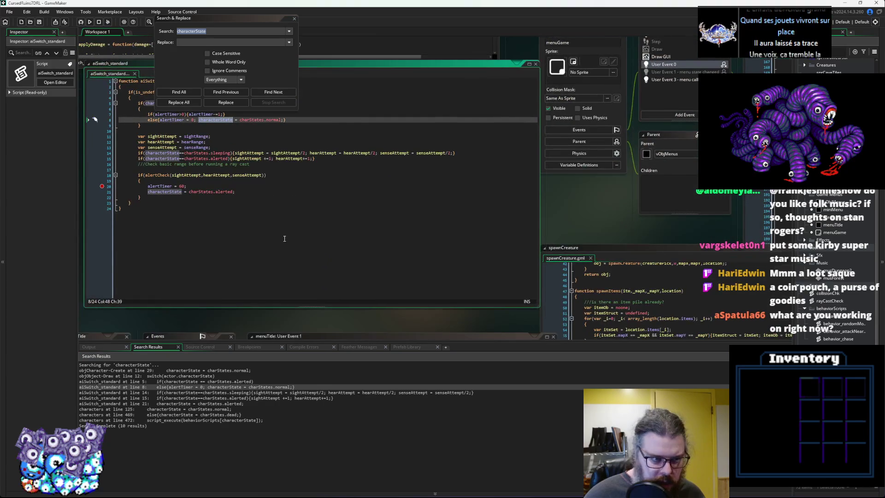
left_click(285, 238)
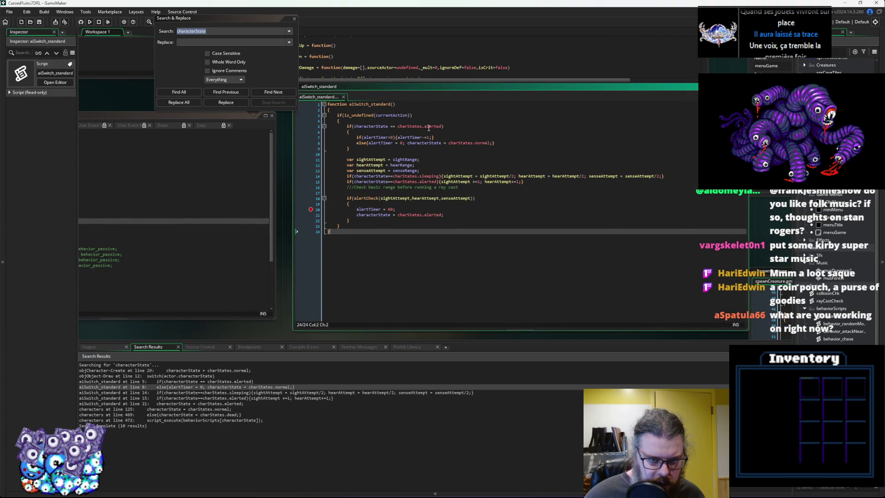
left_click(377, 126)
left_click(420, 142)
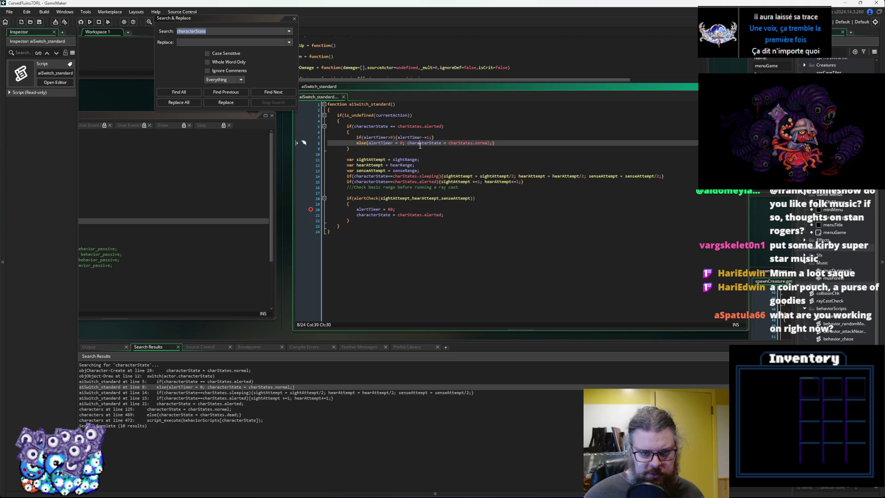
double_click(420, 142)
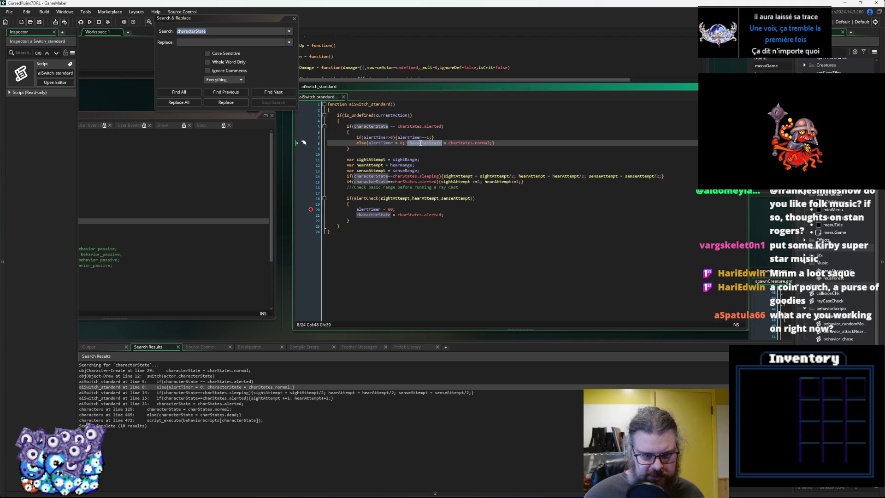
left_click(332, 272)
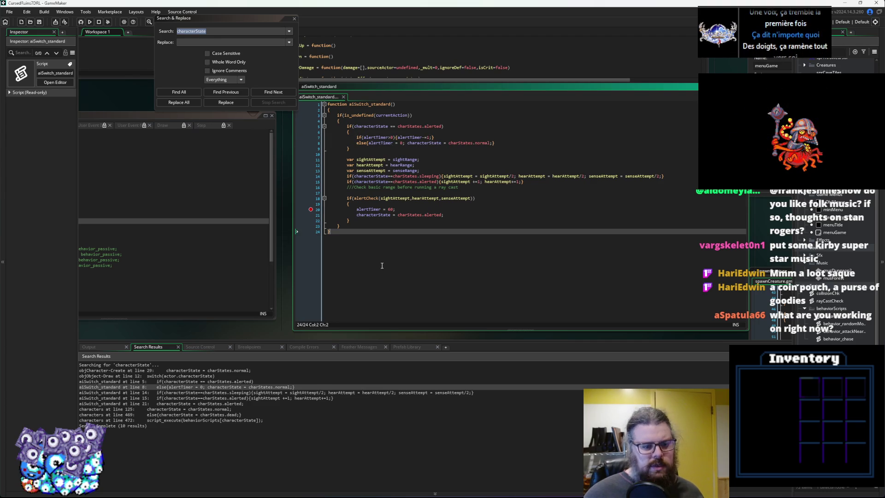
Check the remaining results including characters line 125, close the search, and open the related code.
left_click(240, 392)
left_click(259, 419)
left_click(262, 410)
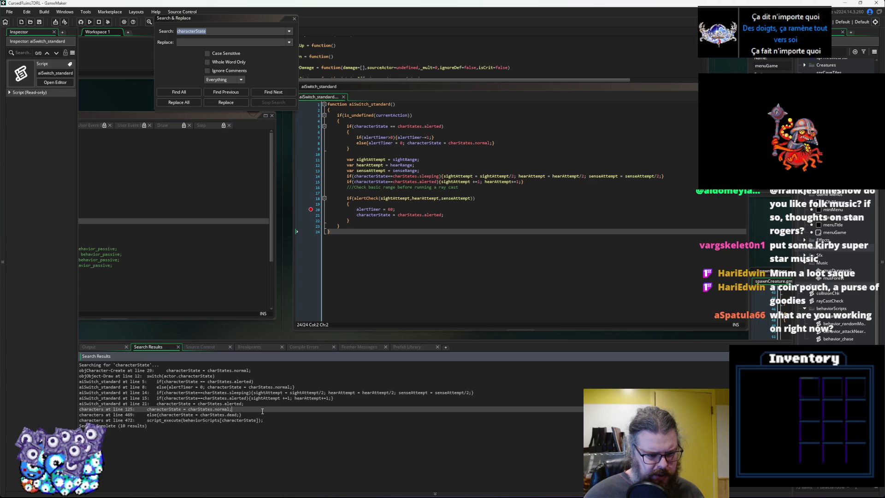
left_click(294, 19)
left_click(341, 226)
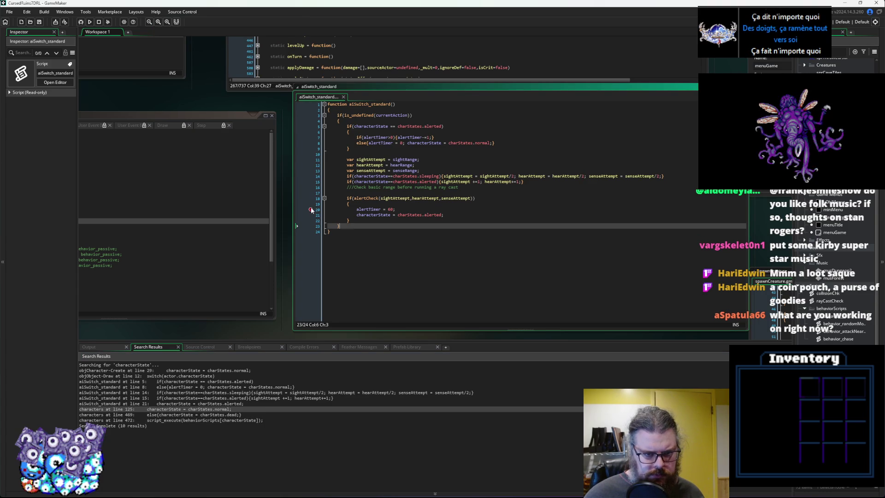
left_click(327, 210)
middle_click(367, 179)
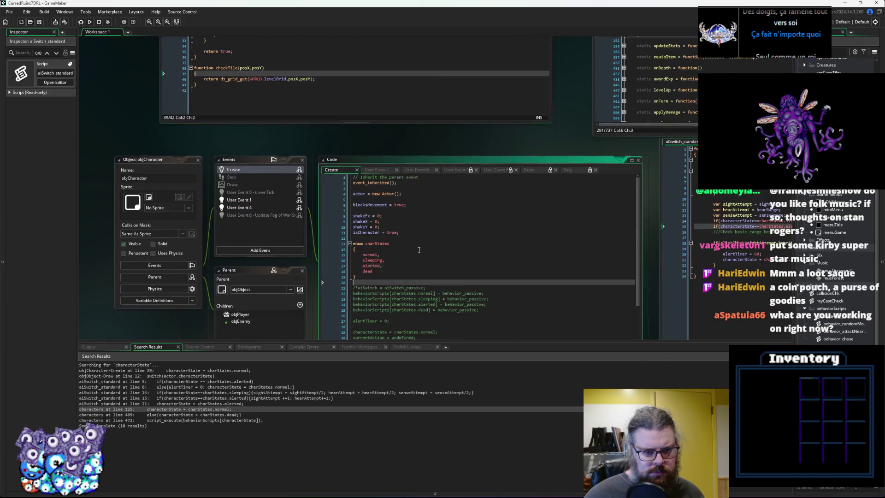
Review the sprite and alerted-icon drawing on lines 11 and 16 of objObject's Draw event, then start a debug run.
left_click(244, 204)
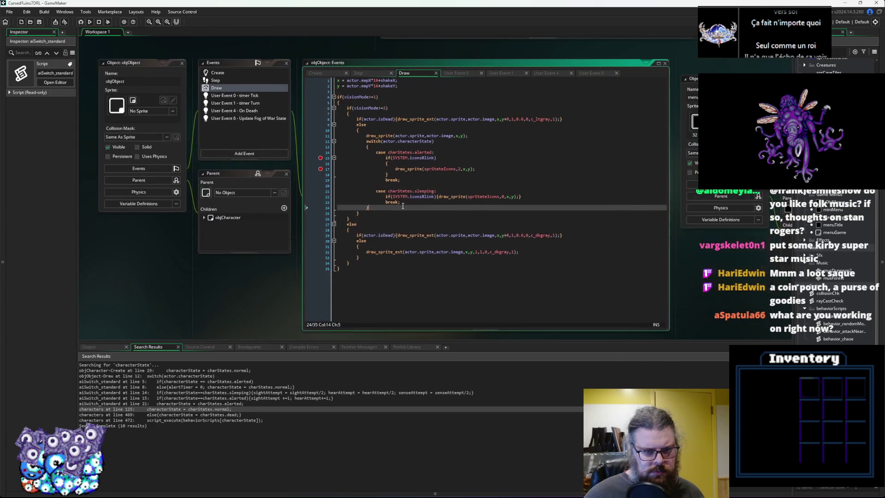
left_click(468, 136)
left_click(413, 164)
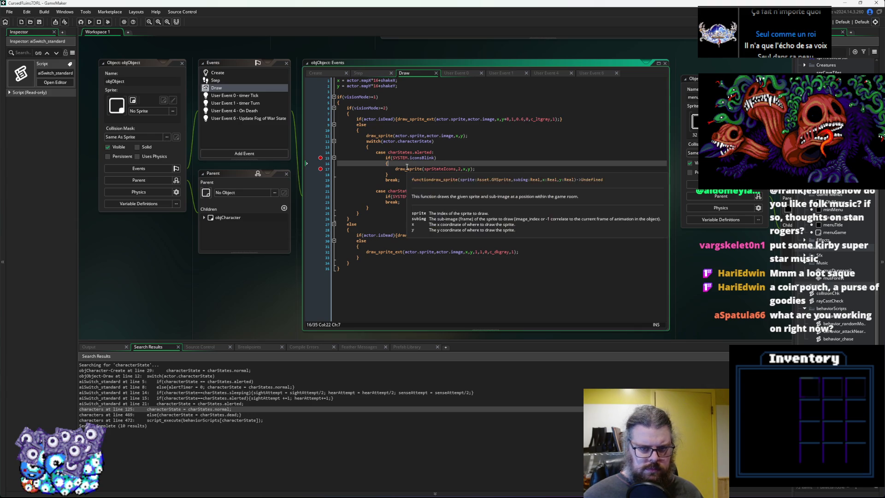
left_click(80, 22)
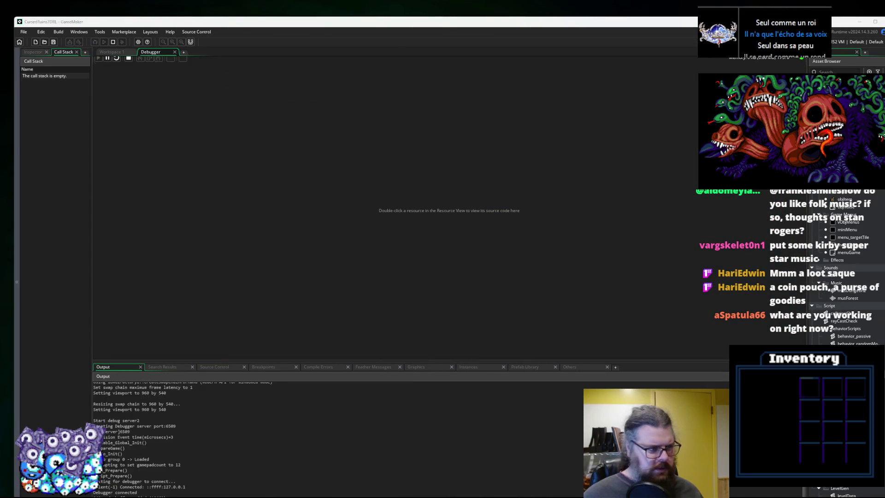
Start a new game, continue past both Draw event breakpoints, and bring the game window forward.
key("Return")
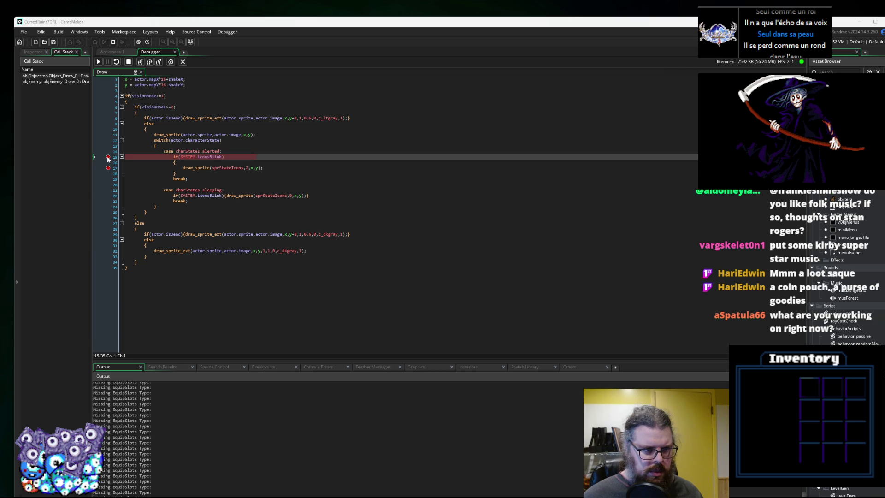
left_click(98, 62)
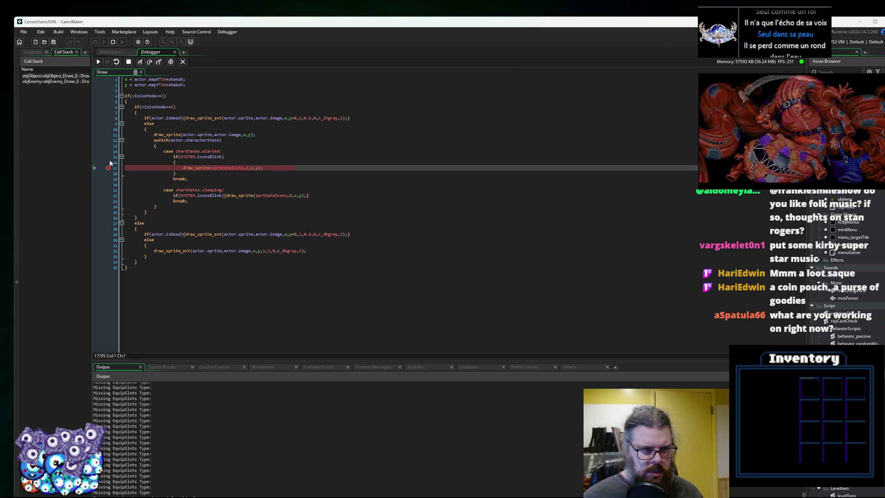
left_click(98, 62)
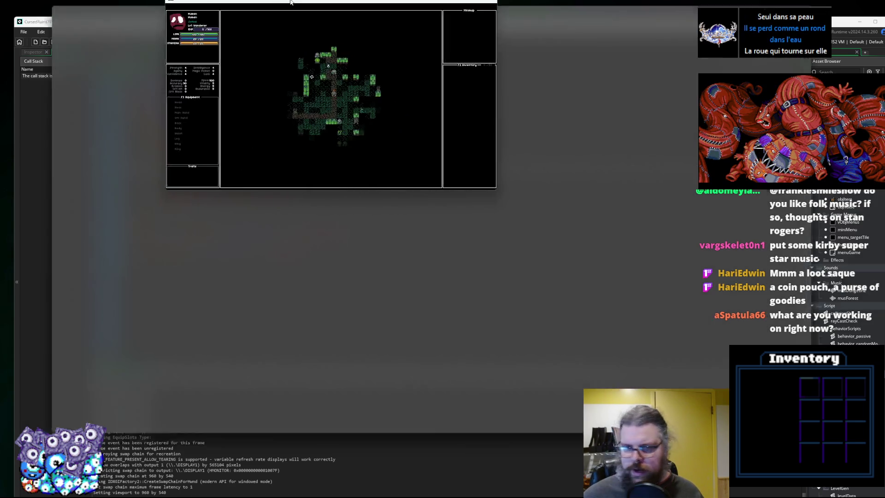
double_click(291, 3)
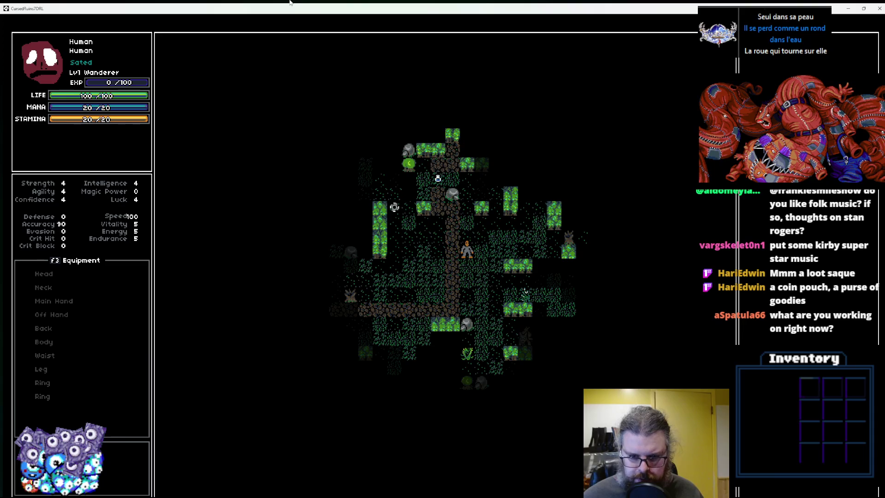
Walk the hero down and right through the forest, then back down-left.
key("Down")
key("Down")
key("Down")
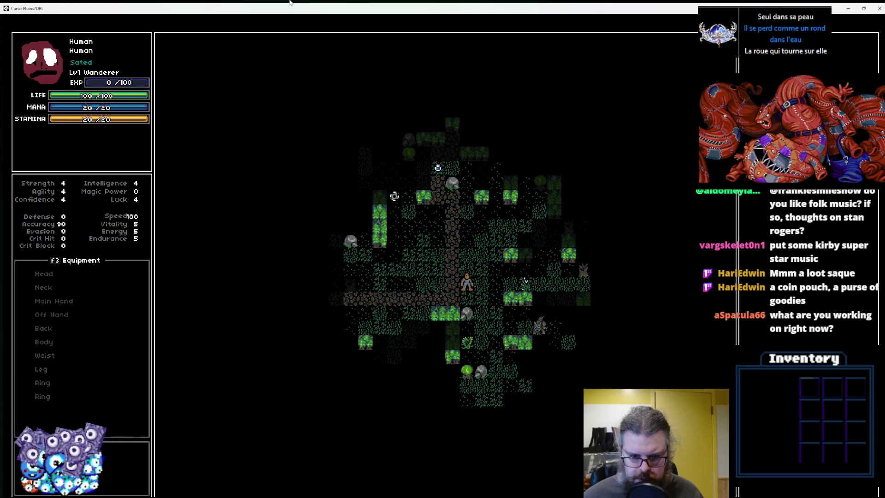
key("Right")
key("Down")
key("Right")
key("Down")
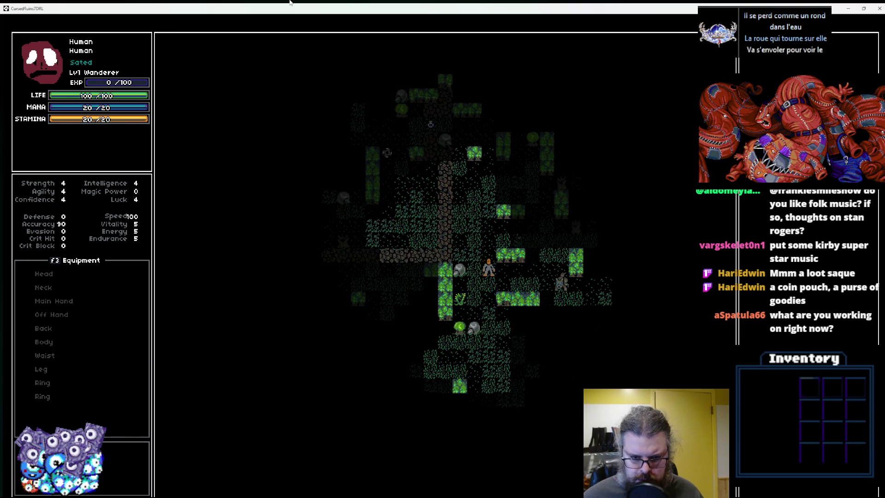
key("Down")
key("Down")
key("Down")
key("Down")
key("Right")
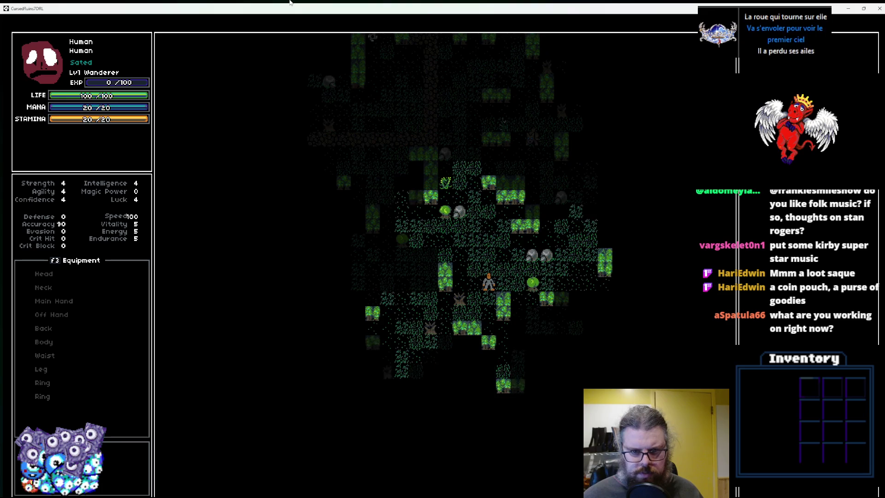
key("Right")
key("Right")
key("Up")
key("Right")
key("Right")
key("Right")
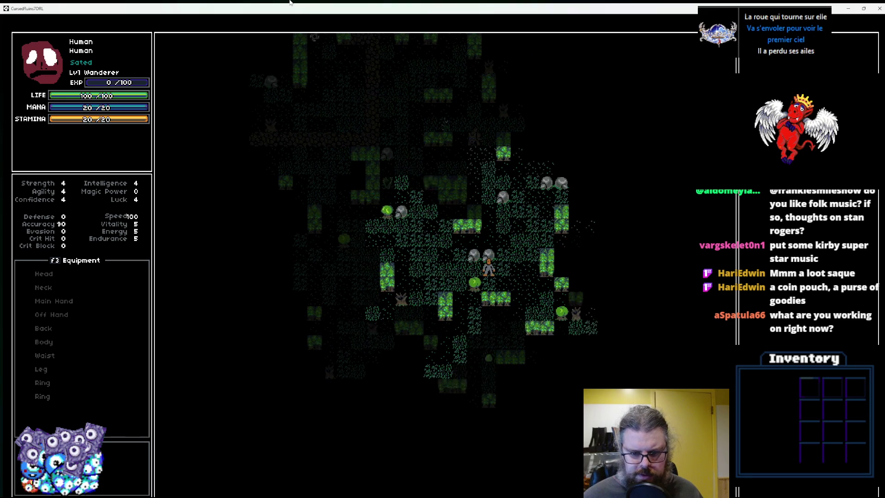
key("Right")
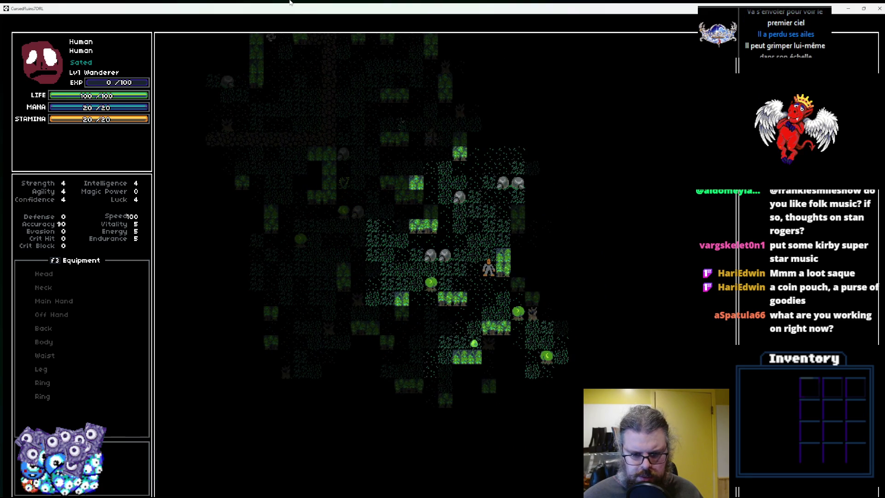
key("Down")
key("Down")
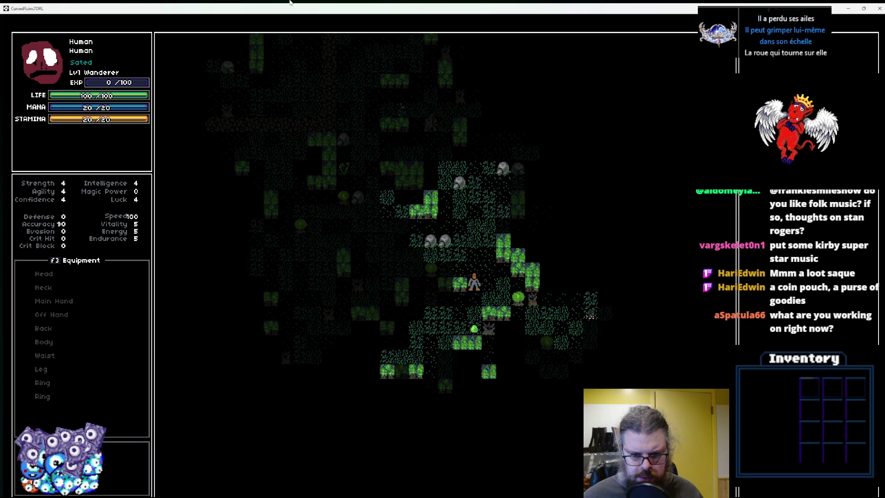
key("Left")
key("Down")
Keep exploring down, right and up, pass a turn, then click the map to travel up-right.
key("Left")
key("Left")
key("Left")
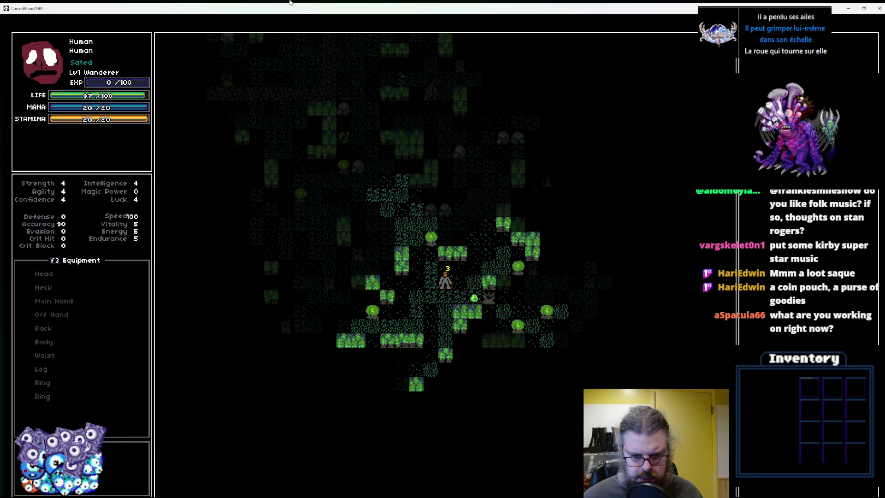
key("Down")
key("Down")
key("Down")
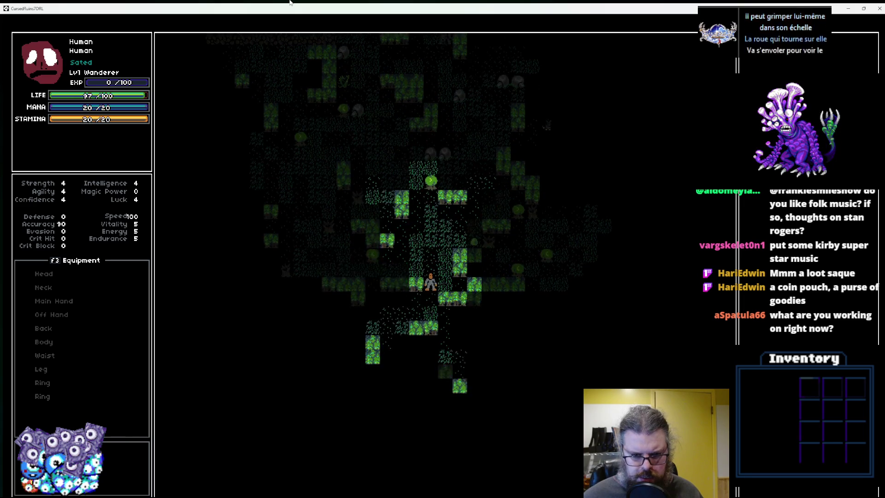
key("Down")
key("Down")
key("Right")
key("Right")
key("Down")
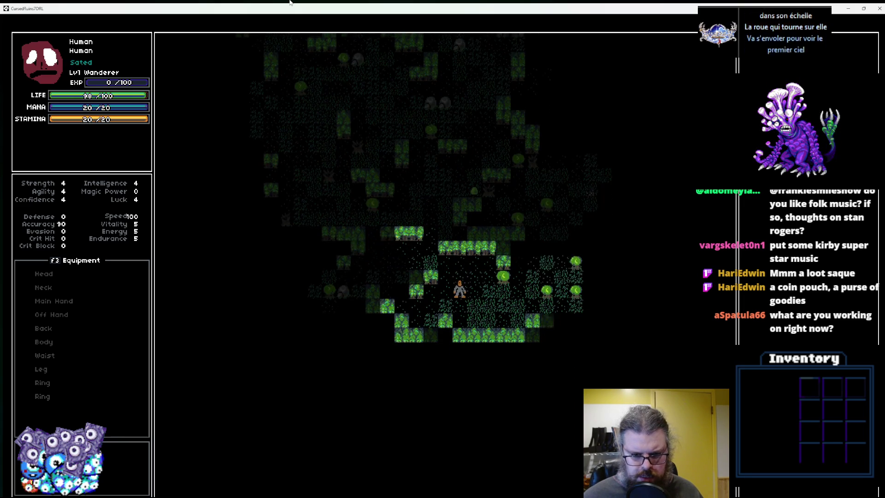
key("Down")
key("Right")
key("Right")
key("Right")
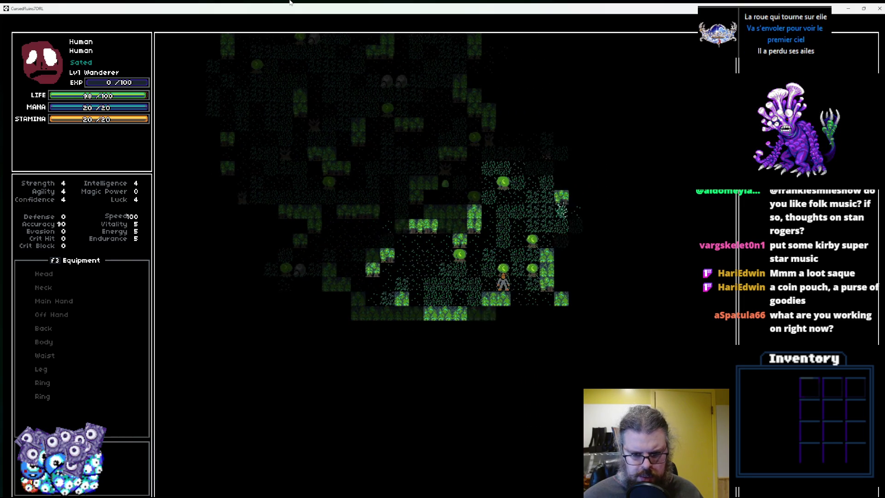
key("Up")
key("Up")
key("Up")
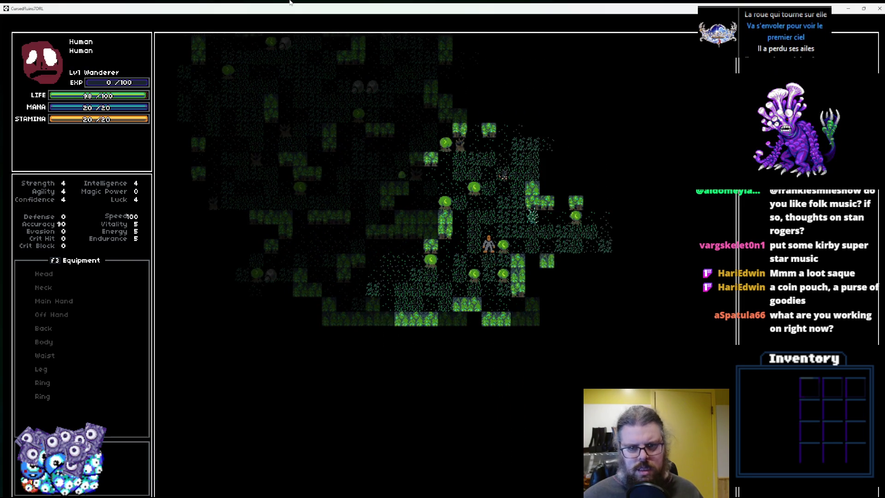
key("Up")
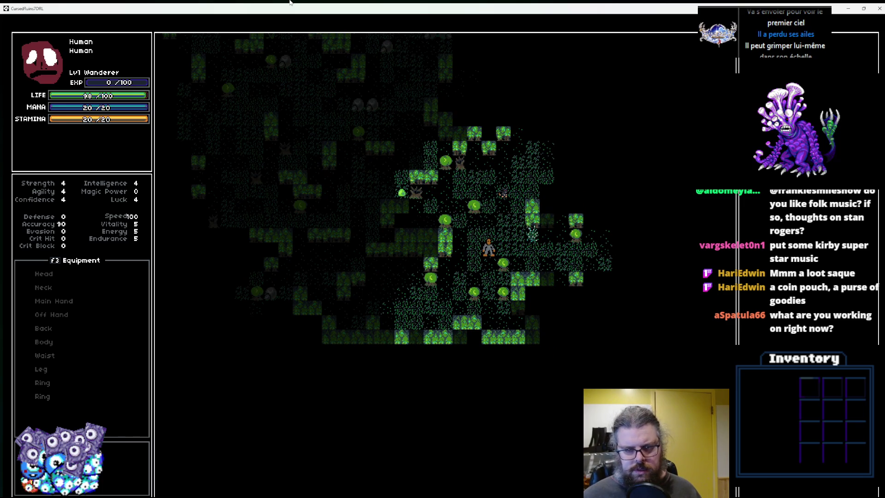
key("Left")
key("Down")
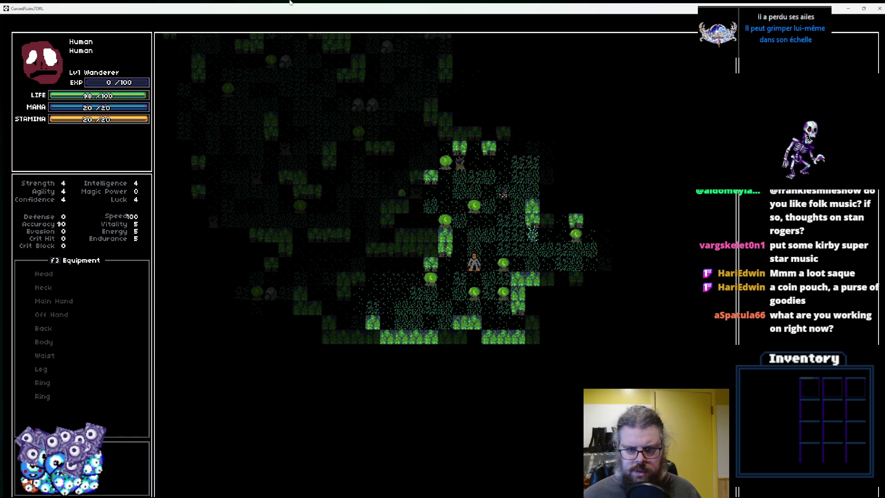
key("Down")
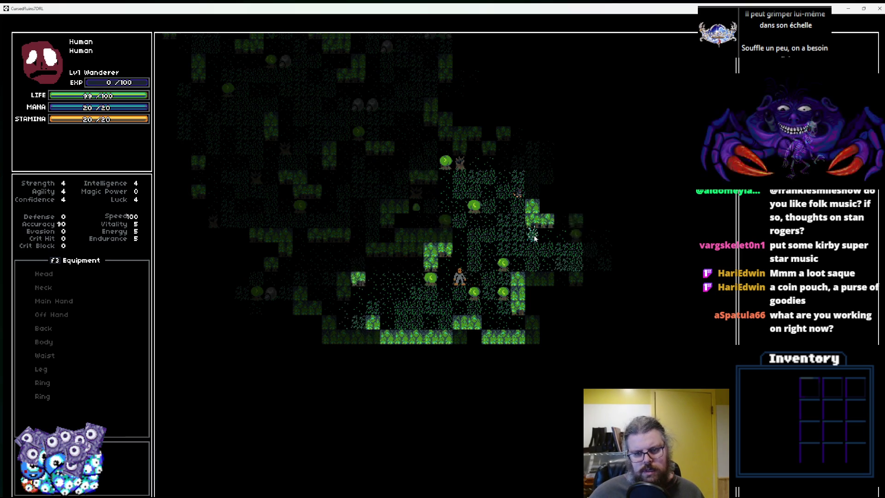
key("Left")
key("space")
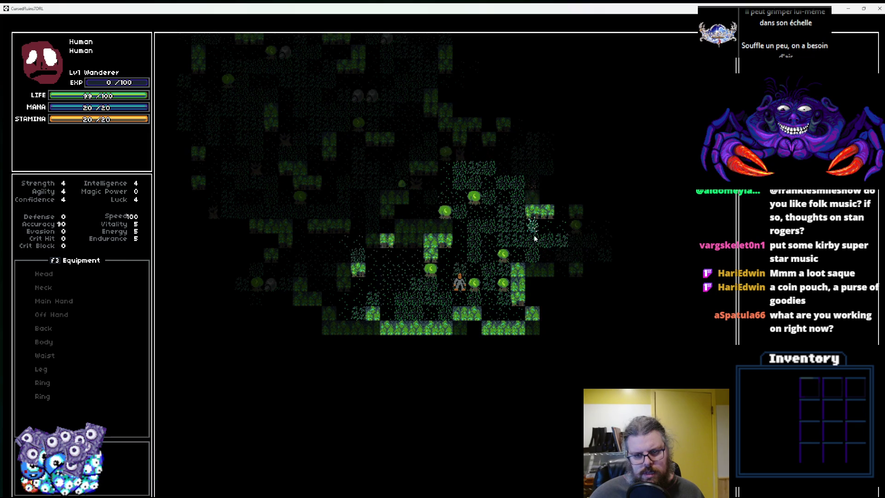
left_click(535, 239)
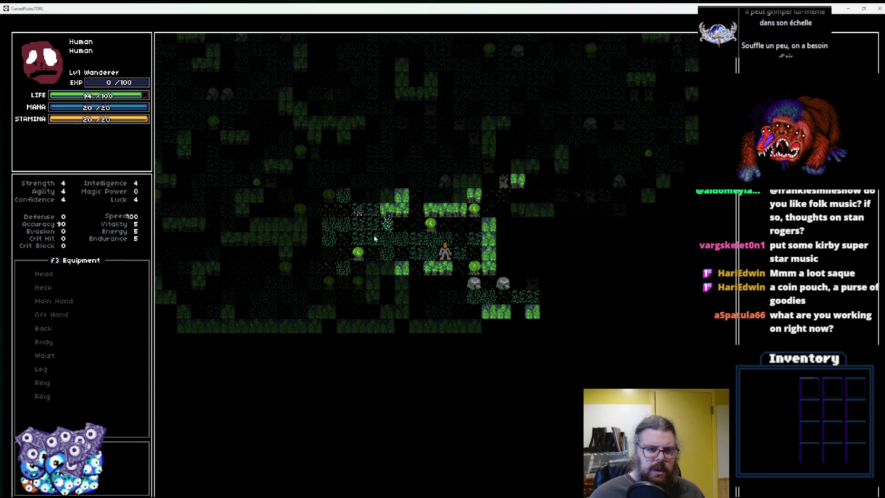
Send the hero about five tiles left, then step right, left and diagonally up-right.
left_click(367, 216)
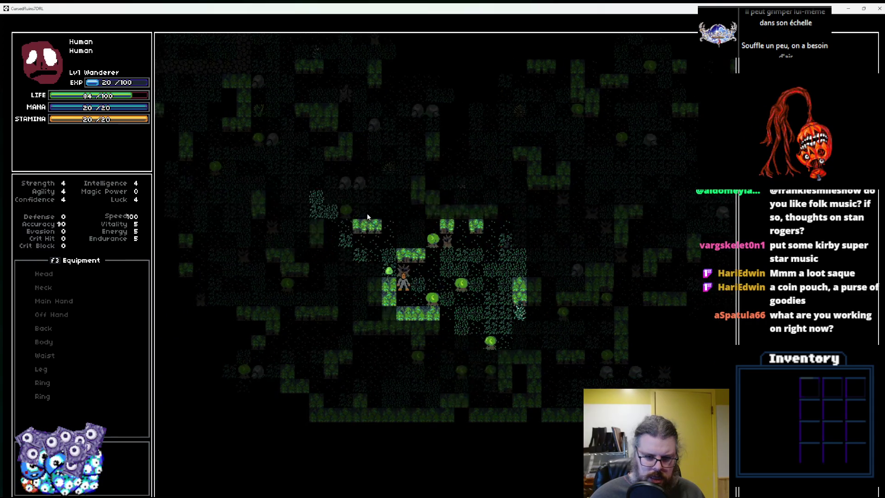
key("Right")
key("Right")
key("Right")
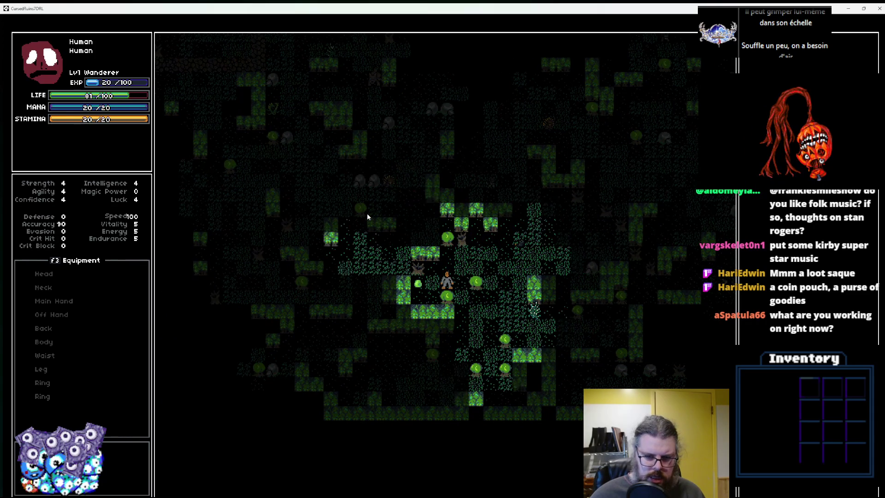
key("Left")
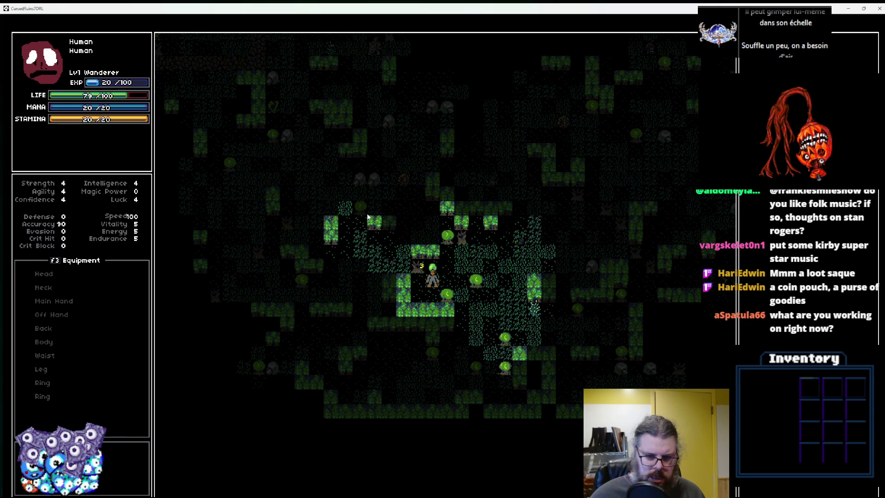
key("Up")
key("Right")
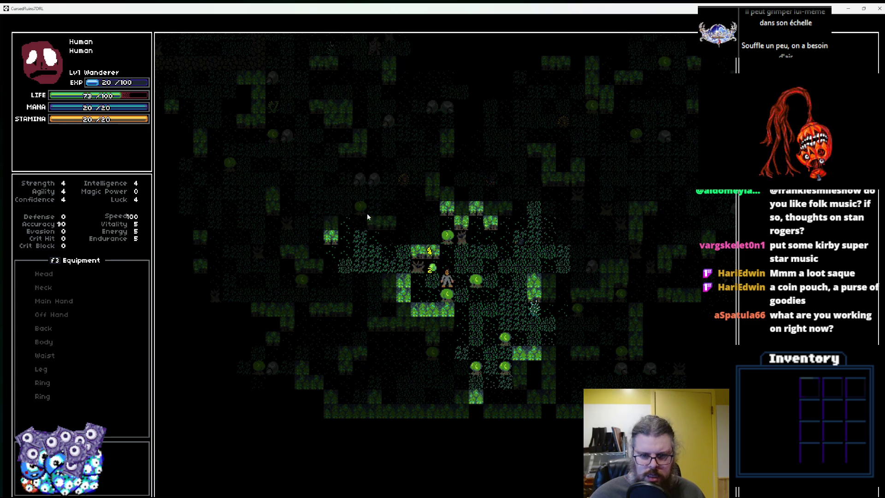
Attack the adjacent slime and keep stepping up and down, raising experience to 30/100.
key("Left")
key("Left")
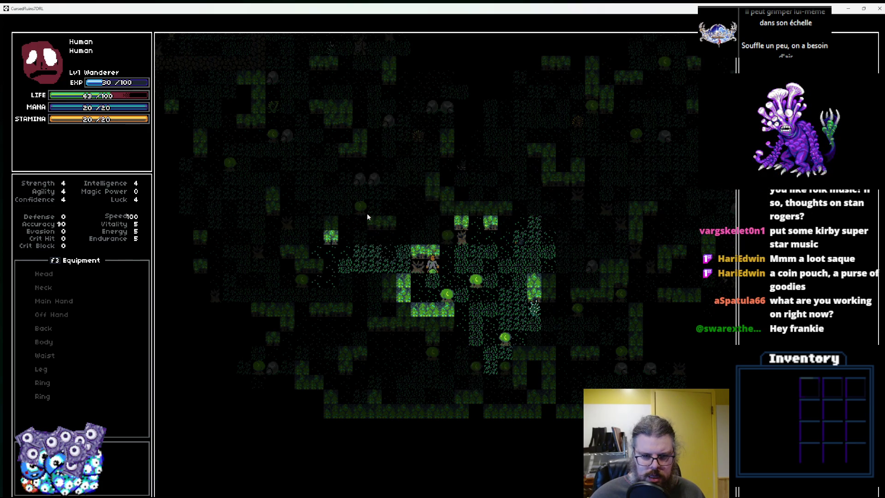
key("Down")
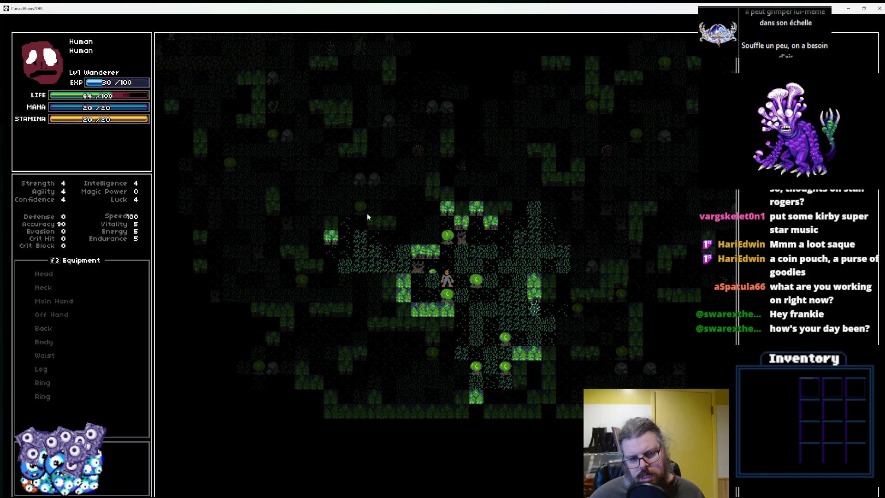
key("Up")
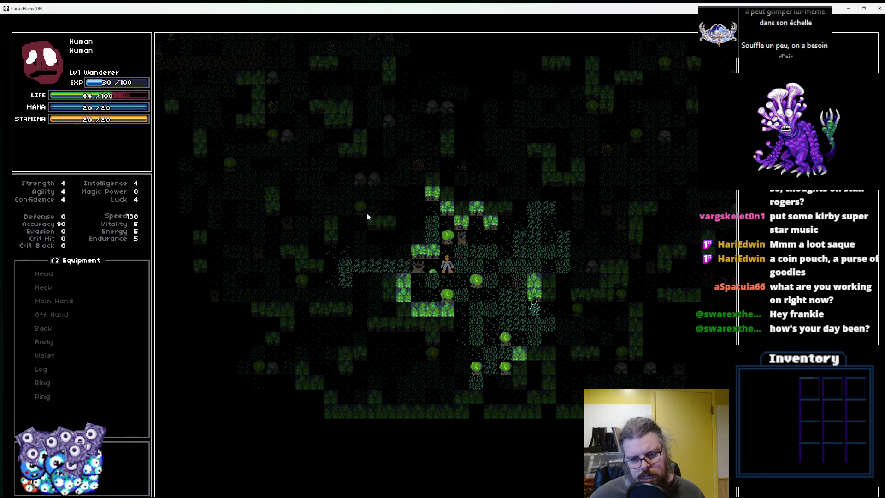
key("Down")
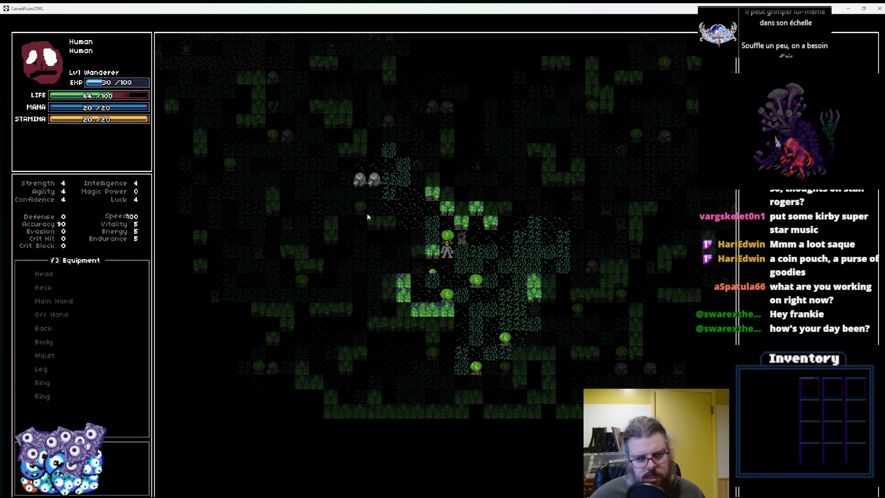
key("Up")
key("Up")
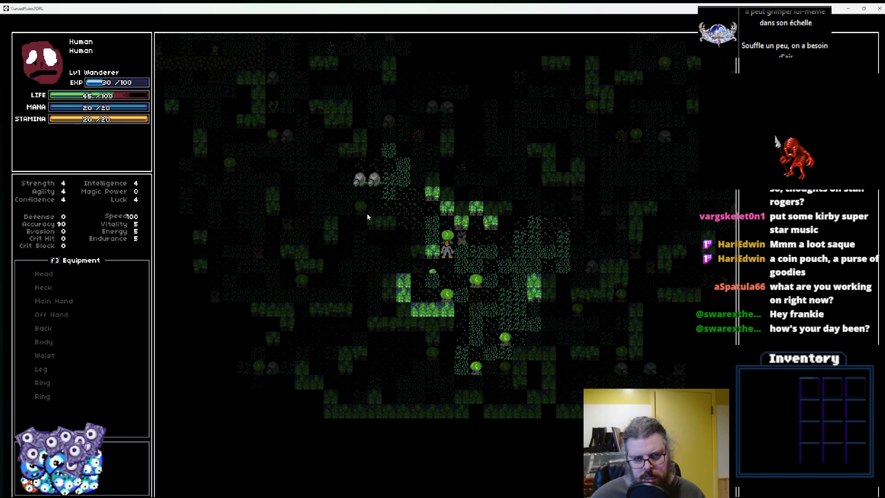
key("Down")
key("Down")
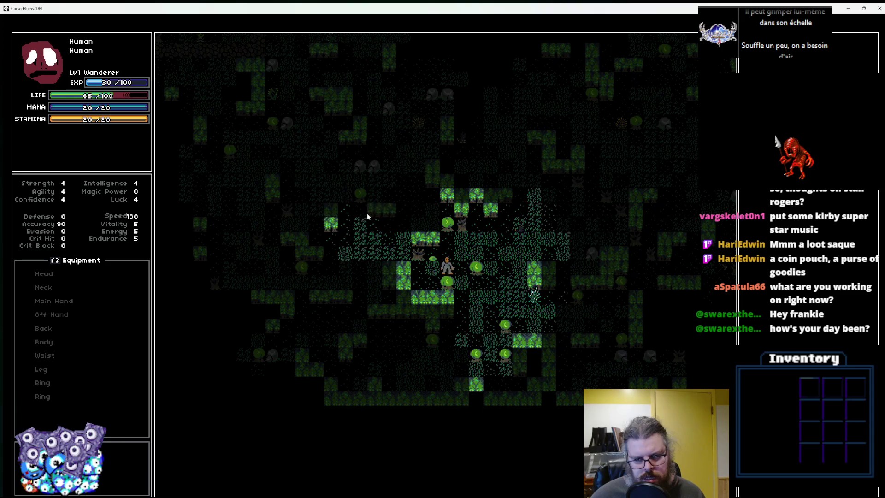
key("KP_3")
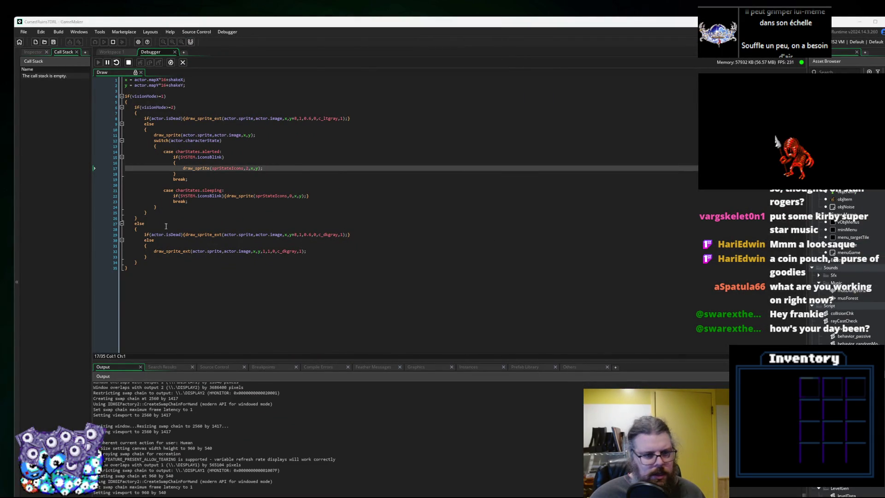
Navigate back to the aiSwitch_standard script and set a breakpoint on line 20 (alertTimer = 60).
left_click(119, 53)
left_click(441, 263)
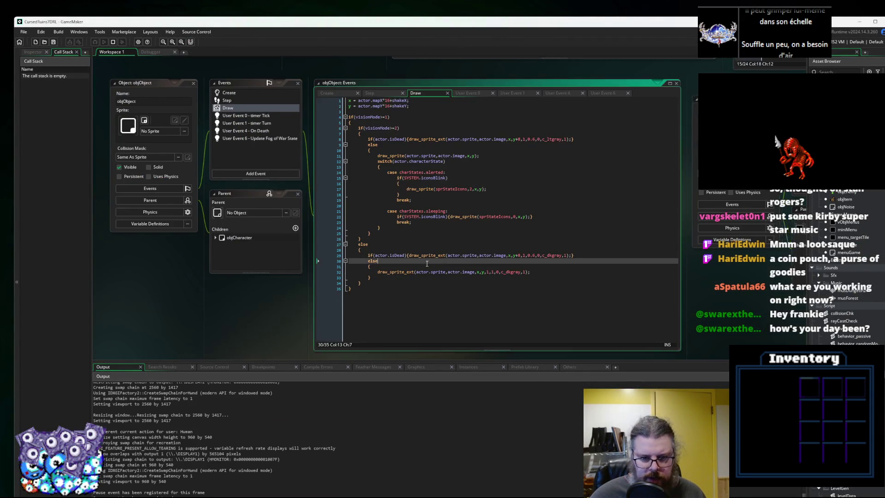
key("alt+Left")
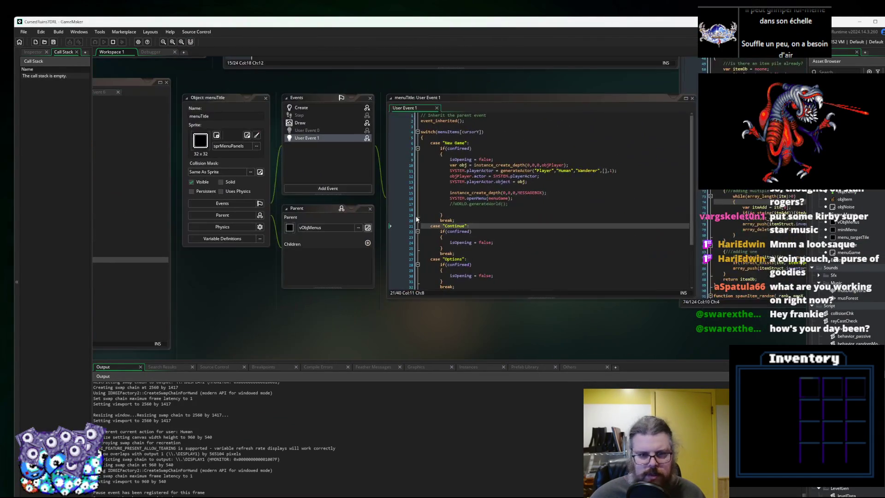
key("alt+Left")
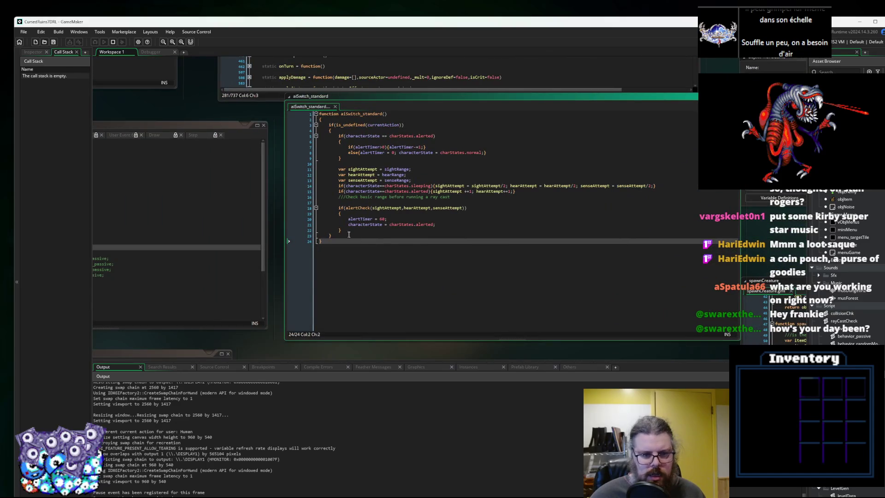
left_click(309, 220)
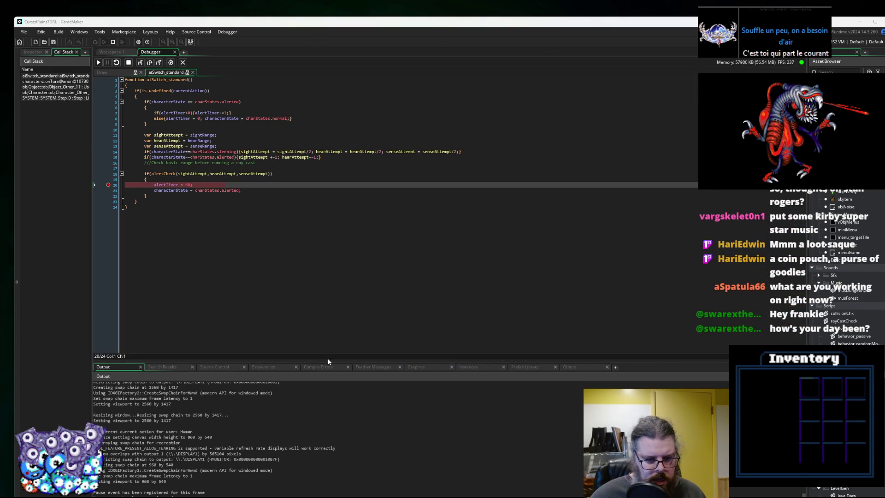
Enlarge the debug panel and expand Self in Locals to inspect the paused actor's variables.
left_click_drag(327, 361, 334, 268)
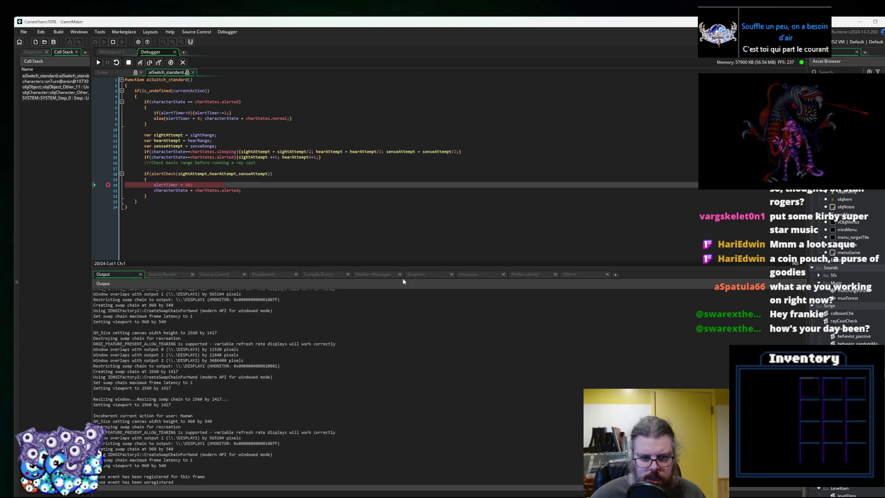
left_click(464, 275)
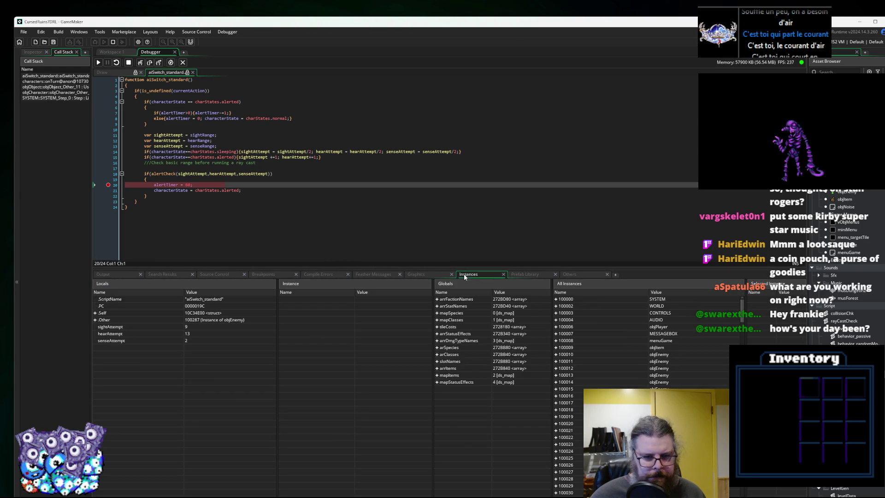
left_click(99, 313)
left_click(95, 312)
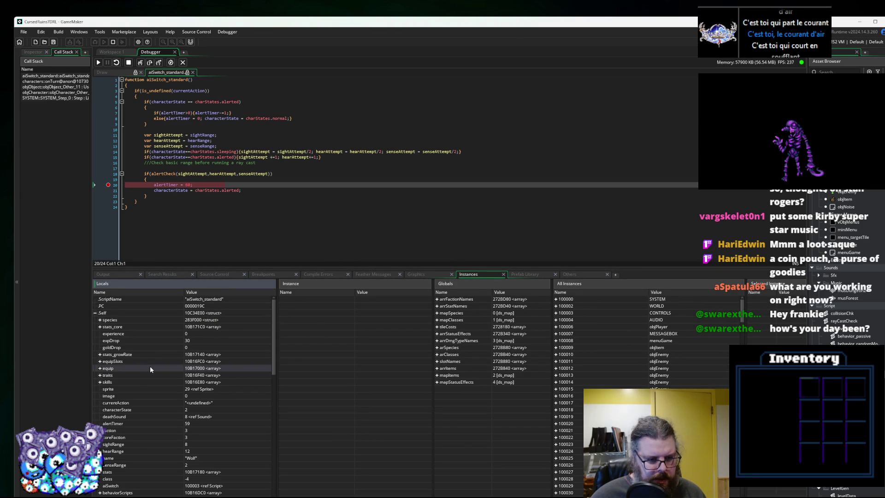
scroll(150, 369, "down", 2)
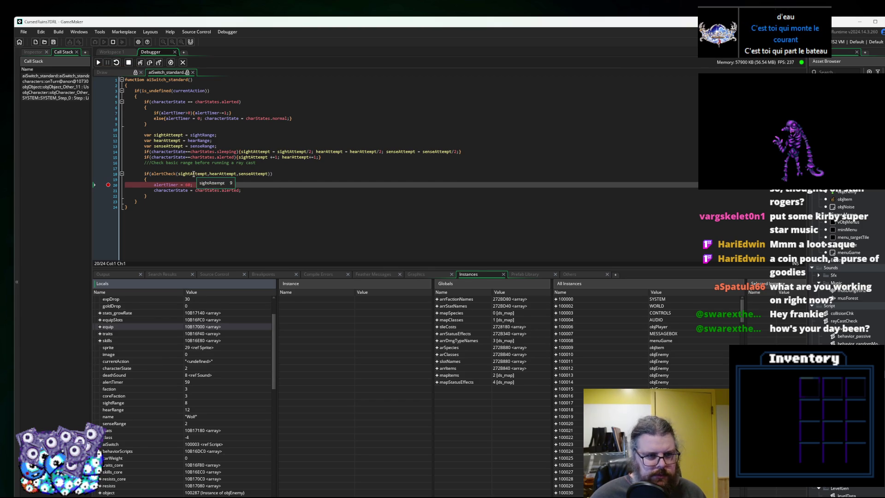
mouse_move(223, 173)
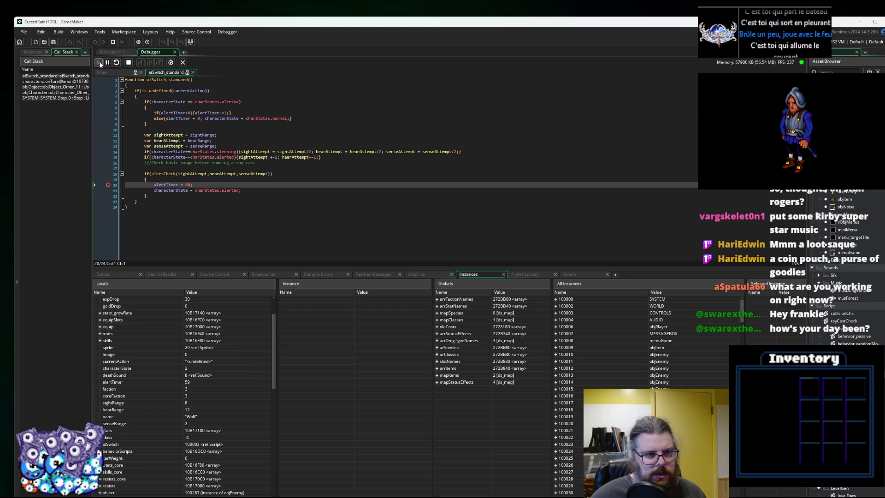
Resume to the next breakpoint hit, inspect it, then stop debugging and return to Workspace 1.
left_click(98, 62)
scroll(193, 387, "down", 3)
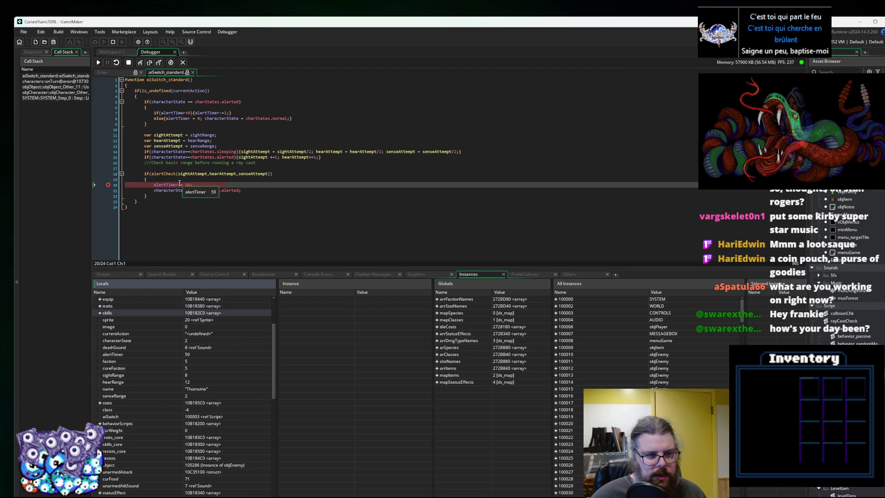
mouse_move(263, 172)
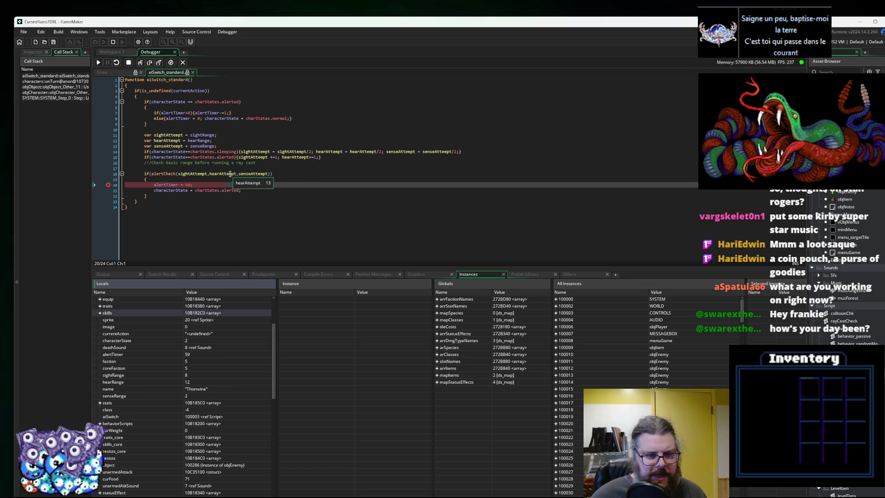
key("shift+F5")
left_click(182, 62)
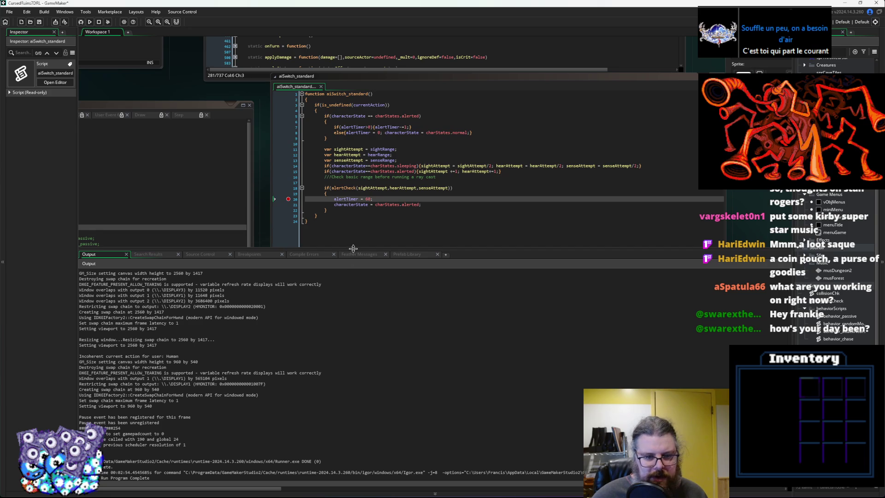
Shrink the Output log and pan the workspace over to the loadGameData script window.
left_click_drag(353, 249, 353, 399)
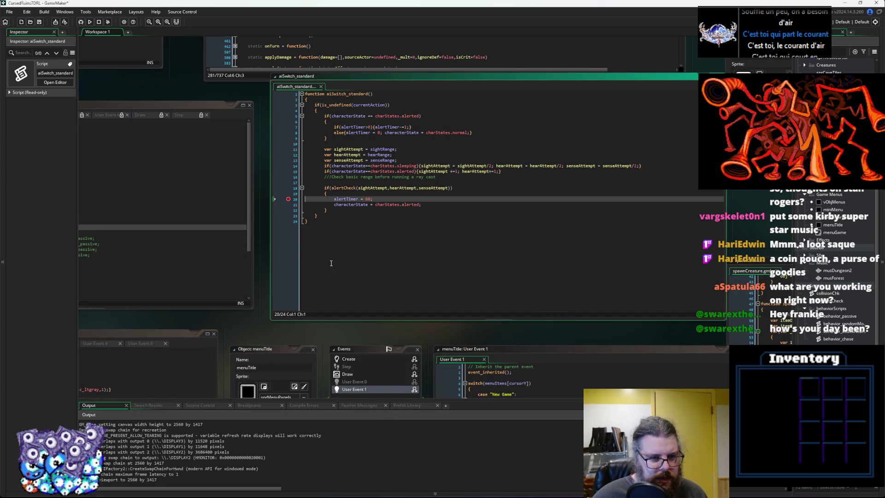
left_click_drag(287, 200, 503, 192)
mouse_move(268, 236)
left_mouse_down()
mouse_move(286, 226)
mouse_move(385, 328)
mouse_move(519, 126)
left_mouse_up()
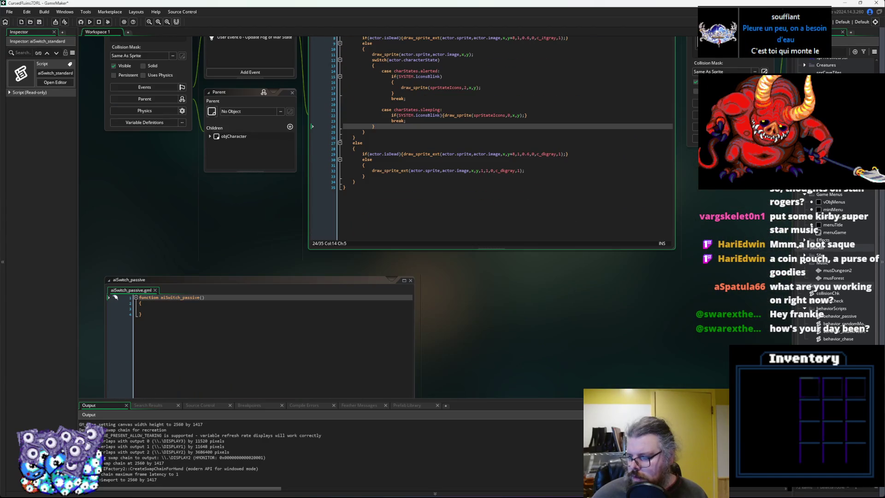
mouse_move(479, 305)
left_mouse_down()
mouse_move(560, 74)
mouse_move(588, 35)
mouse_move(589, 46)
left_mouse_up()
Inspect the species sight and hear parsing lines in the loadGameData script.
left_click(494, 148)
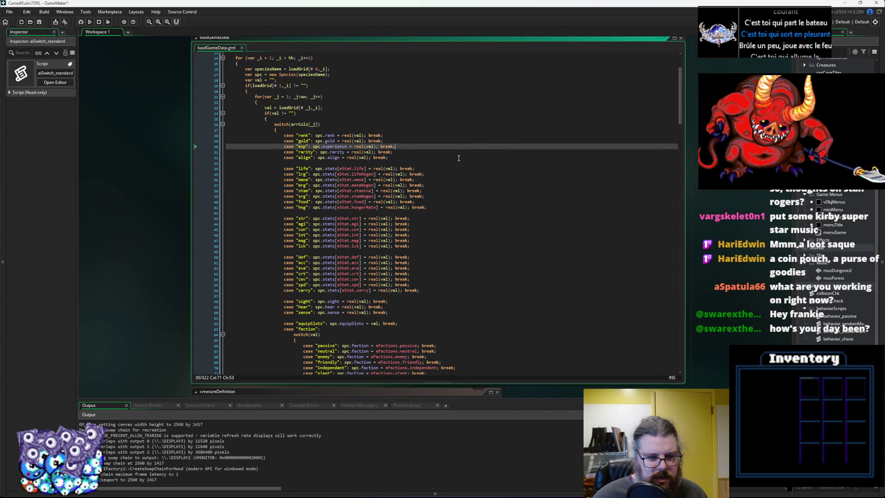
scroll(458, 158, "down", 2)
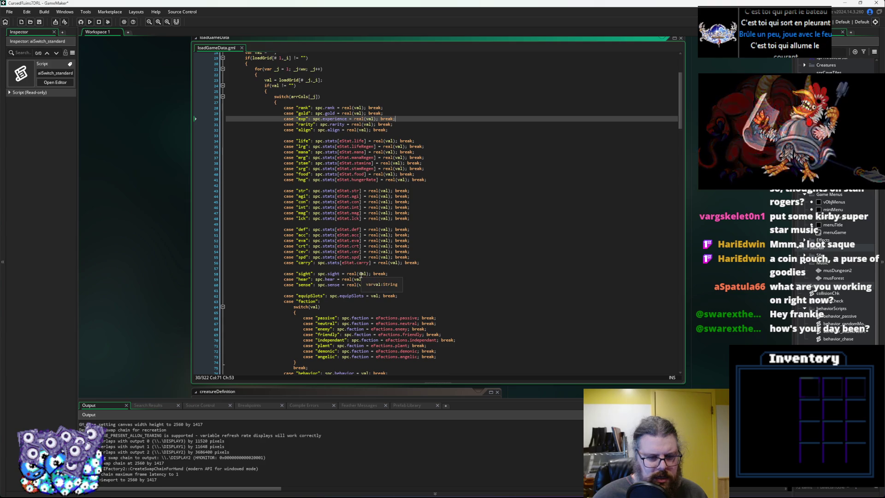
left_click(304, 274)
key("Down")
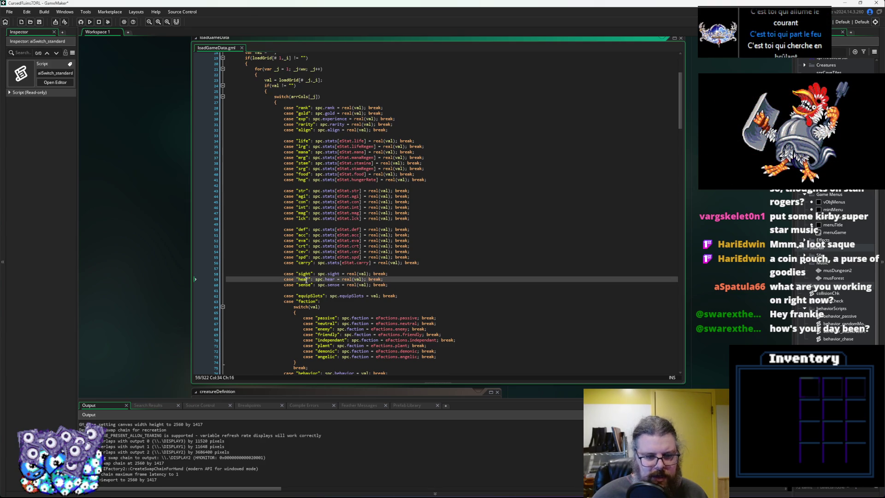
left_click(329, 279)
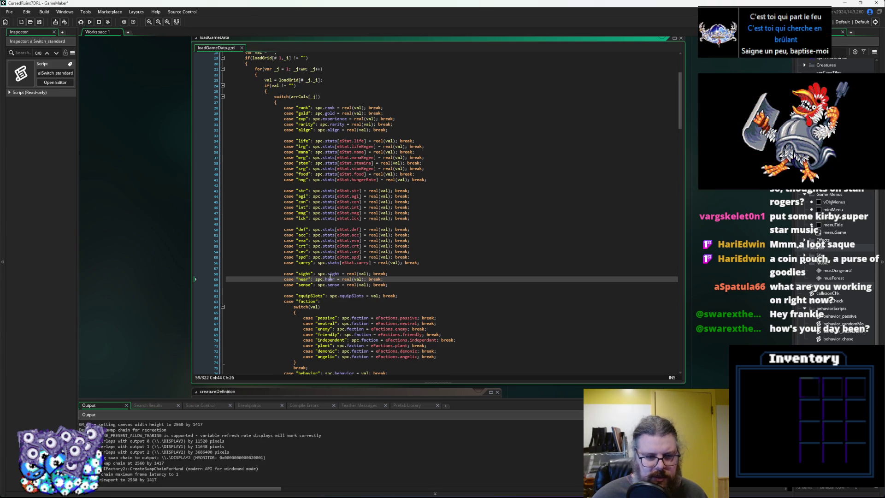
Scroll the characters constructor code up to the applySpecies function.
scroll(329, 212, "down", 5, "ctrl")
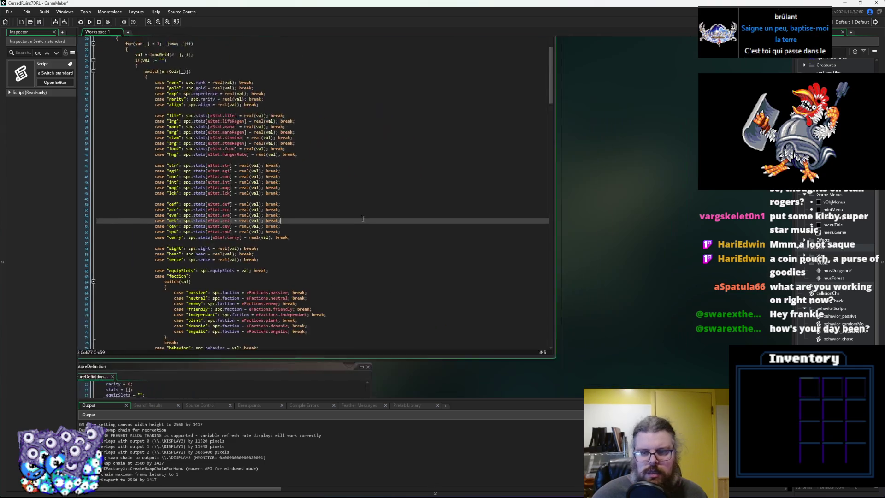
scroll(516, 213, "up", 5, "ctrl")
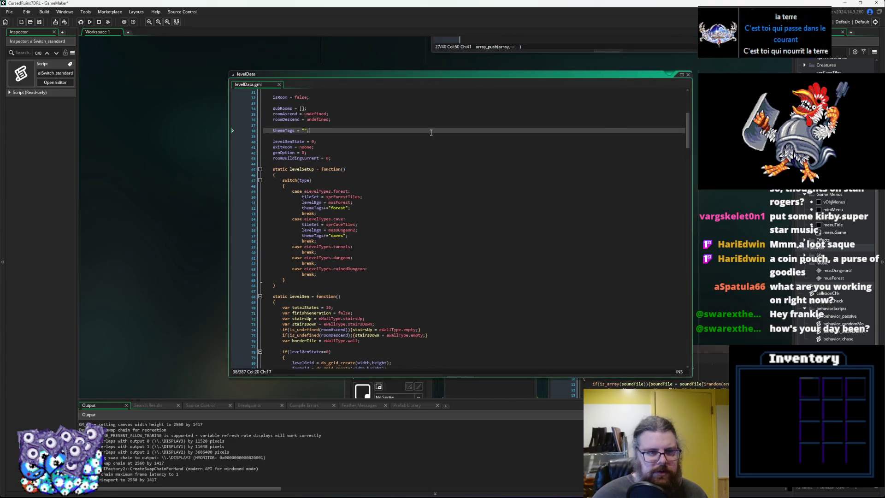
scroll(384, 166, "down", 5, "ctrl")
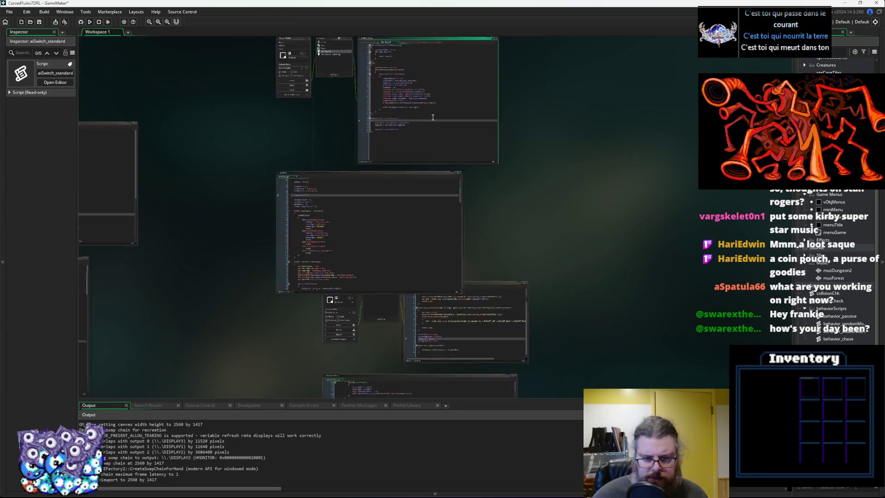
scroll(455, 327, "up", 4, "ctrl")
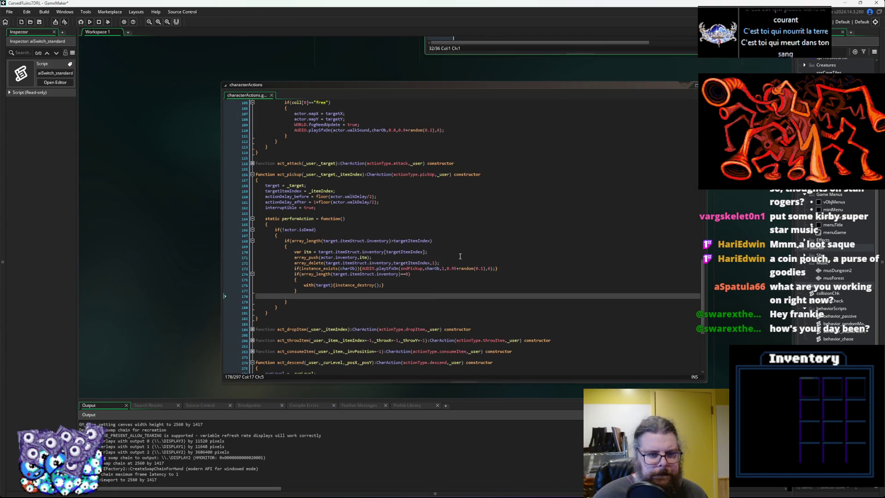
scroll(461, 254, "down", 5)
scroll(500, 243, "up", 4)
scroll(482, 175, "up", 3)
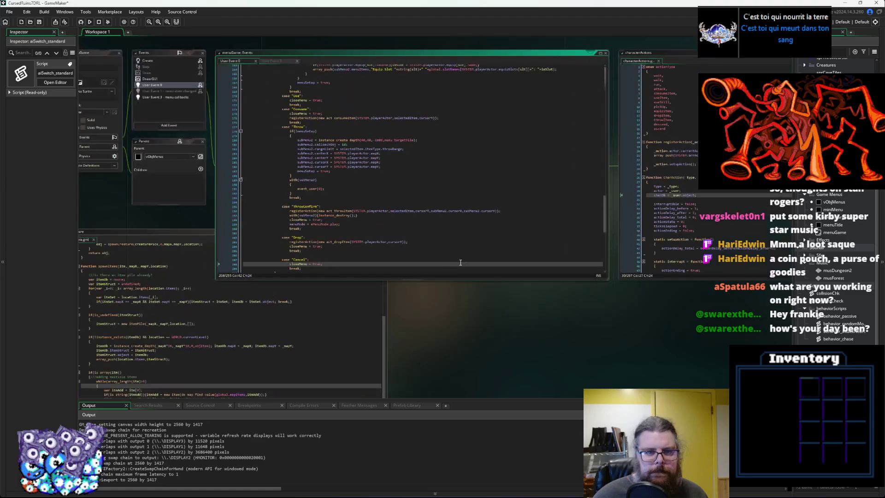
scroll(618, 255, "down", 4)
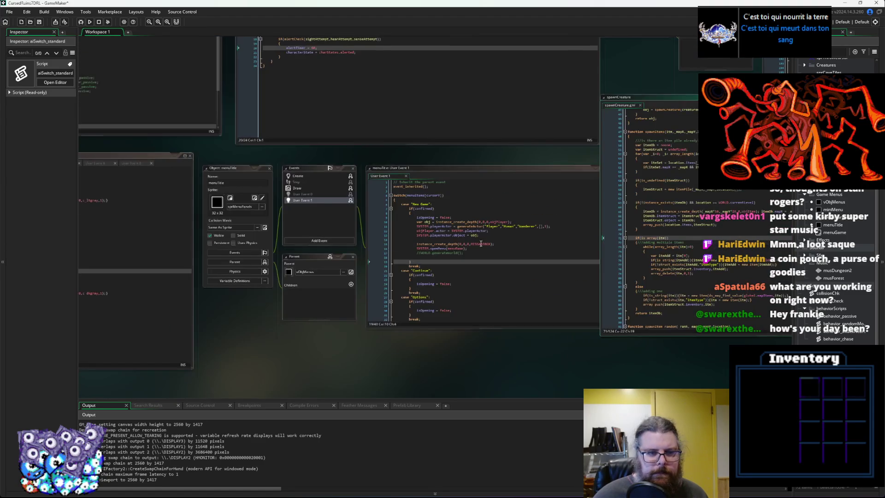
scroll(661, 225, "up", 4)
scroll(661, 224, "down", 3)
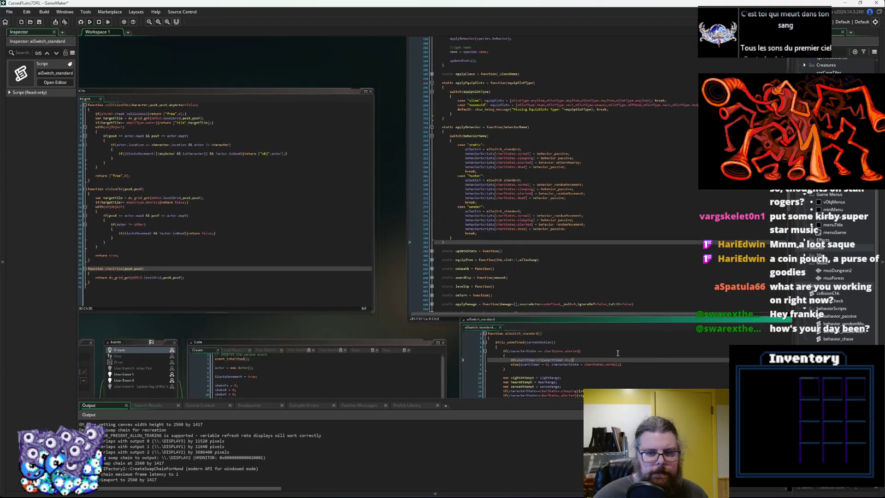
scroll(394, 226, "up", 5)
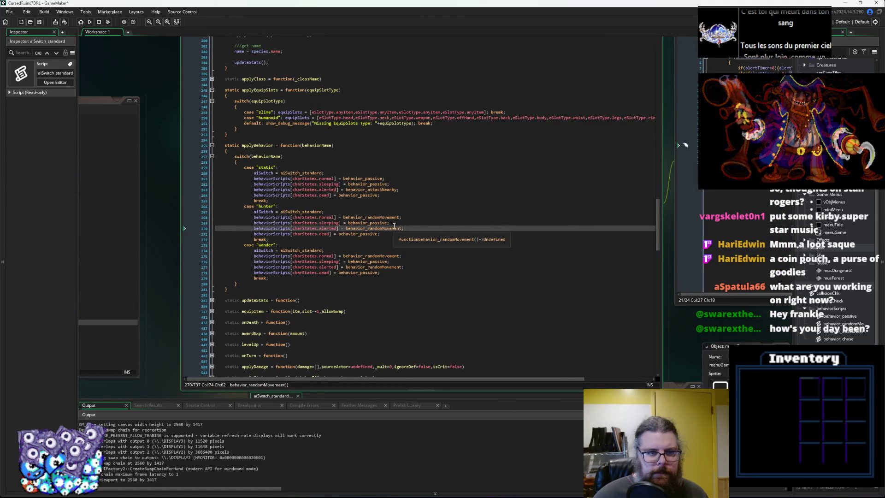
scroll(290, 204, "up", 5)
scroll(347, 196, "up", 4)
left_click(348, 197)
scroll(347, 196, "up", 3)
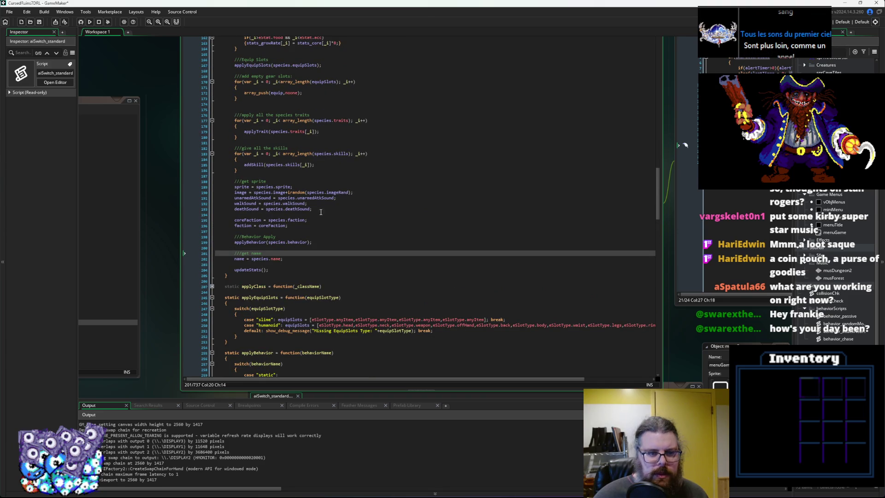
scroll(330, 208, "up", 5)
scroll(323, 221, "up", 3)
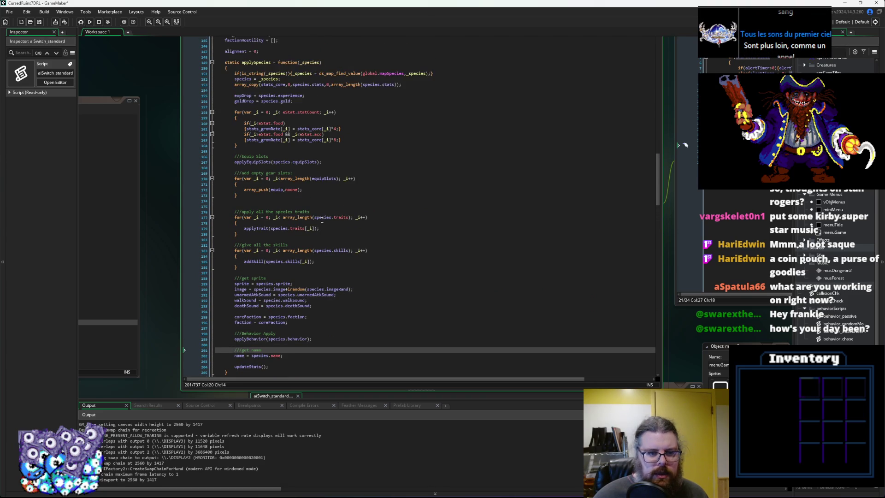
scroll(325, 225, "down", 3)
Add sightRange = species.sight, hearRange = species.hear and senseRange = species.sense below the faction line.
left_click(333, 312)
key("Return")
key("Return")
key("Up")
type("sight")
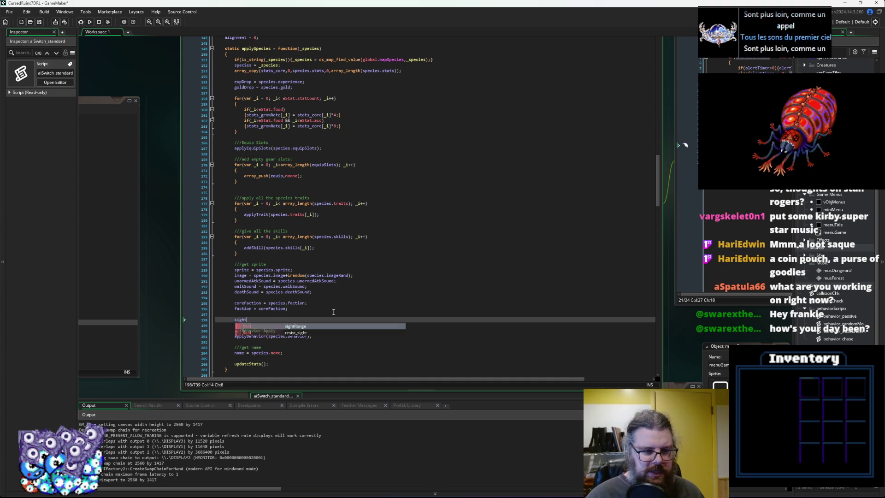
key("Return")
type("s")
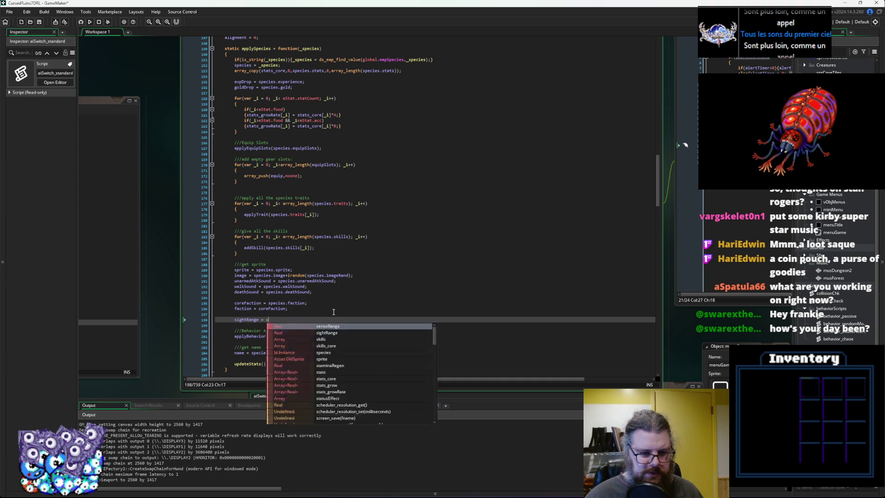
type("pecies.sight;")
key("Return")
type("ear")
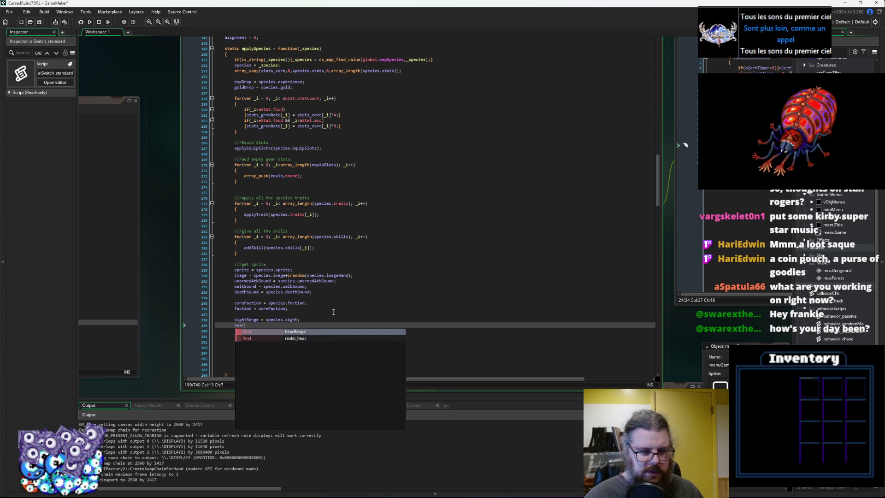
type("Range = species.hear")
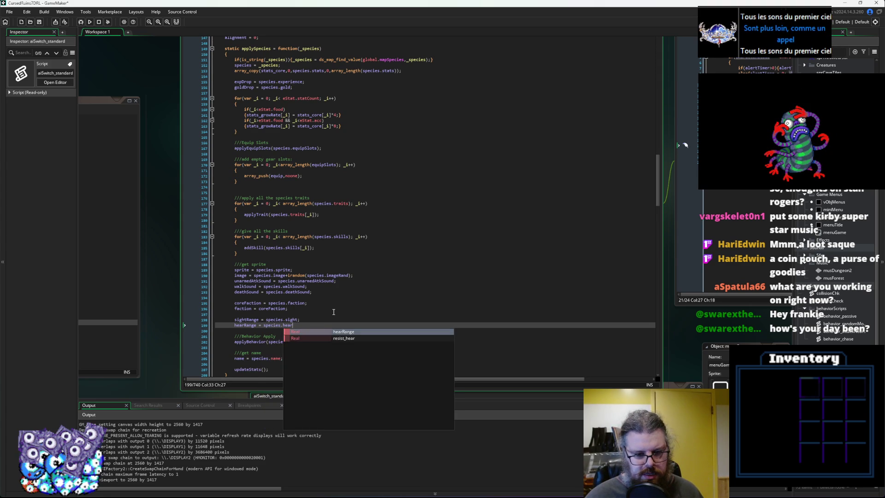
type(";")
key("Return")
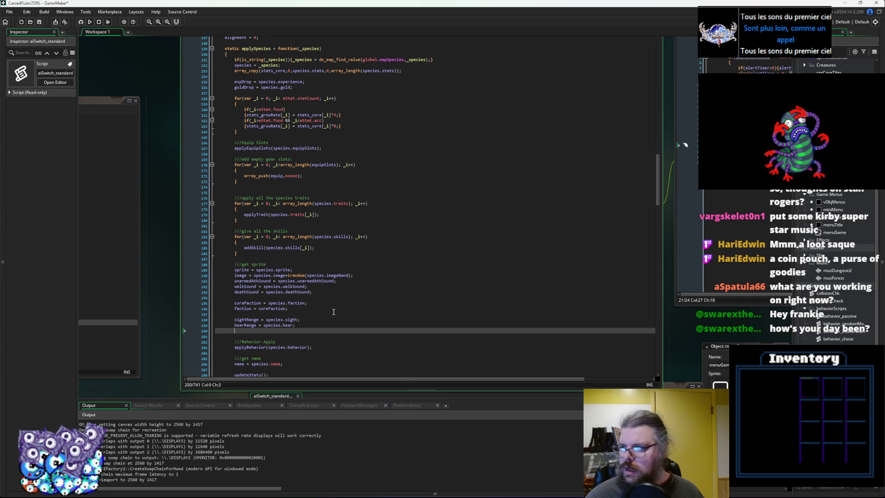
type("senseRang")
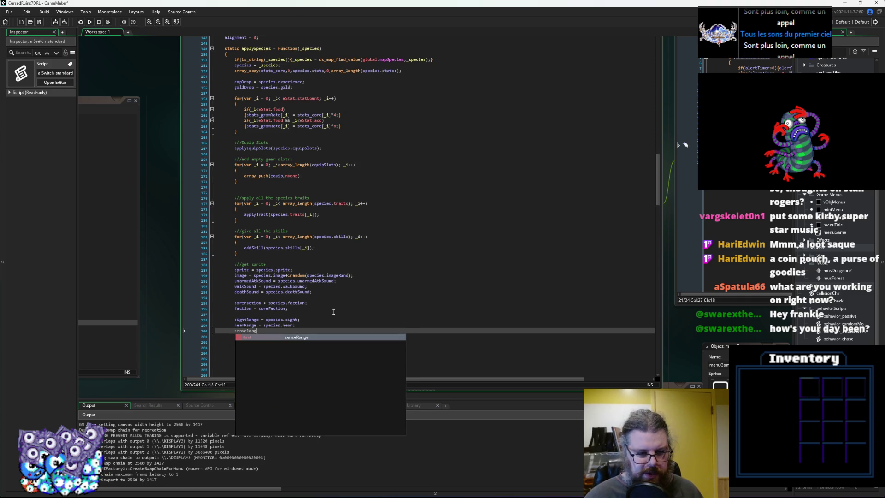
type("e = species.sen")
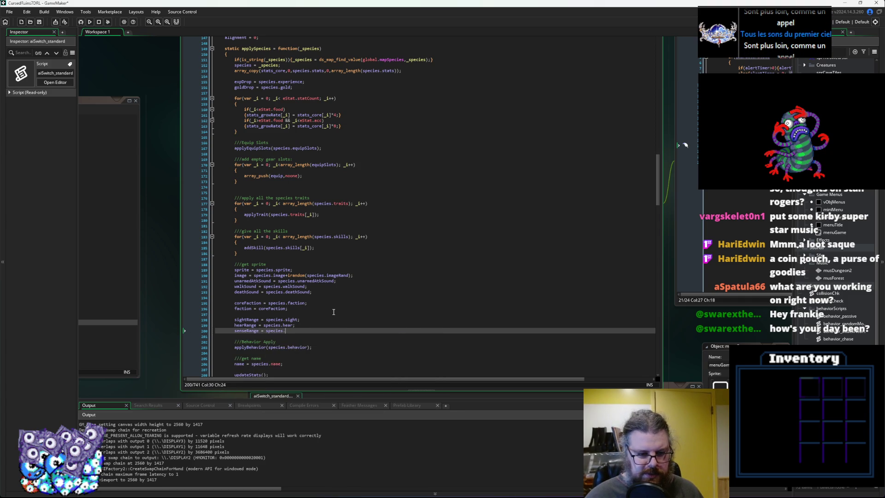
type("se")
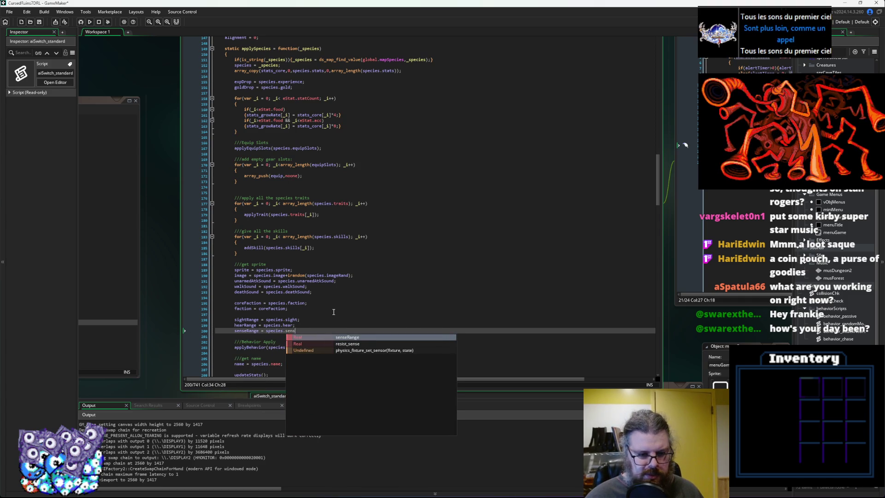
type(";")
Check the new sightRange line and save the script.
left_click(358, 309)
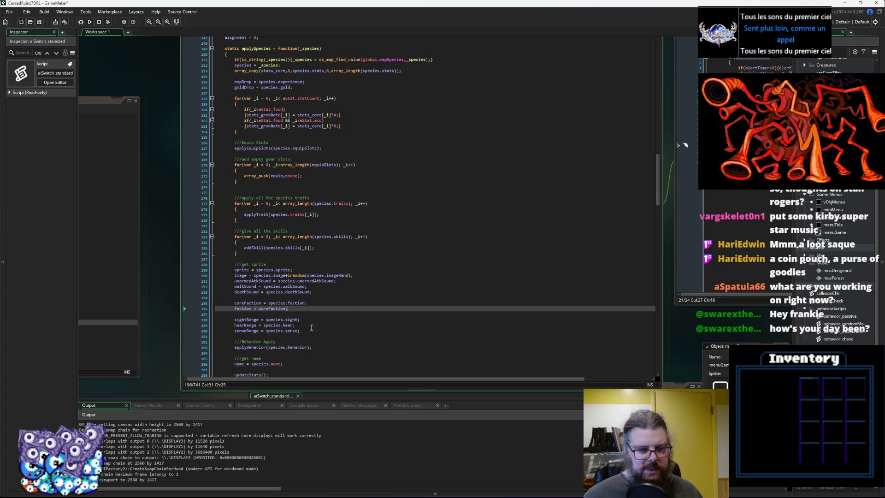
left_click(279, 319)
left_click(39, 21)
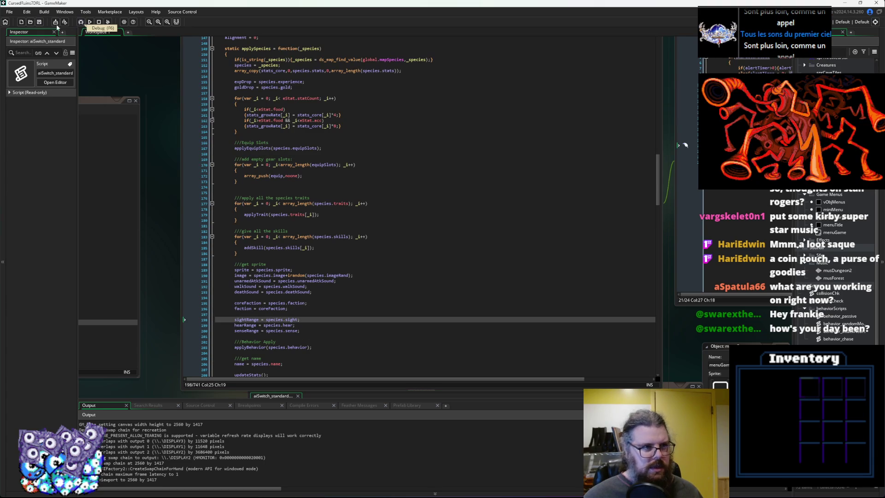
Bring the aiSwitch_standard script forward and go to its sleeping-state sense line.
key("ctrl+Tab")
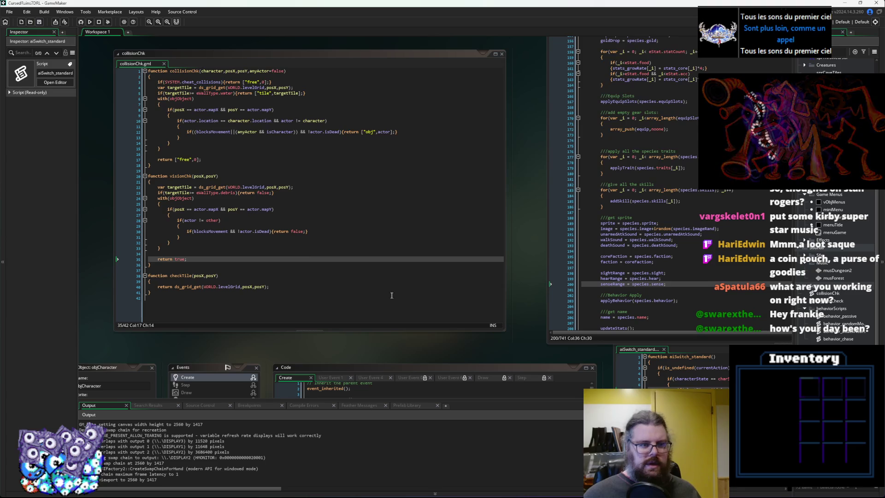
key("ctrl+Tab")
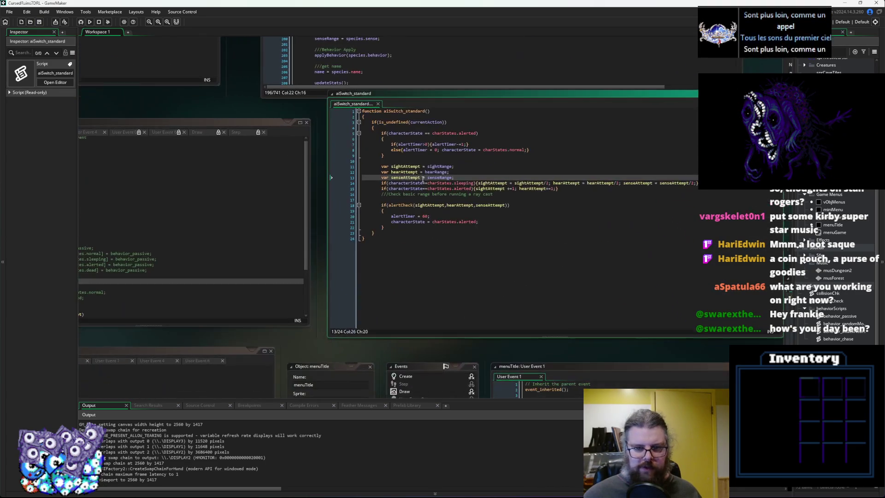
left_click(406, 283)
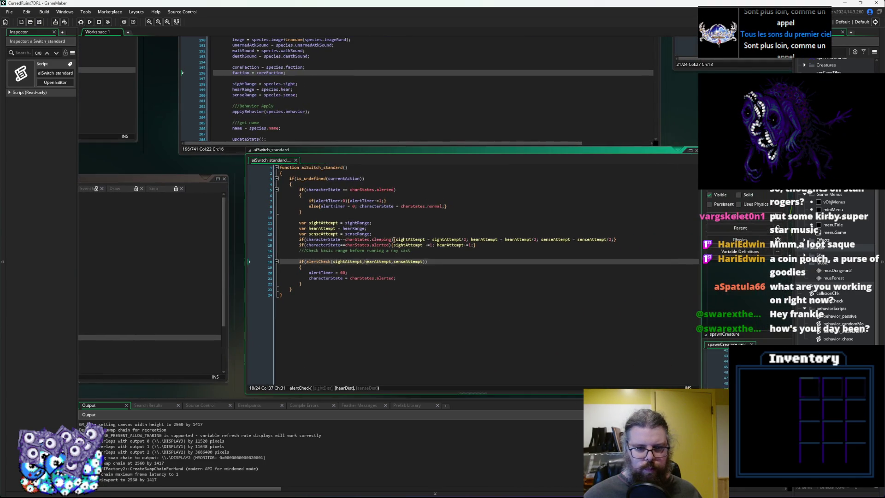
left_click(375, 239)
key("Left")
key("Left")
key("Left")
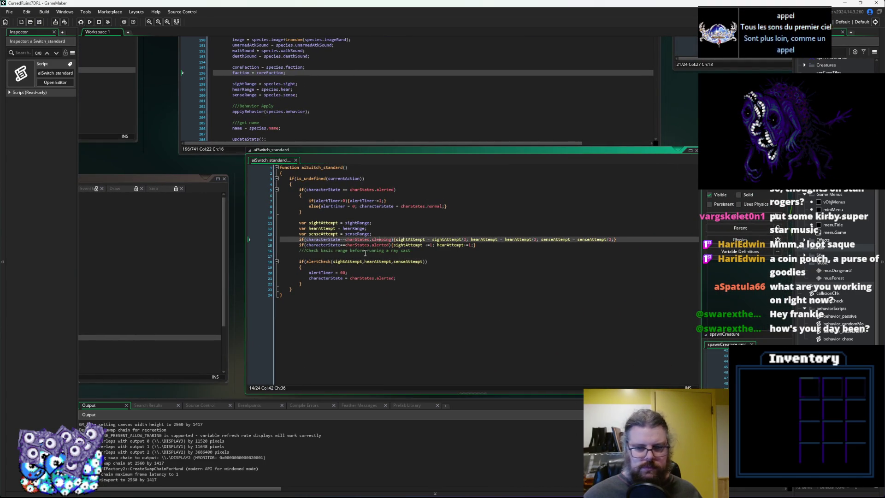
Review the sleeping check on line 14, alerted line 15, and the sightAttempt and sightRange lines.
left_click(462, 266)
left_click(372, 239)
left_click(391, 244)
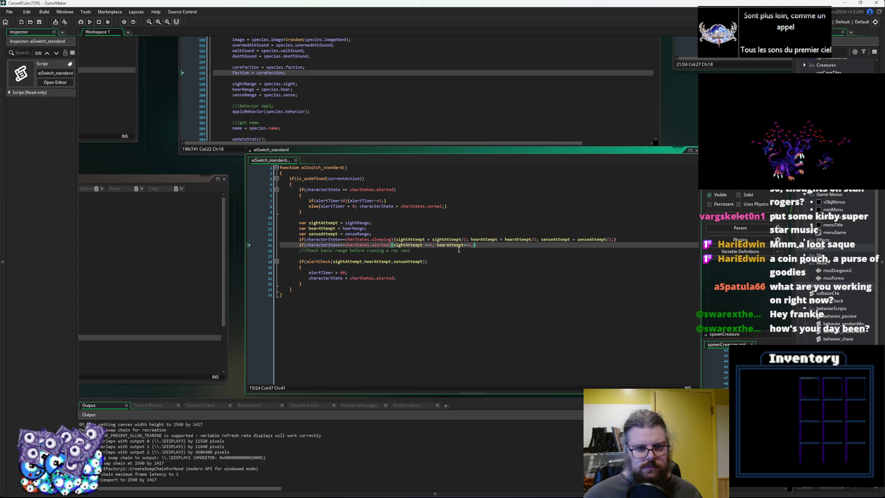
left_click(323, 239)
left_click(340, 261)
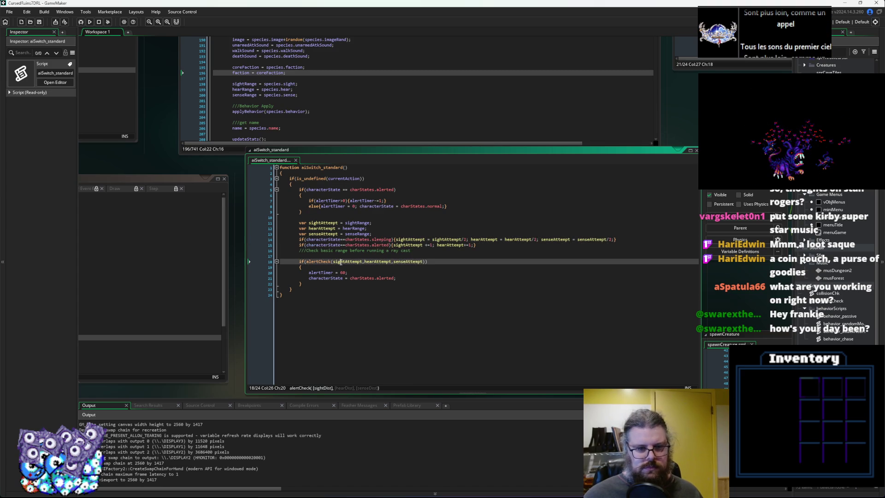
left_click(380, 222)
left_click(387, 217)
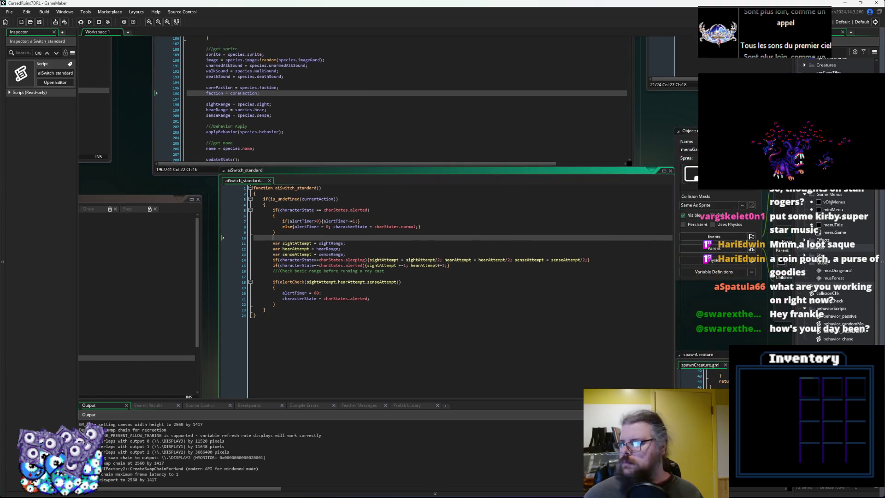
In SpeciesData, insert a column before behavior headed sleepRate and make it narrow.
key("alt+Tab")
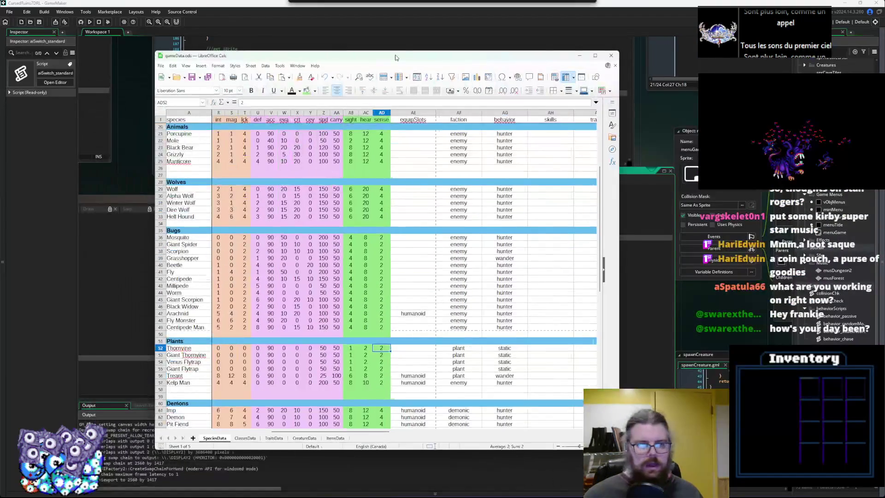
right_click(395, 114)
left_click(418, 148)
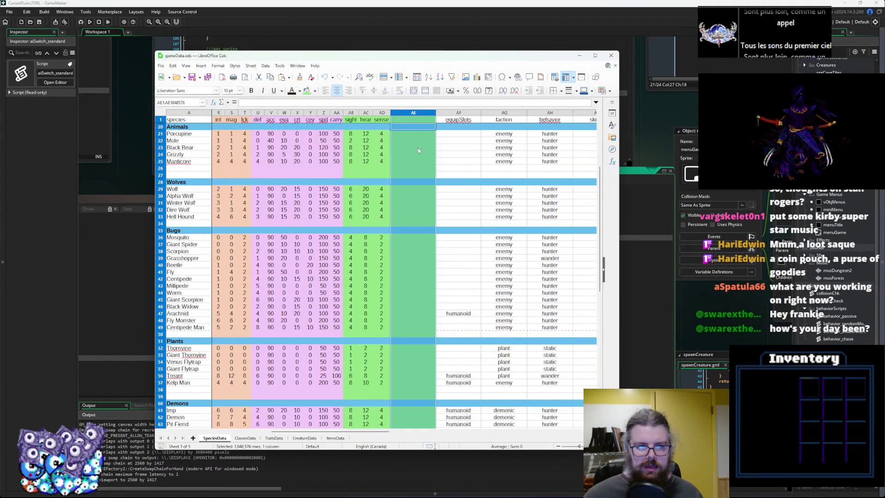
key("ctrl+z")
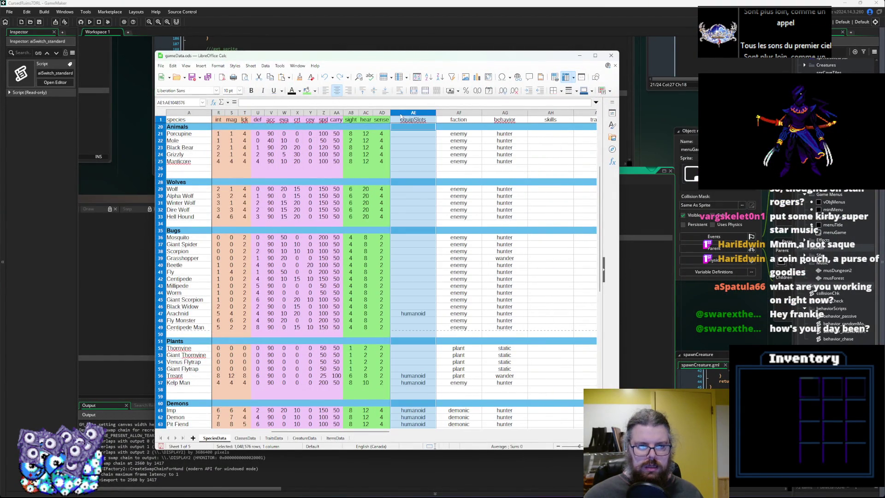
left_click(453, 116)
right_click(452, 116)
right_click(495, 115)
left_click(520, 148)
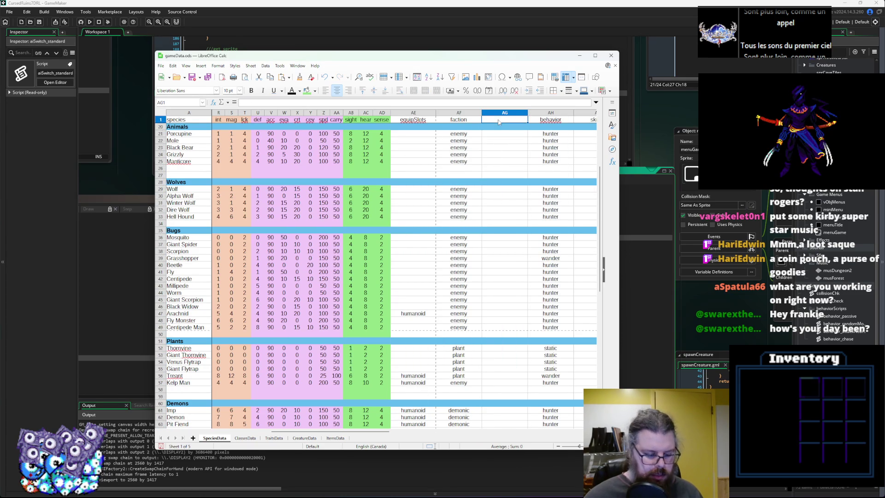
left_click(498, 133)
left_click_drag(528, 112, 512, 113)
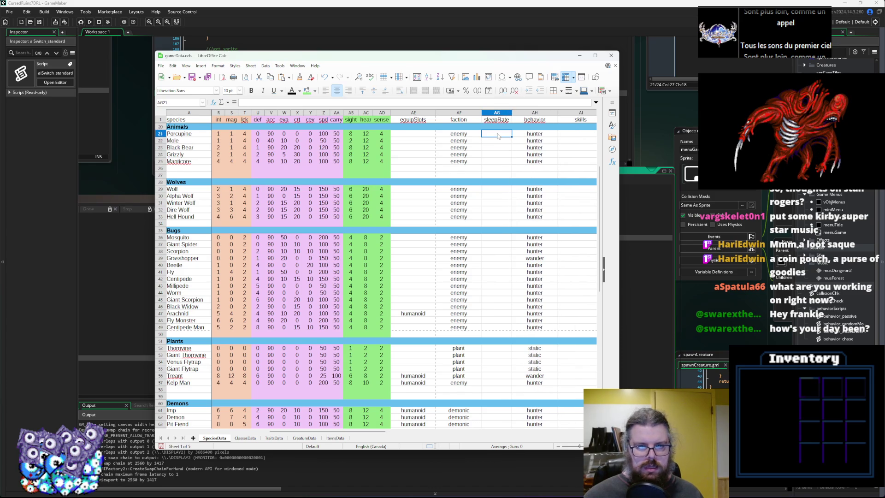
type("30")
Enter sleepRate for Porcupine and Mole 30, Black Bear 60, Grizzly 70, Manticore 60.
key("Return")
left_click(492, 136)
key("ctrl+c")
key("Down")
key("ctrl+v")
key("Down")
type("50")
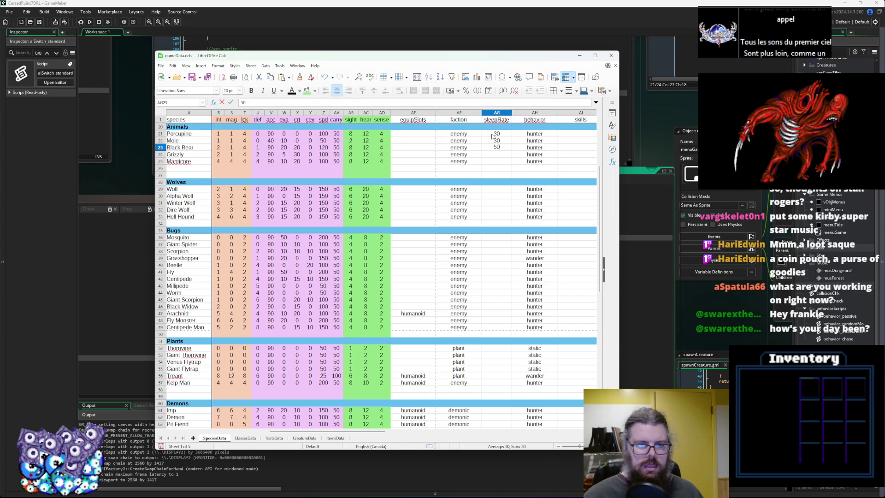
key("BackSpace")
key("BackSpace")
type("60")
key("Return")
type("70")
key("Return")
type("60")
key("Return")
Give Wolf, Alpha Wolf, Winter Wolf, Dire Wolf and Hell Hound a sleepRate of 60.
key("Down")
key("Down")
key("Down")
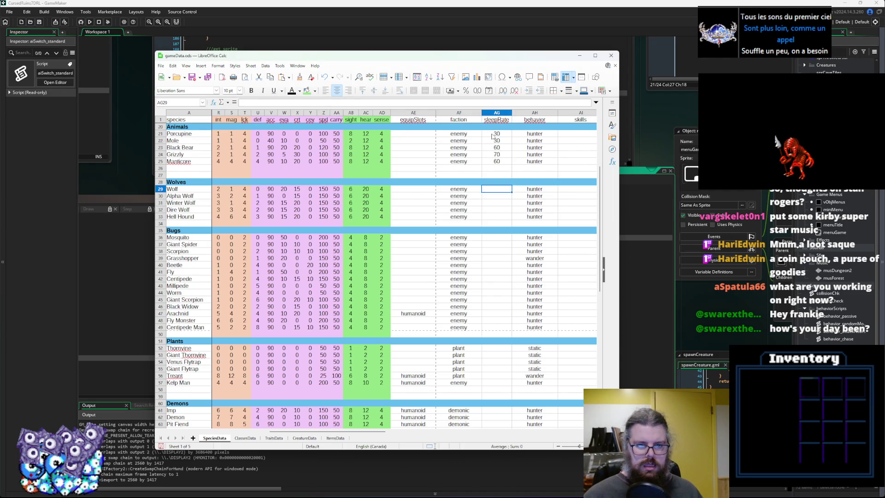
key("Return")
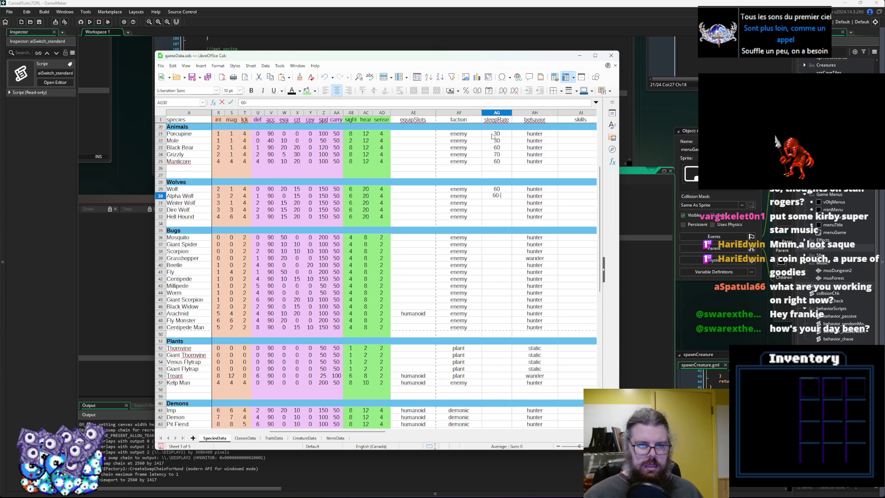
key("BackSpace")
key("Return")
type("60")
key("Left")
key("Right")
key("Right")
key("Down")
key("Left")
type("60")
key("Return")
type("60")
key("Return")
key("Down")
key("Down")
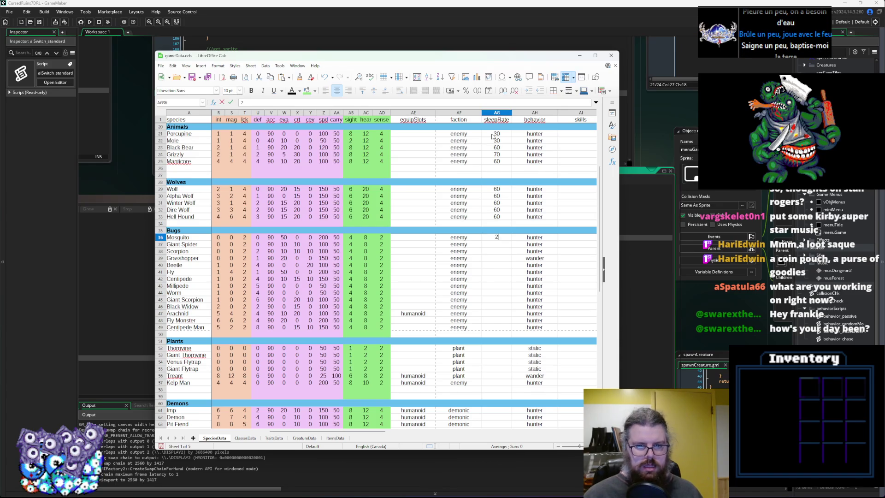
Set insect sleepRates: Mosquito 20; Giant Spider, Scorpion, Beetle 40; Fly, Millipede, Worm, Black Widow 30.
key("Return")
key("Return")
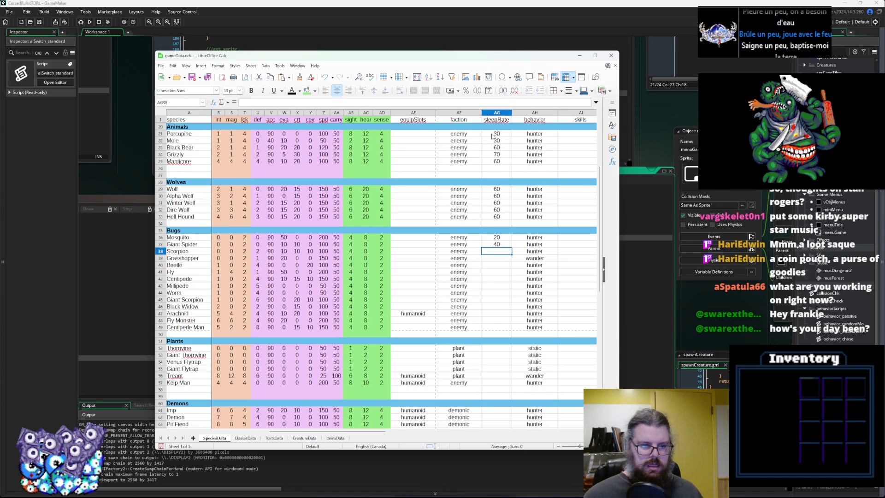
type("40")
key("Return")
key("Return")
type("0")
key("Return")
type("30")
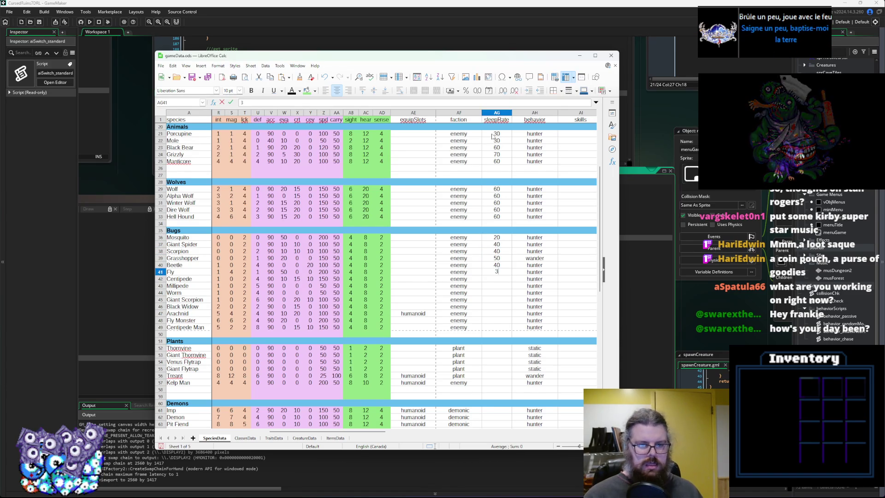
key("Return")
type("3")
key("Return")
type("30")
key("Return")
key("Return")
type("3")
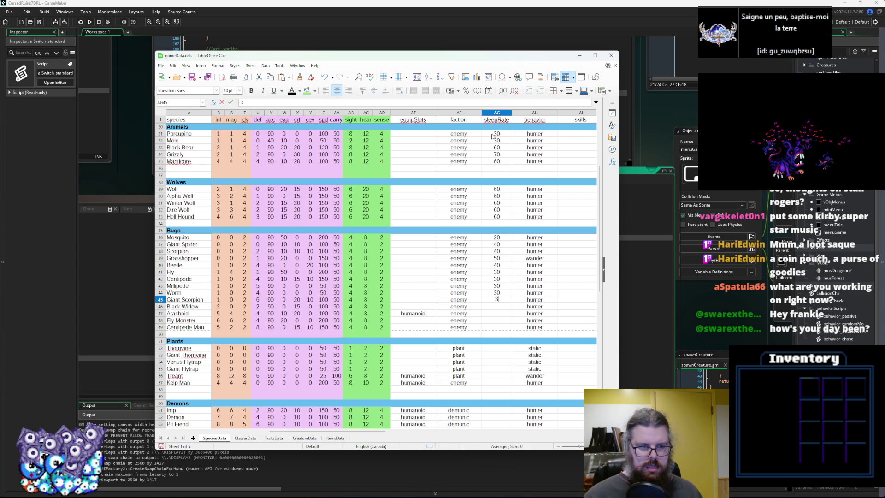
key("Return")
key("Return")
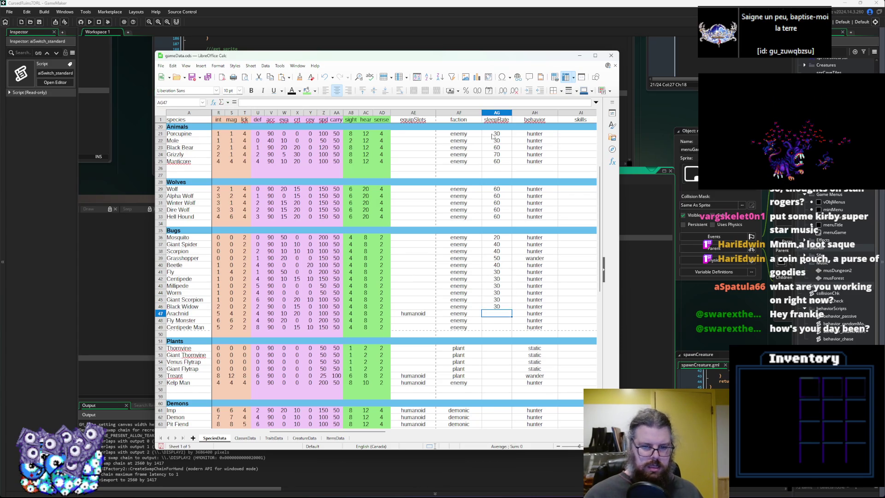
type("30")
key("Return")
key("Return")
type("30")
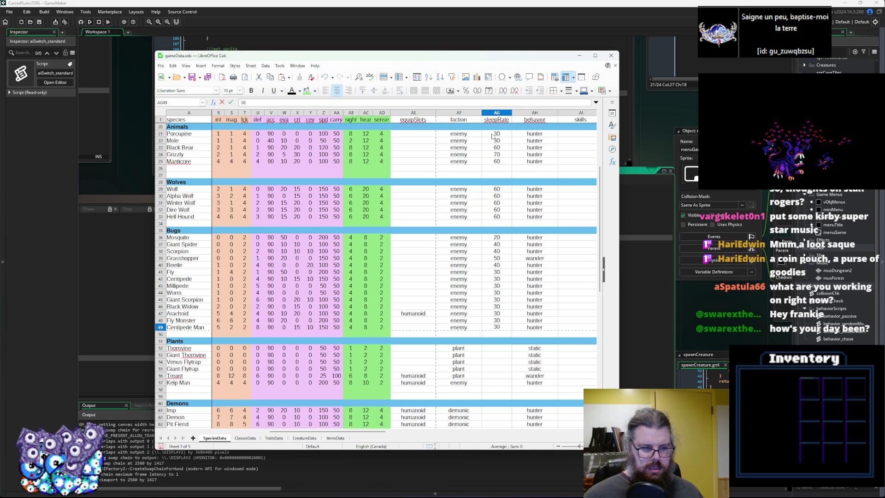
Set sleepRate 0 for Thornvine, Giant Thornvine and both Flytraps, and 30 for Kelp Man.
key("Down")
key("Down")
key("Down")
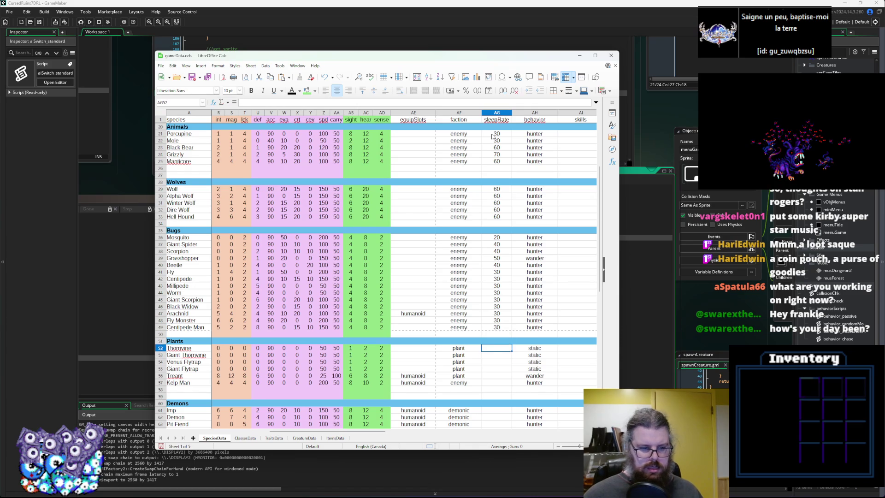
type("40")
key("Return")
key("BackSpace")
key("Escape")
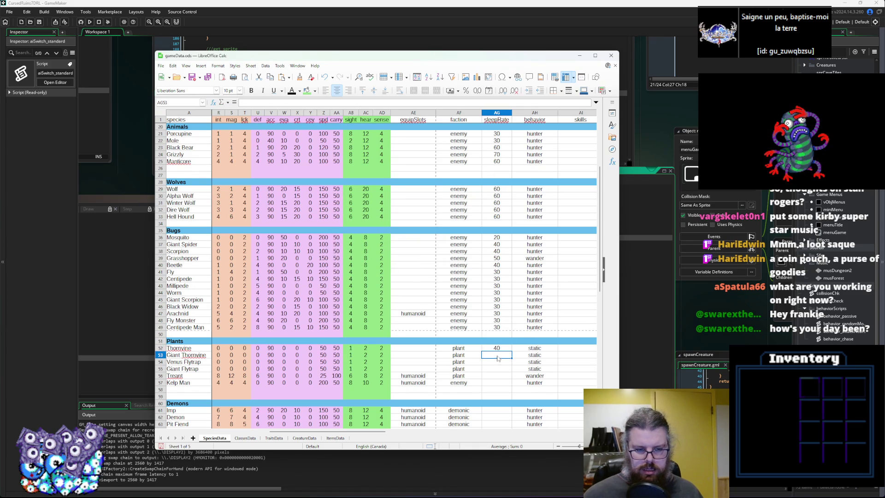
key("Up")
type("0")
key("Return")
type("0")
key("Return")
type("0")
key("Return")
key("Return")
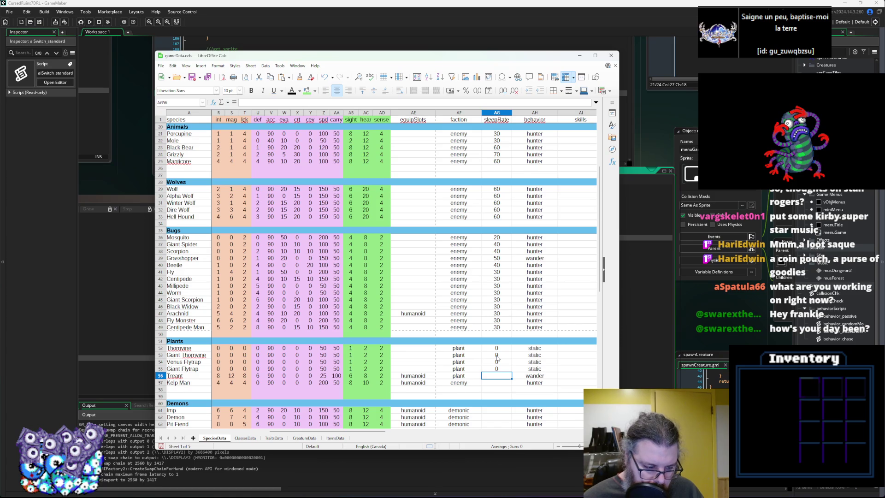
type("40")
key("Return")
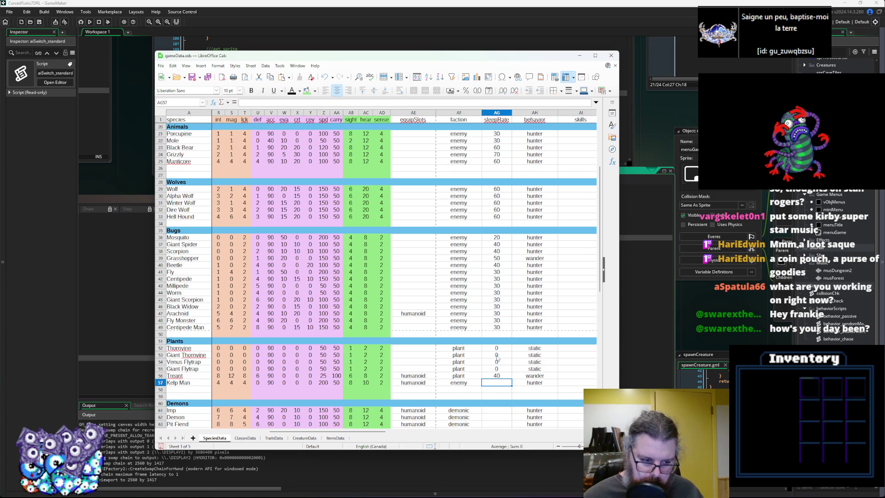
type("30")
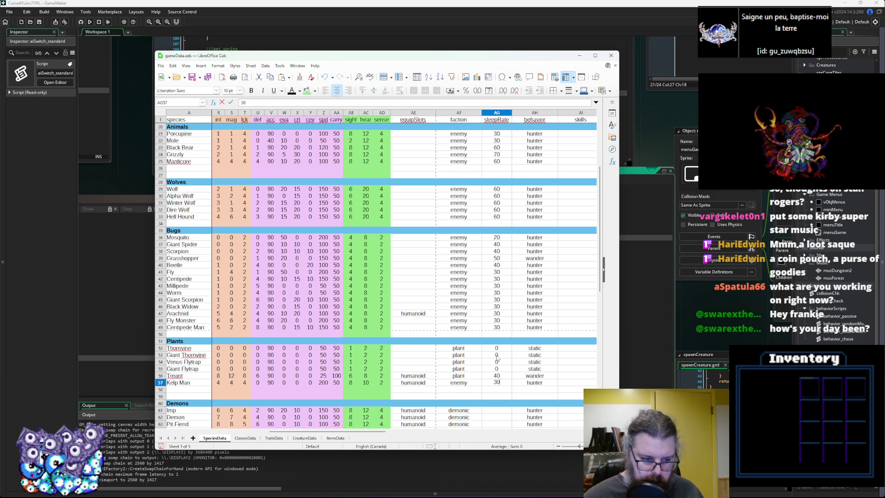
left_click(413, 273)
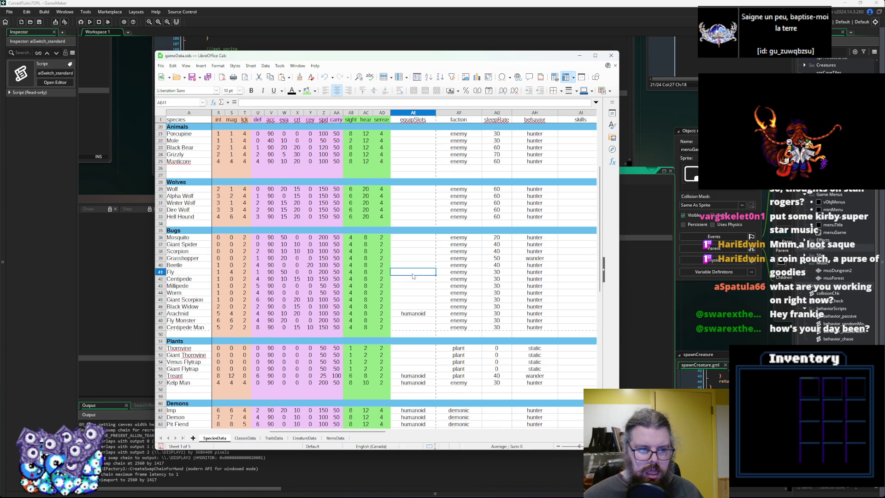
Give the six slimes a sleepRate of 0 and the Goblin 40.
scroll(412, 273, "up", 6)
left_click(501, 167)
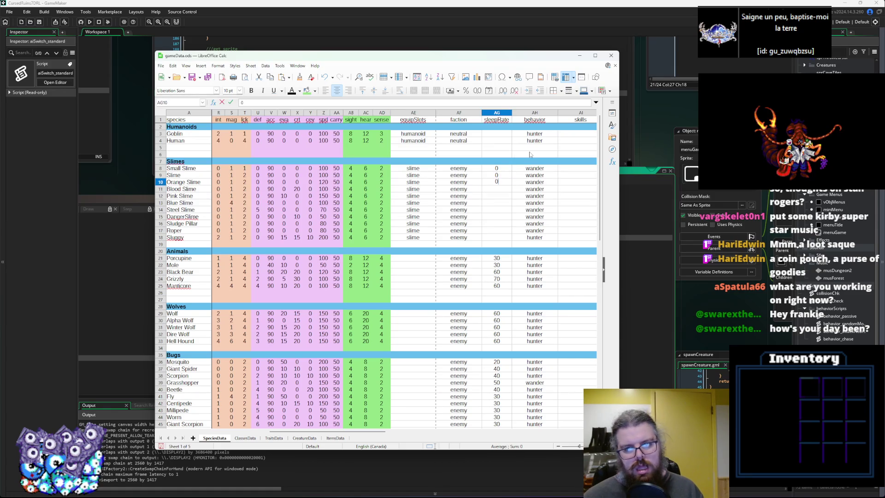
type("0 0 0 0 0 0")
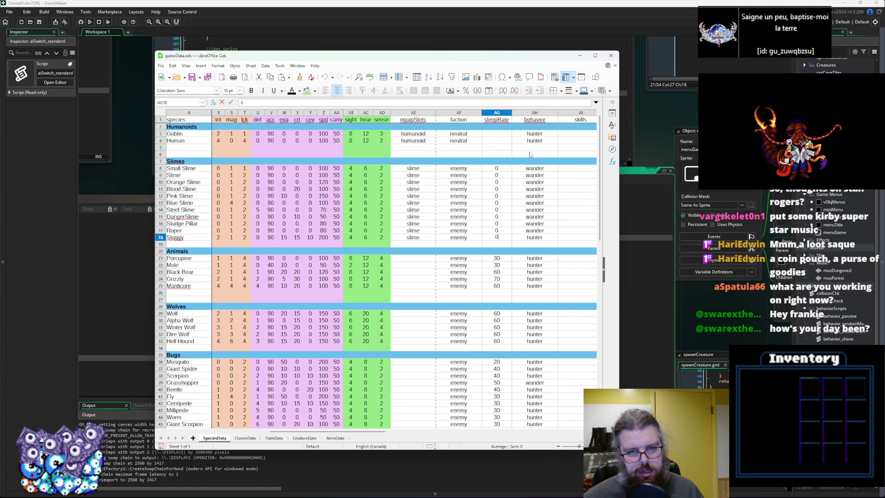
key("Up")
key("Up")
key("Up")
key("Up")
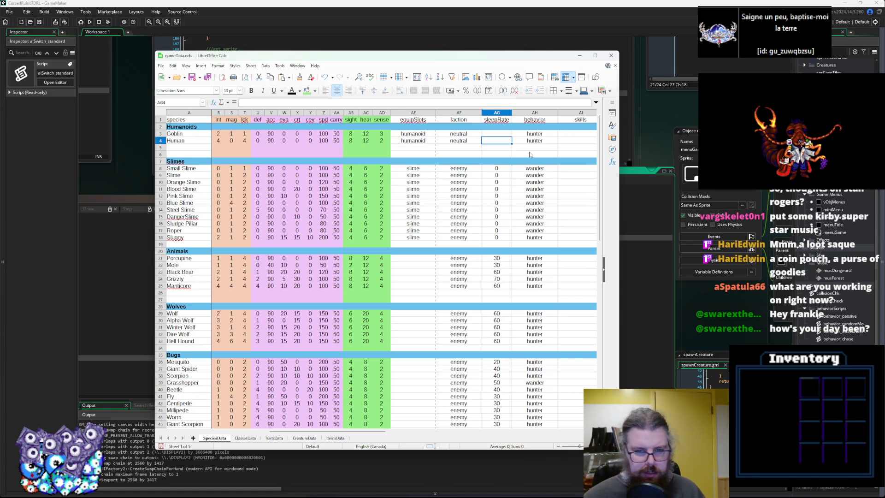
type("40")
key("Return")
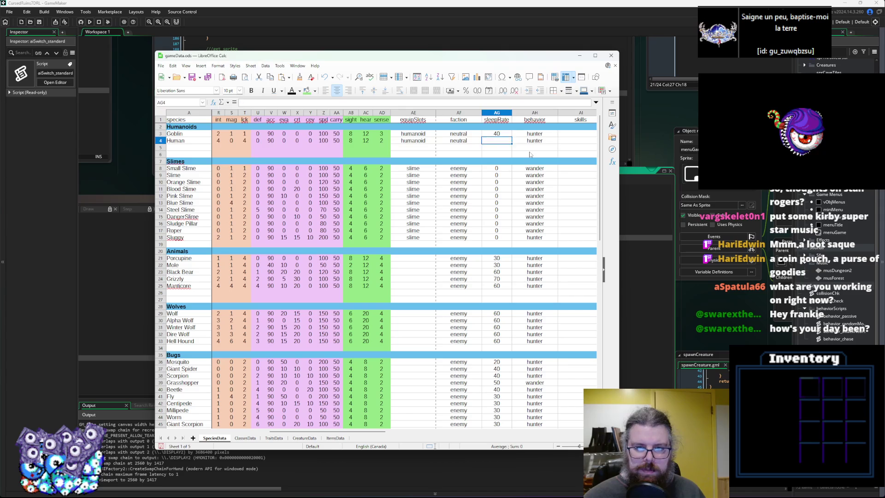
Set the demons' sleepRate: Demon and Pit Fiend 30, Imp 50.
left_click(497, 182)
scroll(493, 284, "down", 12)
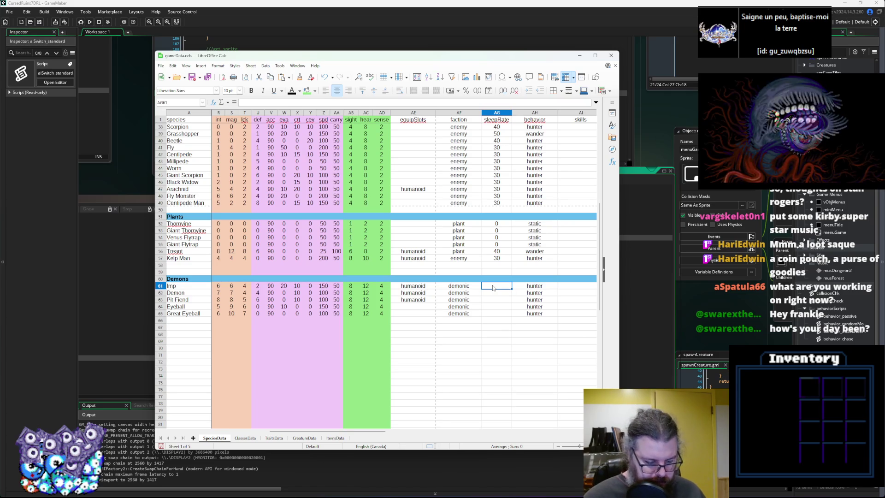
type("30")
key("Return")
type("30")
key("Return")
type("30")
key("Return")
key("Return")
type("30")
key("Up")
key("Up")
key("Up")
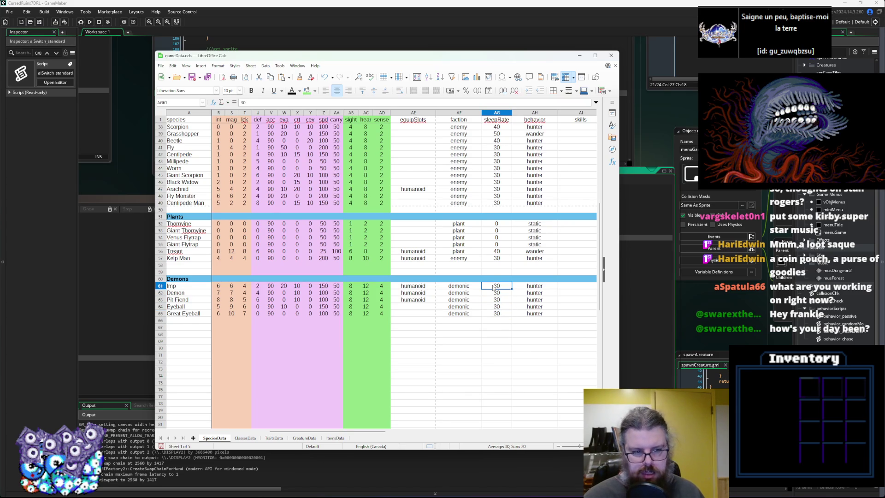
key("Return")
key("Return")
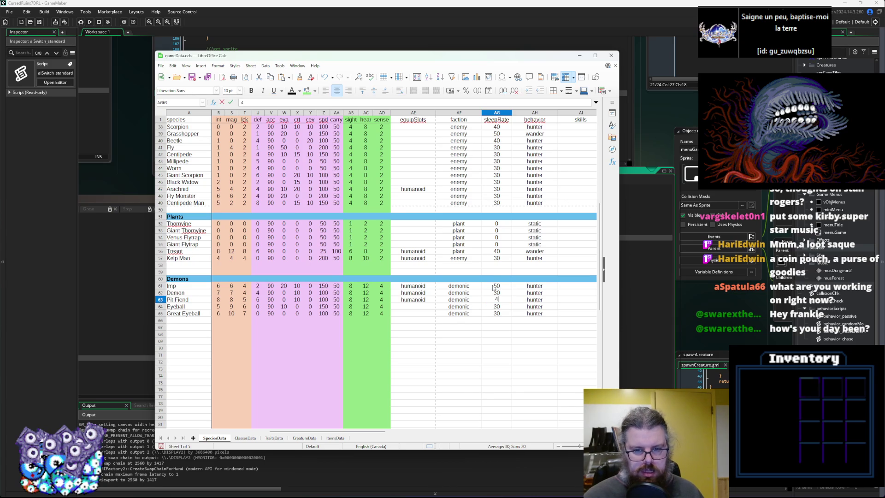
Export all data sheets to CSV, return to SpeciesData, and switch back to GameMaker.
left_click(496, 244)
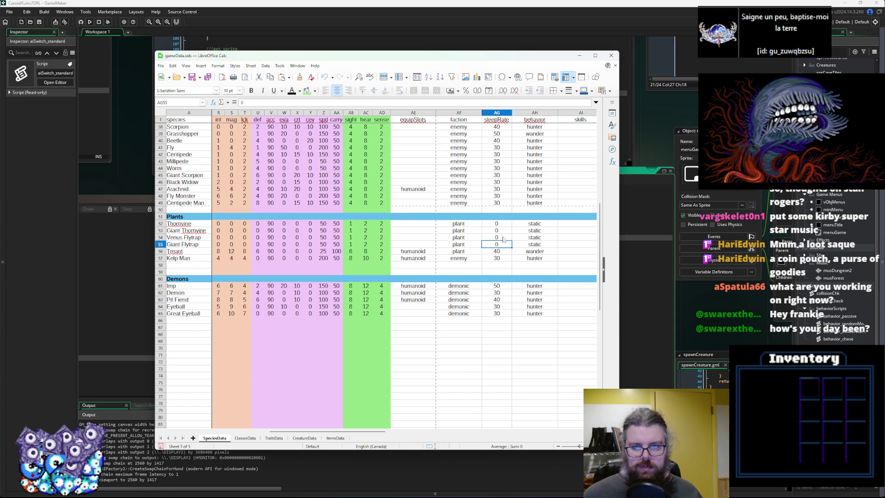
scroll(496, 244, "up", 12)
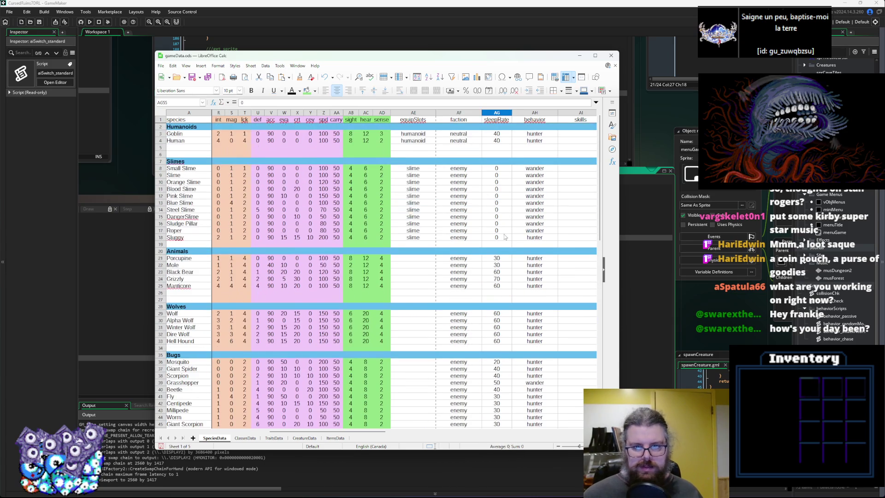
left_click(208, 77)
left_click(441, 268)
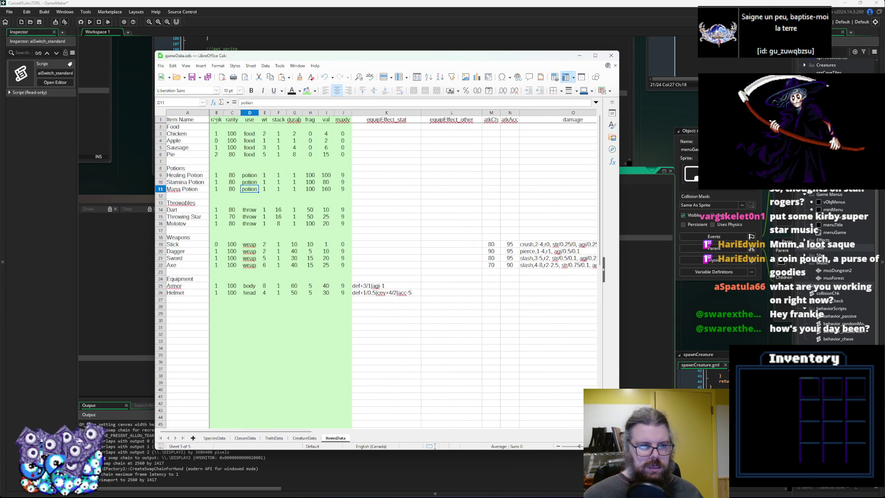
left_click(209, 438)
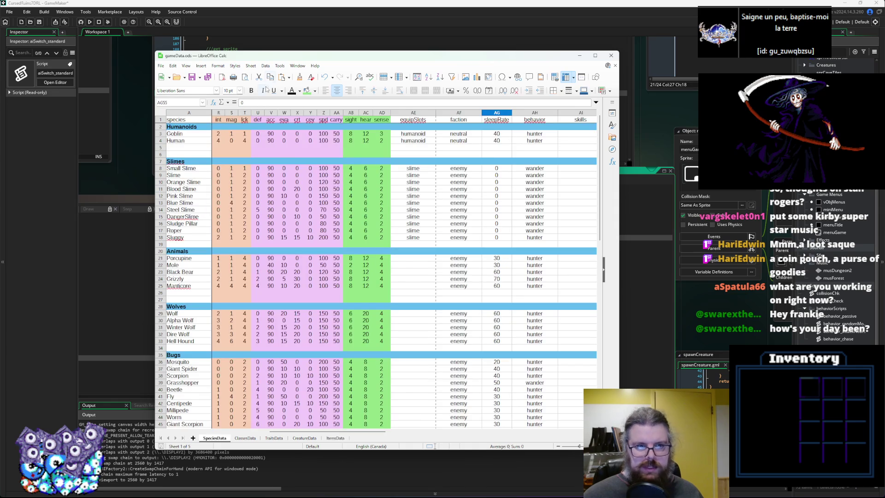
key("alt+Tab")
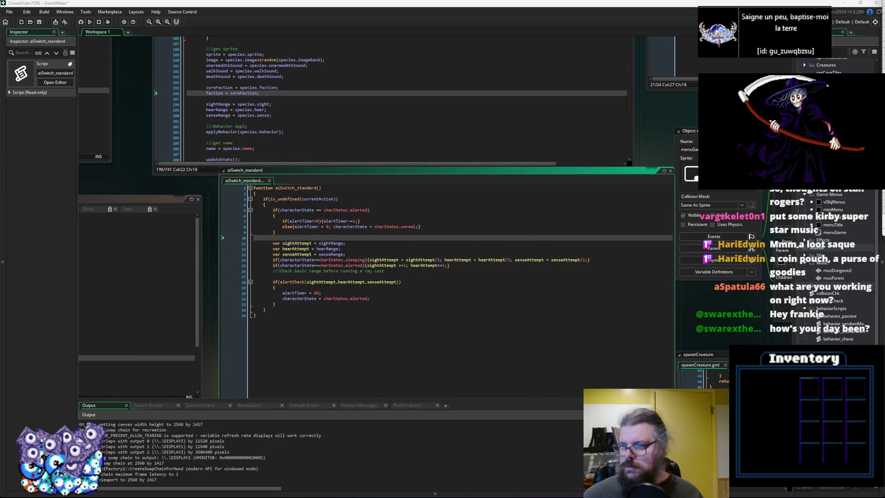
Cycle from aiSwitch_standard through characters and rayCastCheck to the loadGameData script.
left_click(474, 270)
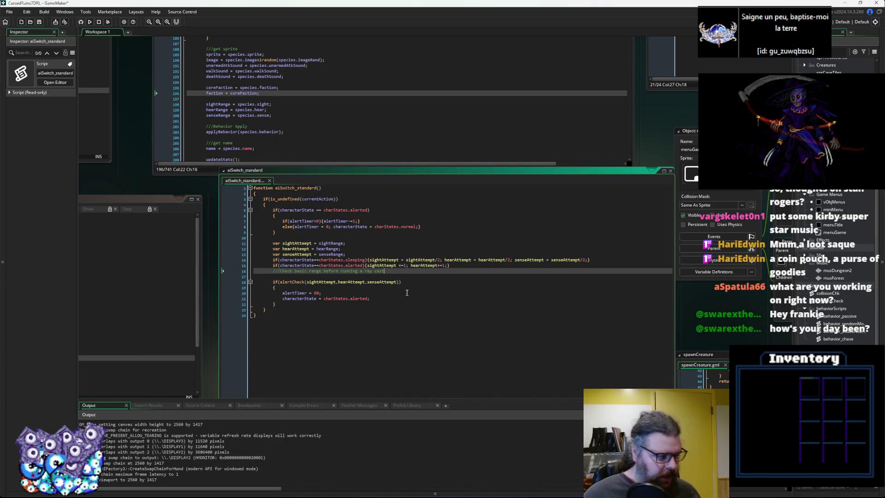
key("ctrl+Tab")
key("ctrl+Tab")
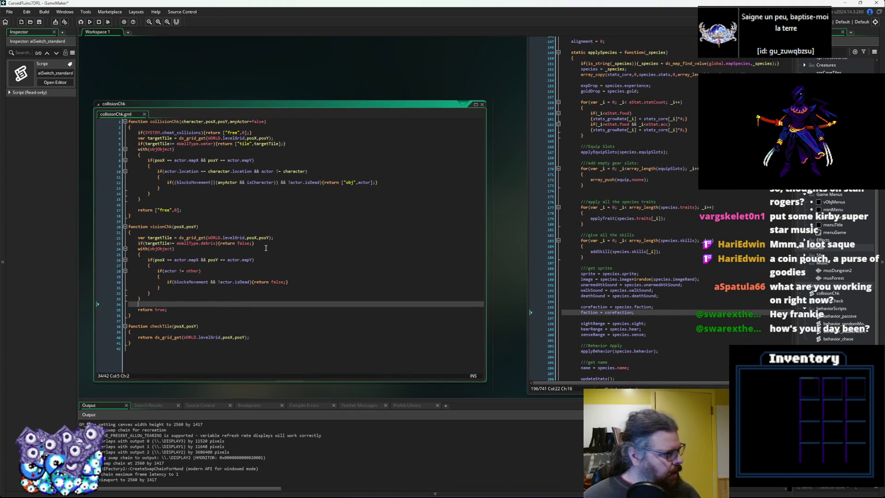
key("ctrl+Tab")
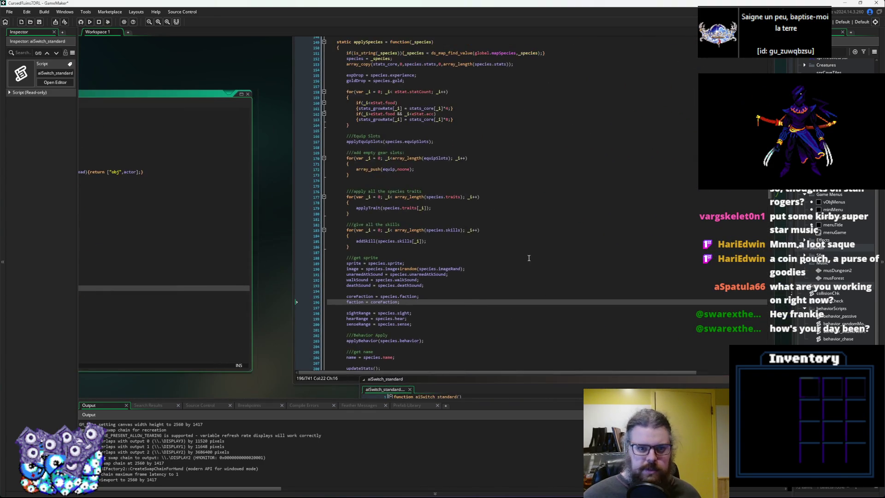
left_click(403, 323)
key("ctrl+Tab")
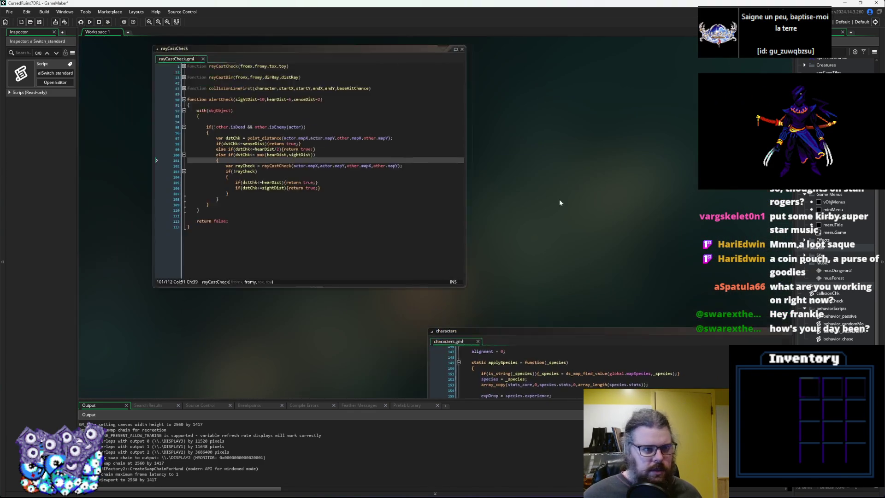
key("ctrl+Tab")
key("ctrl+Tab")
key("ctrl+Tab")
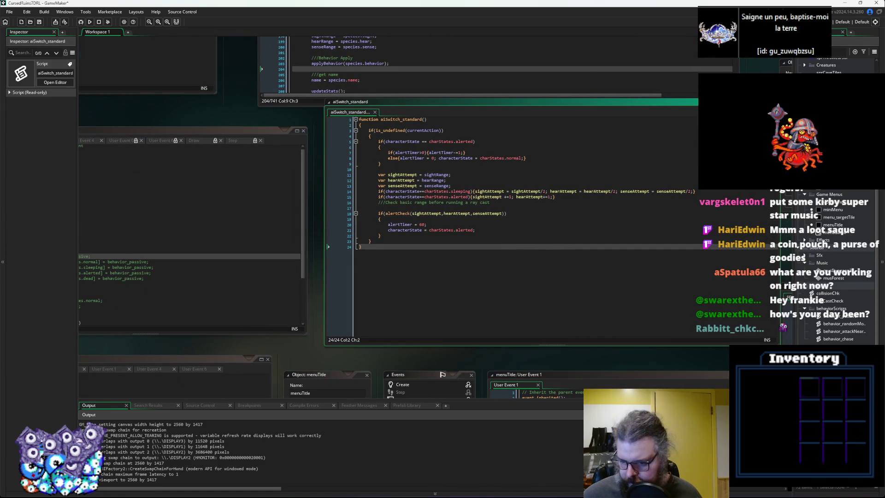
key("ctrl+Tab")
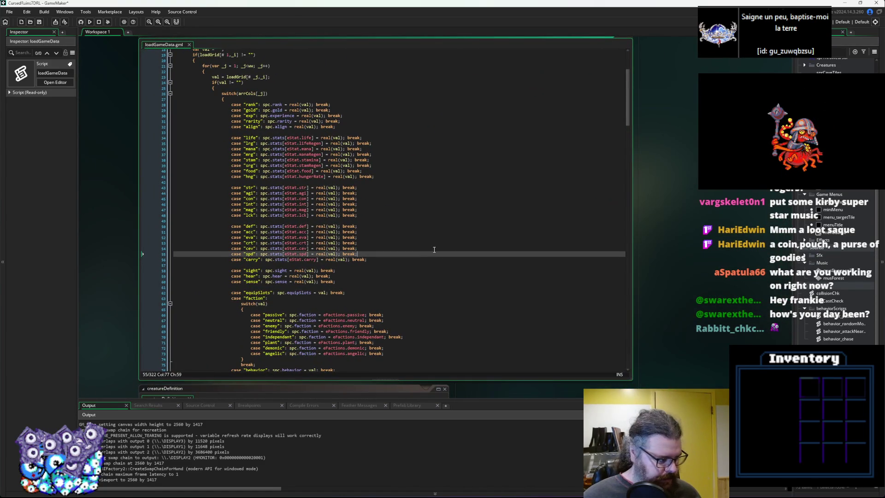
Add case "sleepRate": spc.sleepRate = real(val); break; after faction in loadGameData and save.
left_click_drag(434, 249, 454, 244)
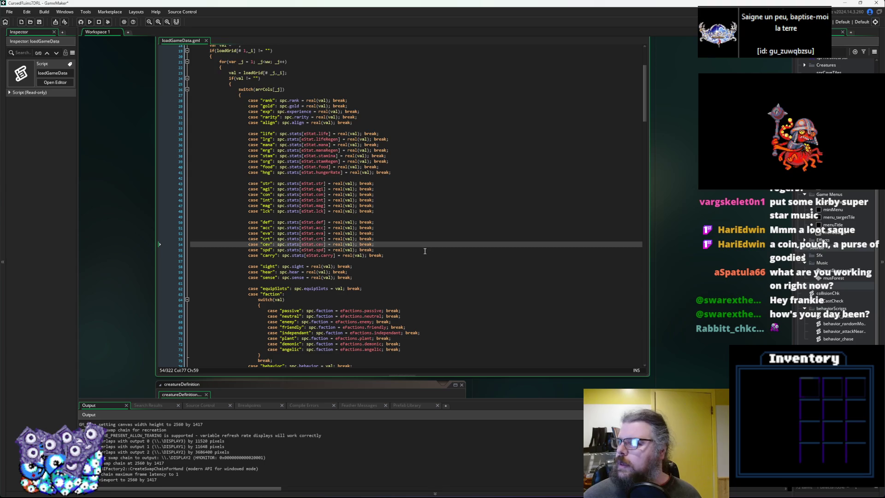
scroll(354, 287, "down", 5)
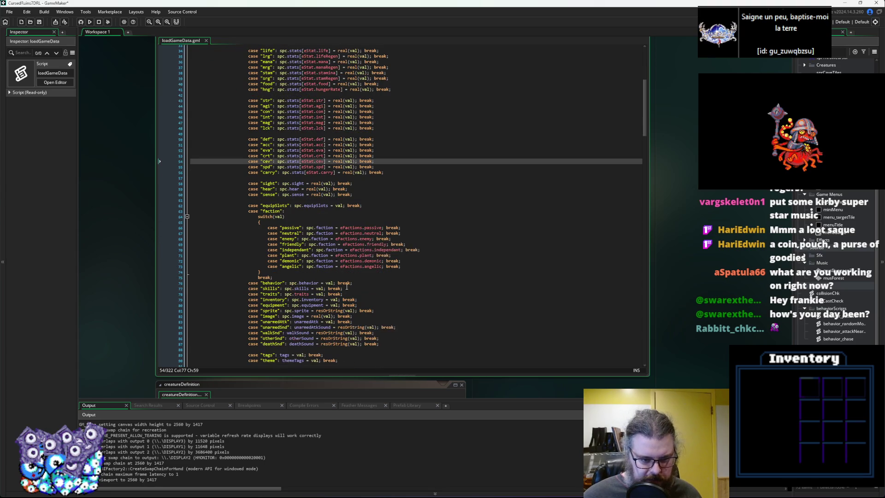
left_click(282, 278)
key("Return")
type("c")
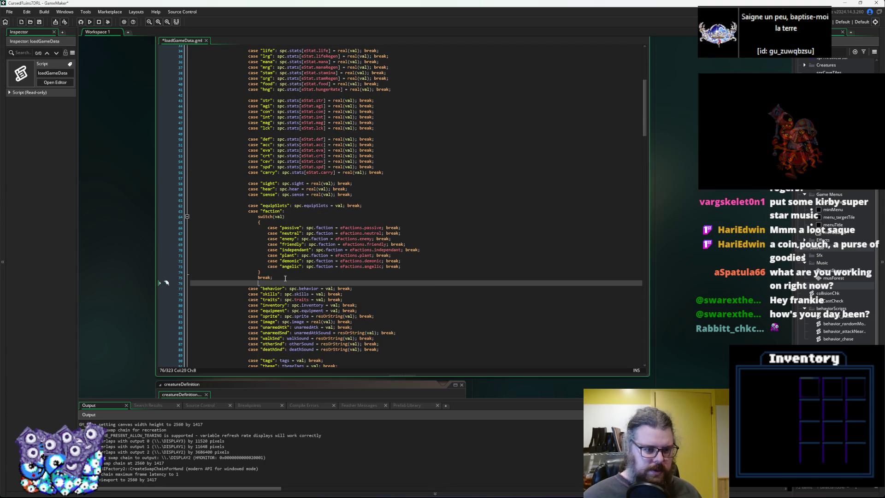
type("ase ")
type("leep")
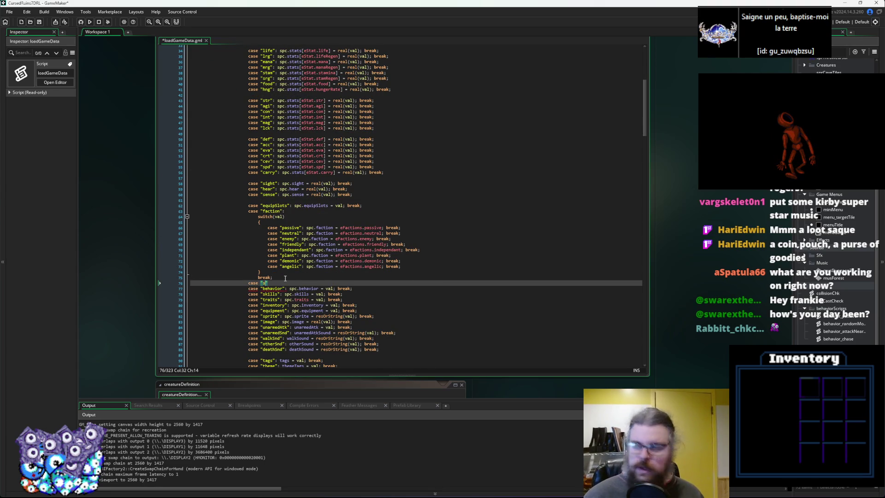
type("Rate")
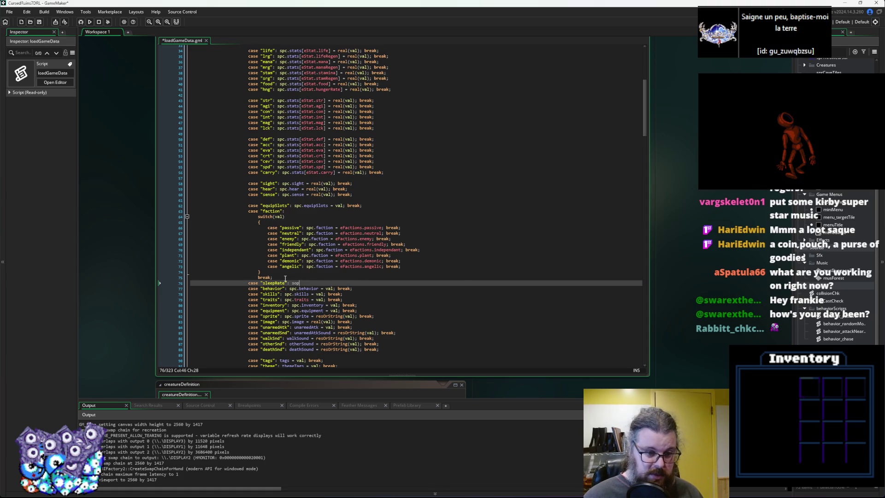
type("pc.sleep")
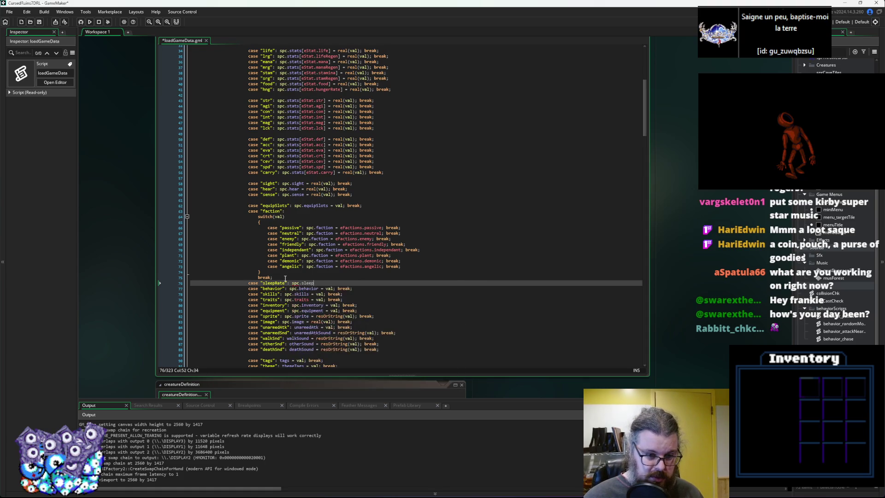
type("Rate = val")
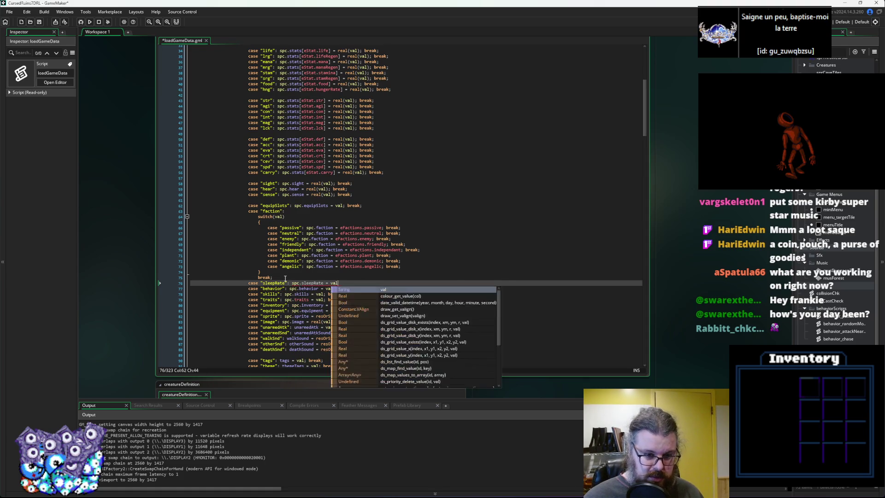
type(" break;")
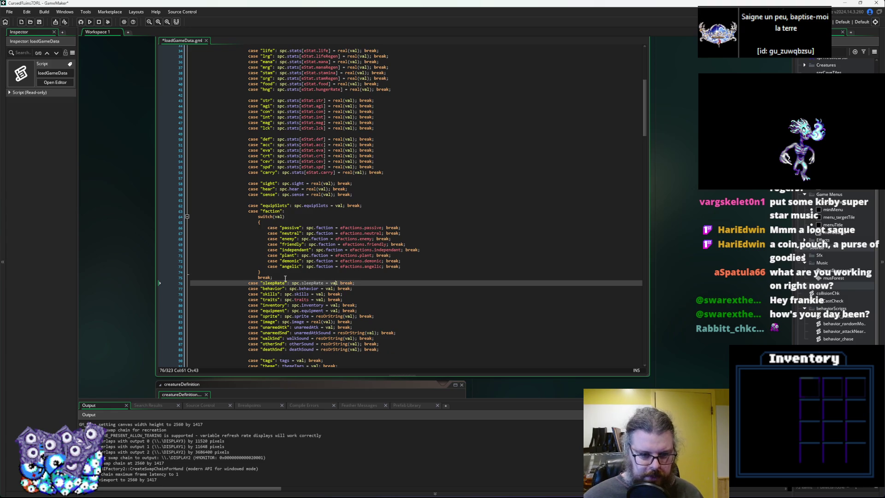
type(";")
type("real(")
type(")")
left_click(39, 22)
Copy the sleepRate name into creatureDefinition below faction to begin its default of 20.
double_click(314, 283)
key("ctrl+c")
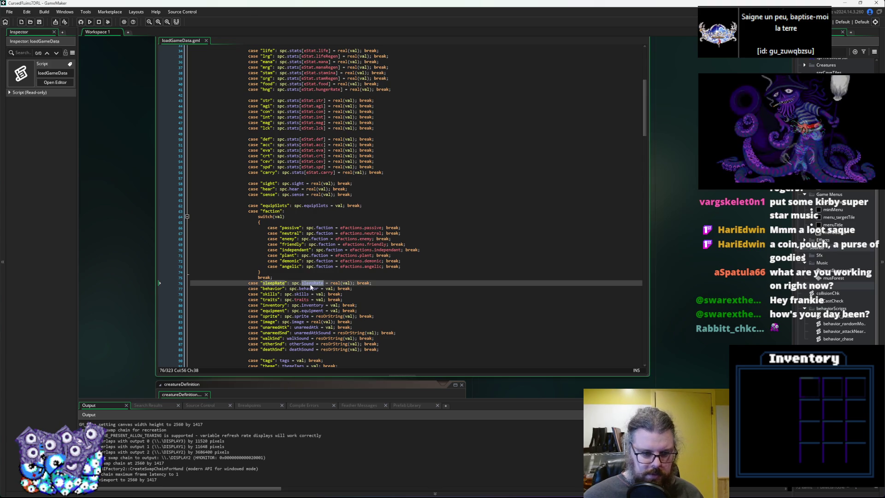
left_click(374, 316)
left_click(182, 383)
left_click(320, 259)
key("ctrl+v")
Finish the default value line with 20; and save the project.
type("20;")
key("Return")
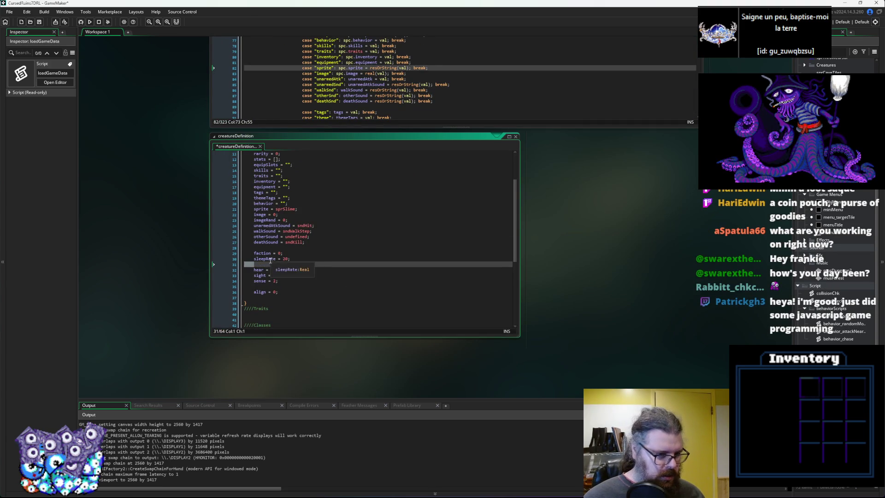
scroll(486, 236, "up", 10)
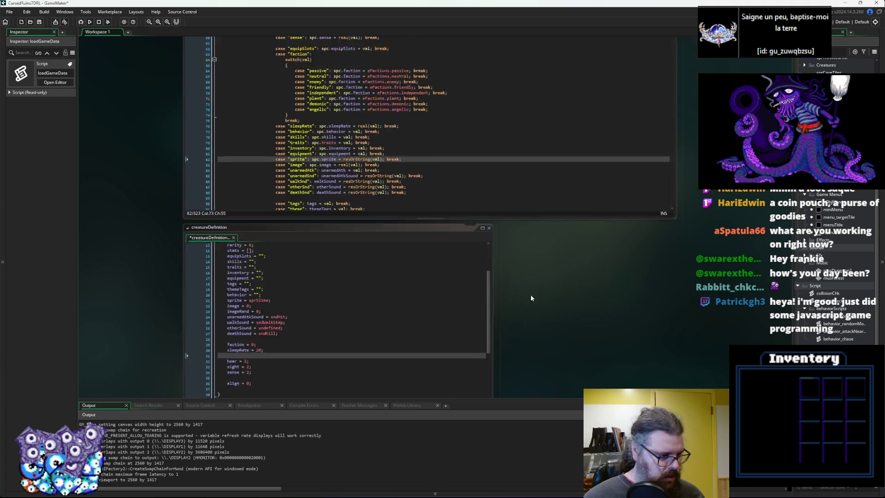
scroll(589, 275, "up", 10)
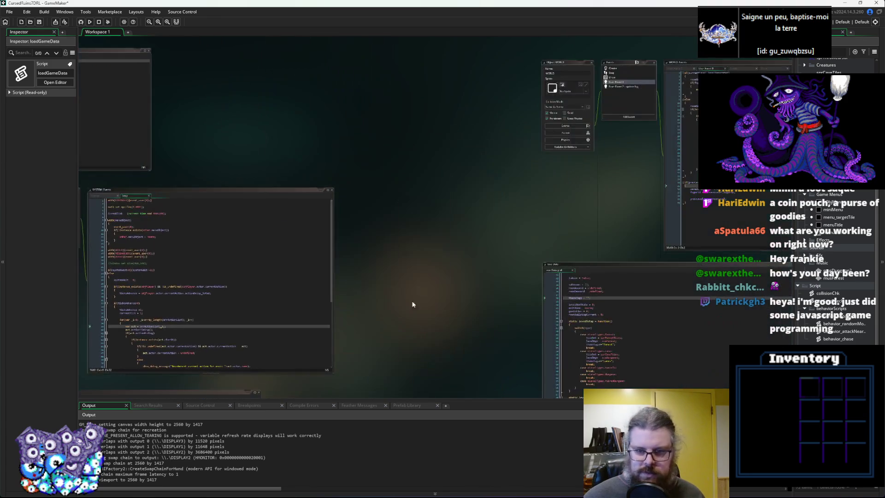
scroll(467, 283, "up", 10)
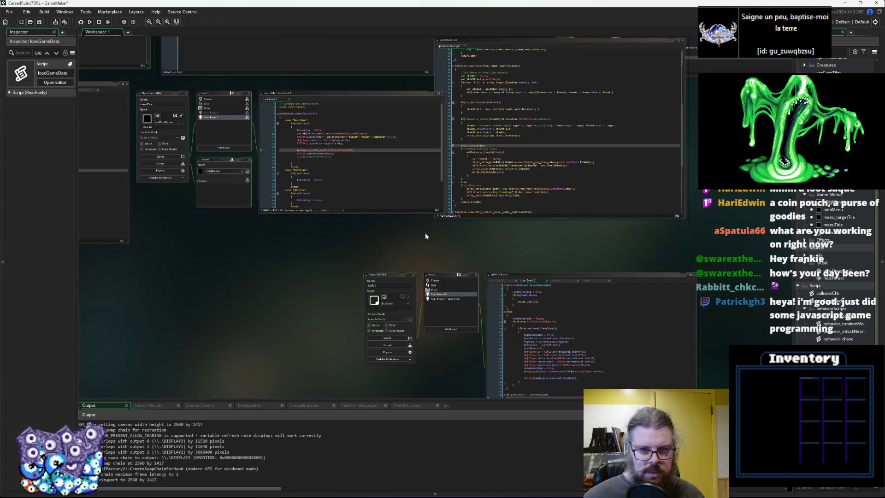
scroll(473, 221, "up", 10)
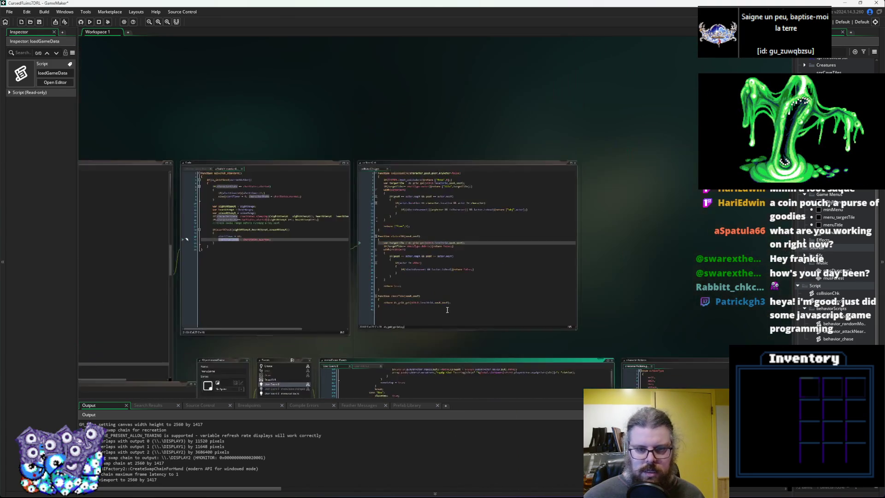
scroll(474, 277, "up", 2)
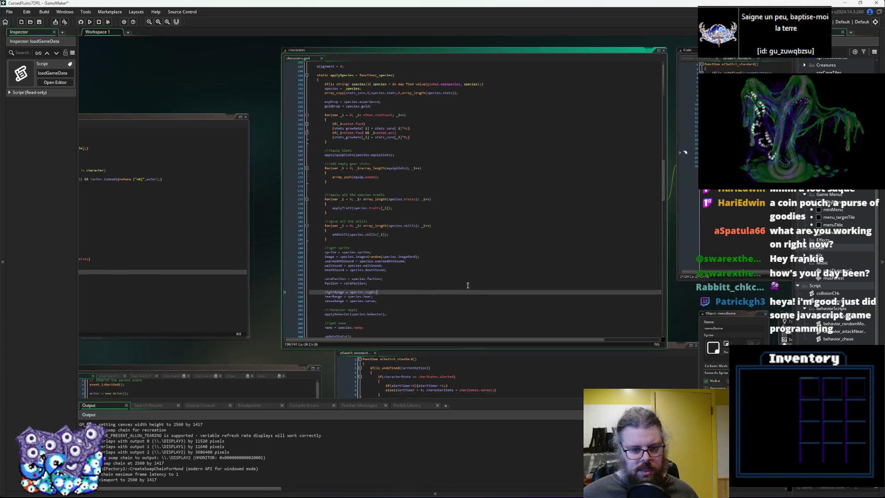
scroll(473, 287, "up", 2, "ctrl")
left_click(452, 291)
key("ctrl+s")
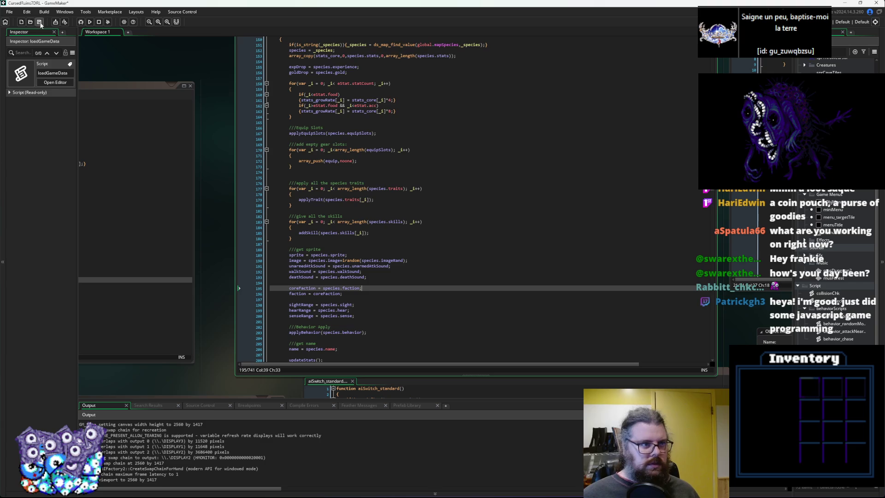
In applySpecies, add sleepRate = species.sleepRate; below the senseRange assignment.
left_click(379, 276)
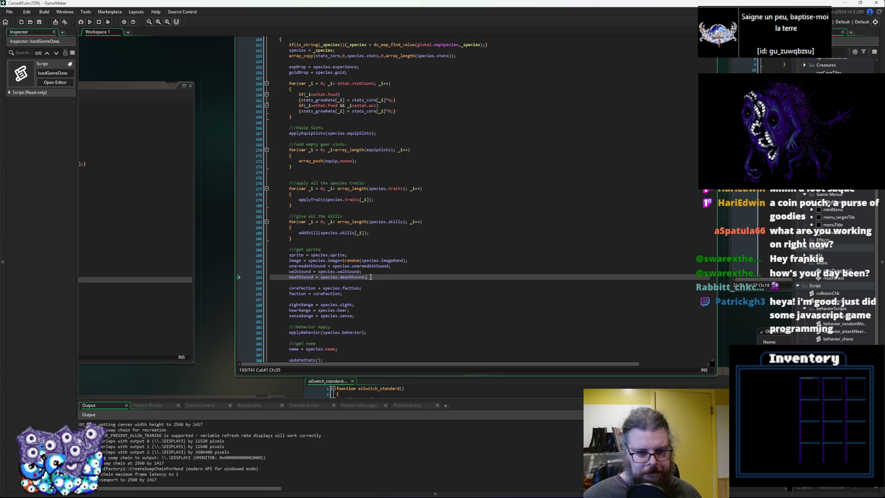
left_click(373, 284)
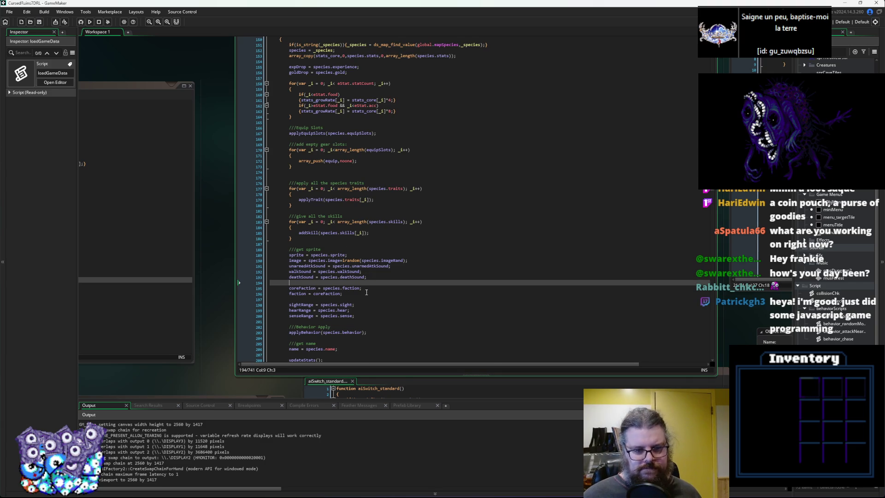
scroll(365, 280, "down", 9)
left_click(266, 225)
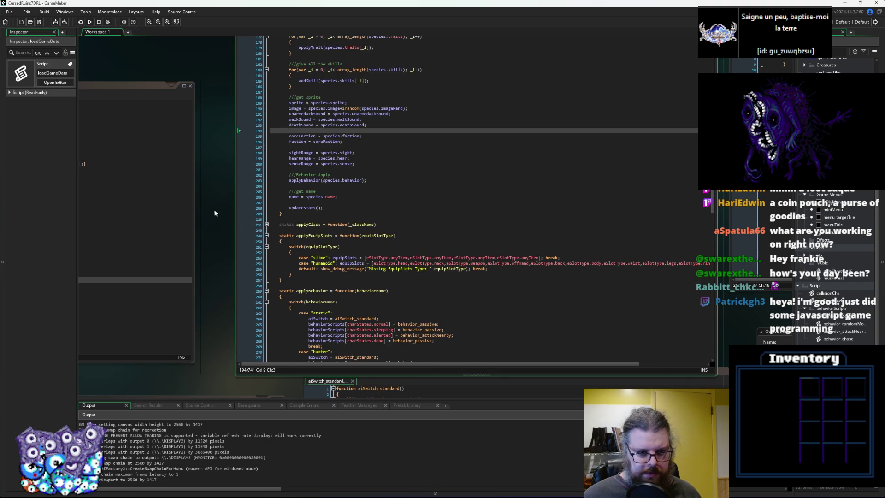
left_click(267, 225)
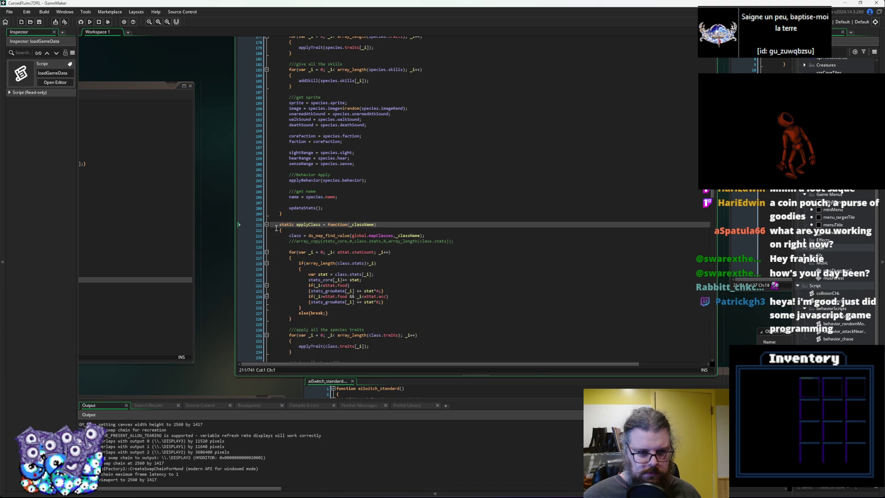
left_click(267, 225)
scroll(333, 246, "up", 4)
left_click(386, 238)
key("Return")
key("Return")
key("Up")
type("sleepRate = ")
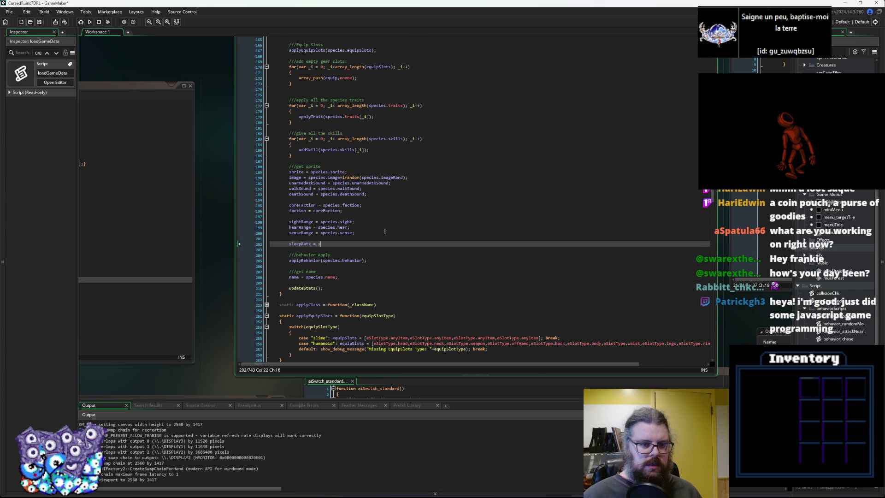
type("species.sleepRate;")
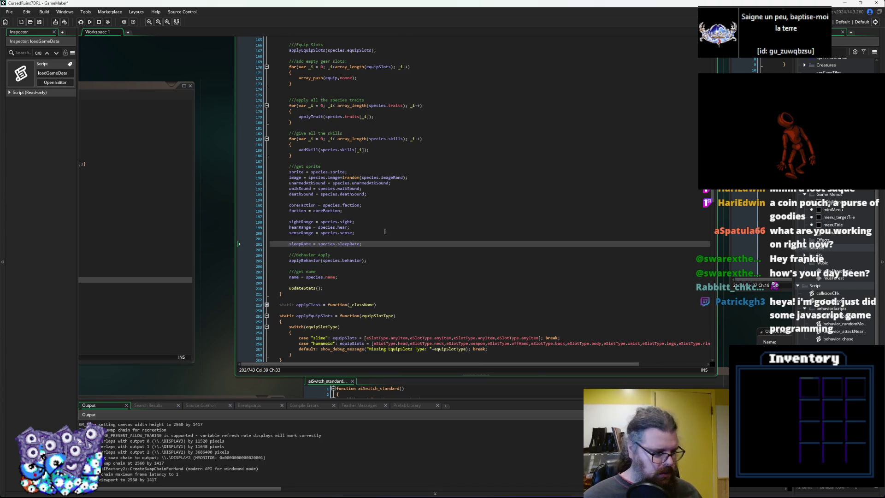
Declare an actor sleepRate on a new line after the currentAction declaration.
scroll(384, 231, "up", 15)
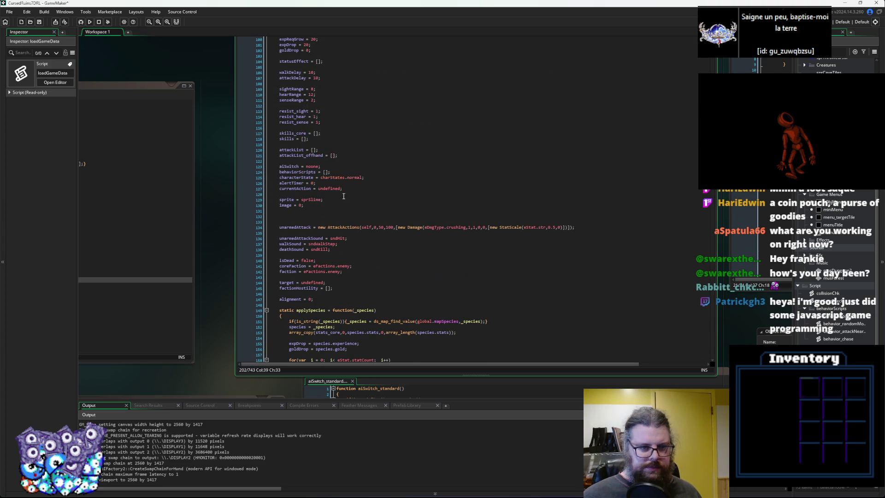
left_click(368, 282)
left_click(366, 266)
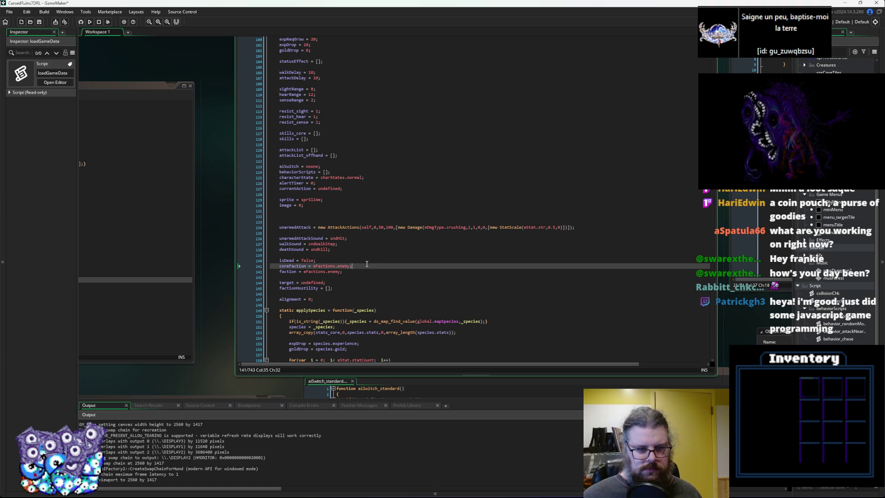
scroll(383, 252, "up", 1)
scroll(384, 252, "up", 3)
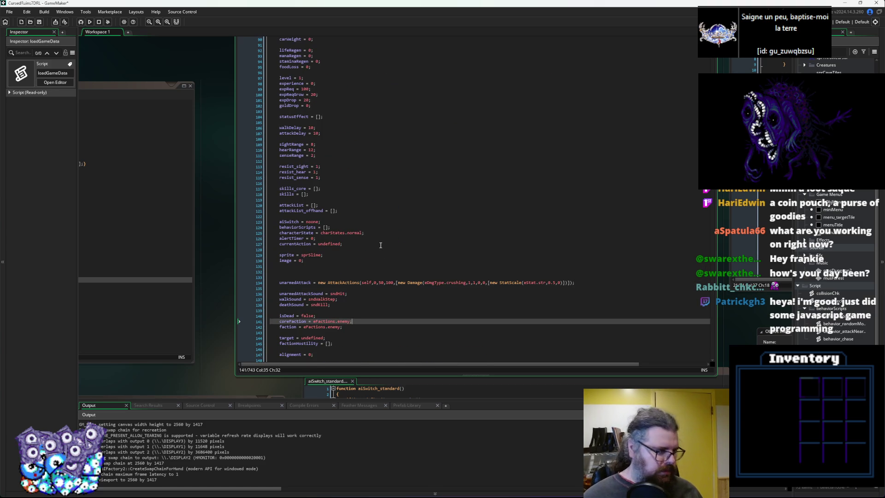
left_click(372, 243)
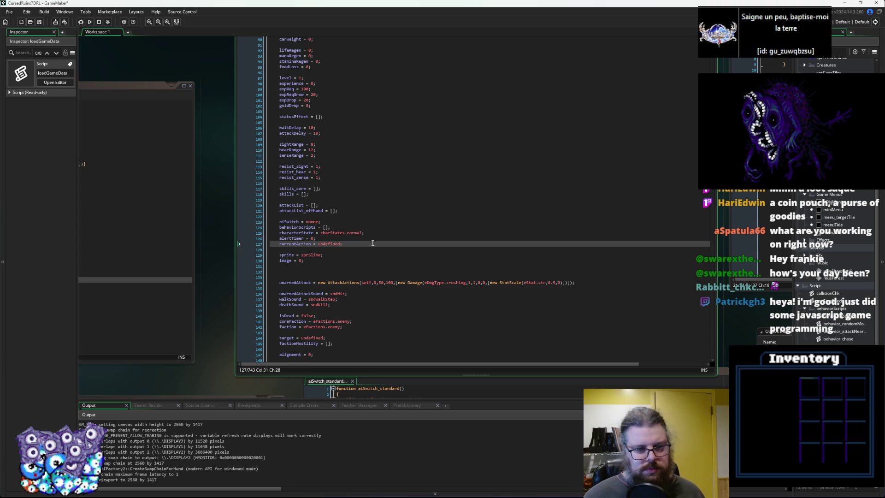
key("Return")
type("sleepRate = 20;")
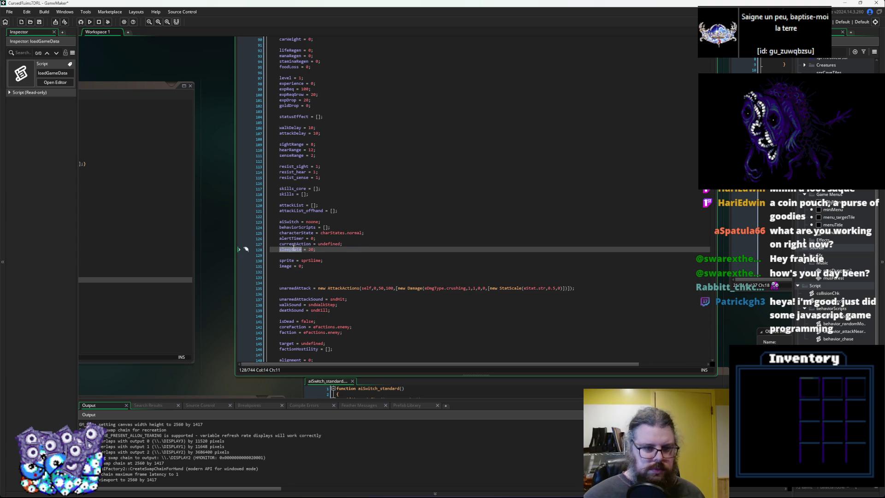
key("Down")
key("Down")
key("Down")
key("Up")
key("End")
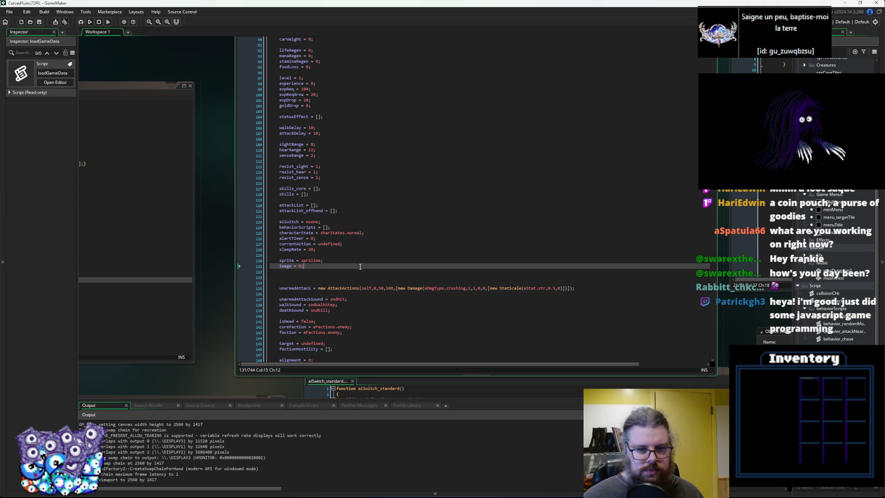
double_click(303, 234)
Move down to the updateStats call in generateActor.
scroll(365, 274, "down", 10)
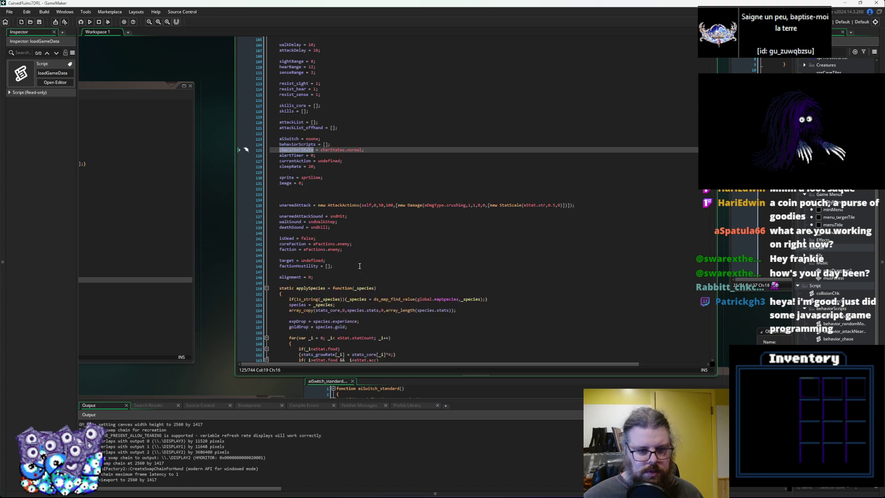
scroll(364, 274, "down", 20)
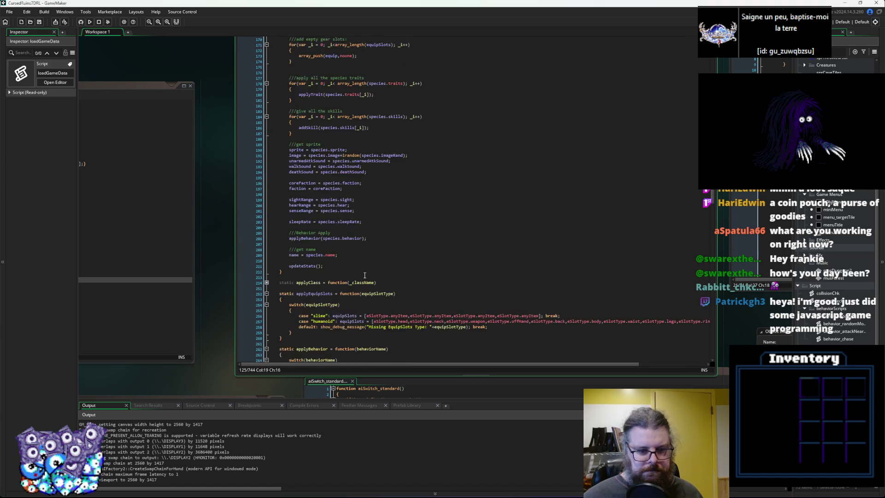
scroll(362, 306, "down", 15)
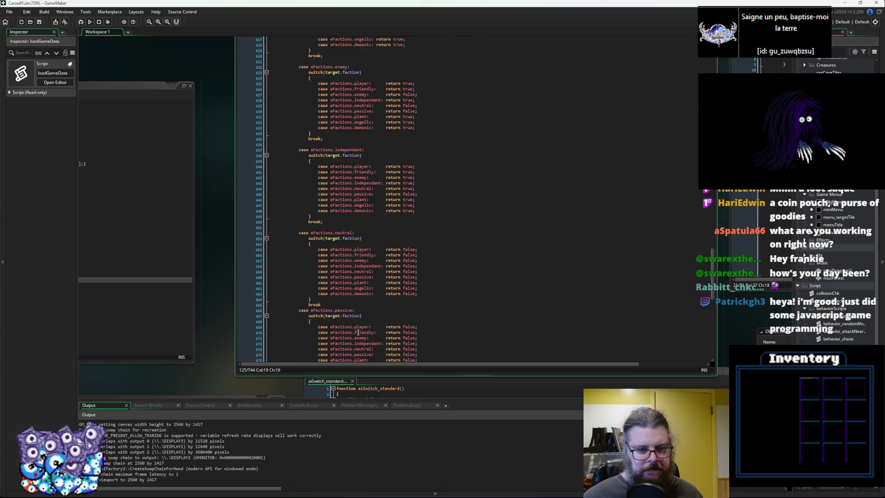
scroll(363, 333, "down", 2)
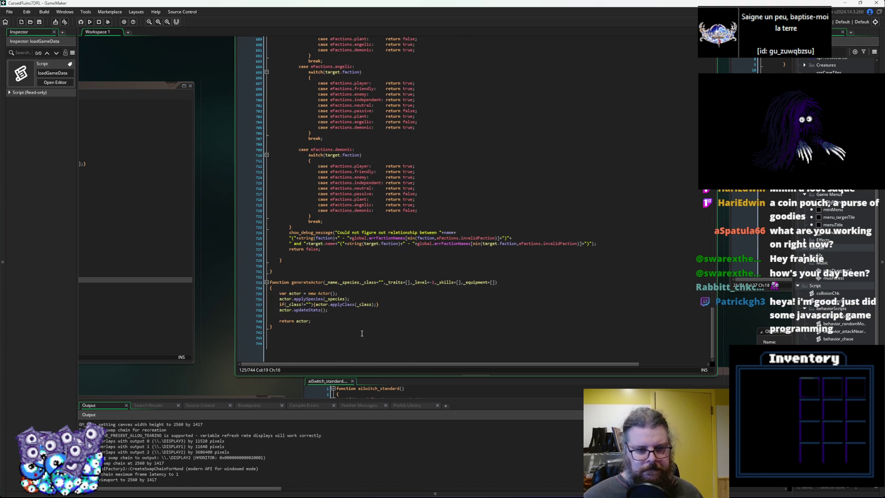
left_click(346, 314)
After updateStats, add var sleepRoll = irandom(100) above a new if statement.
key("Return")
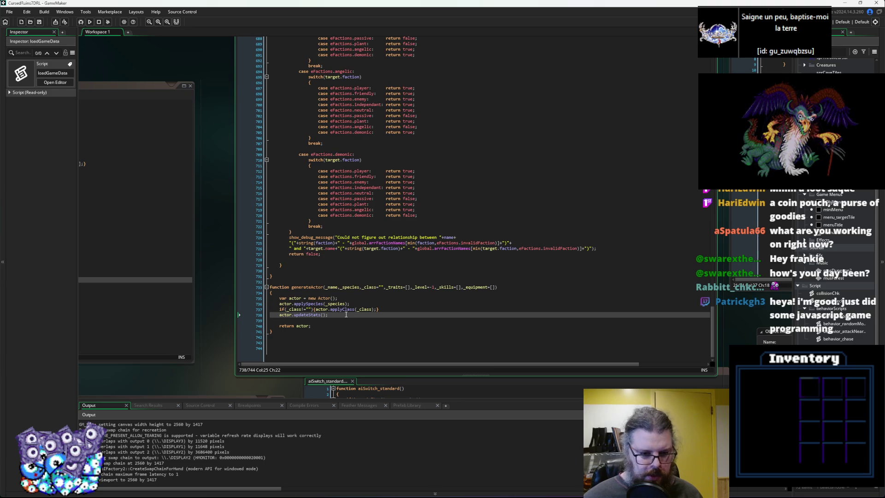
key("Return")
type("if(characterState")
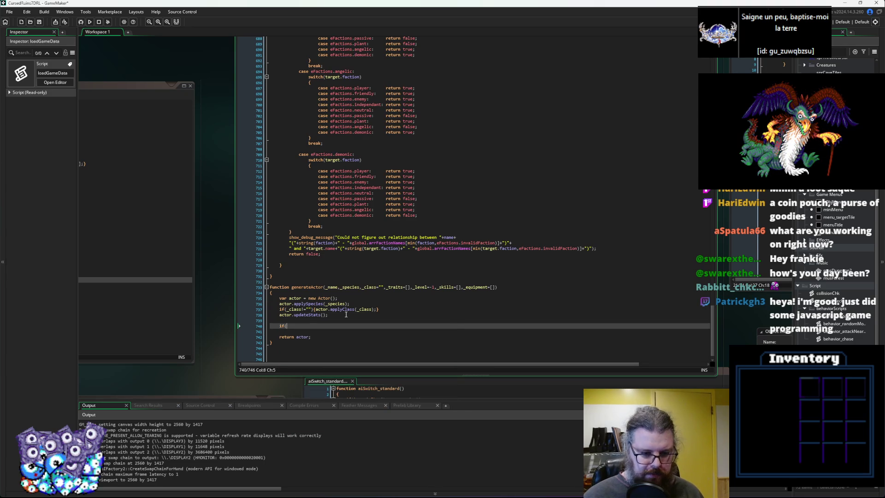
key("ctrl+BackSpace")
type("ctor.")
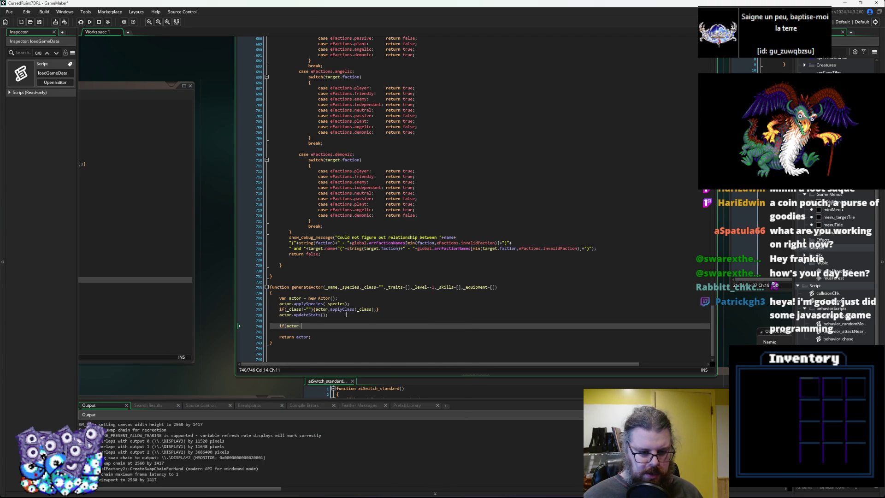
key("BackSpace")
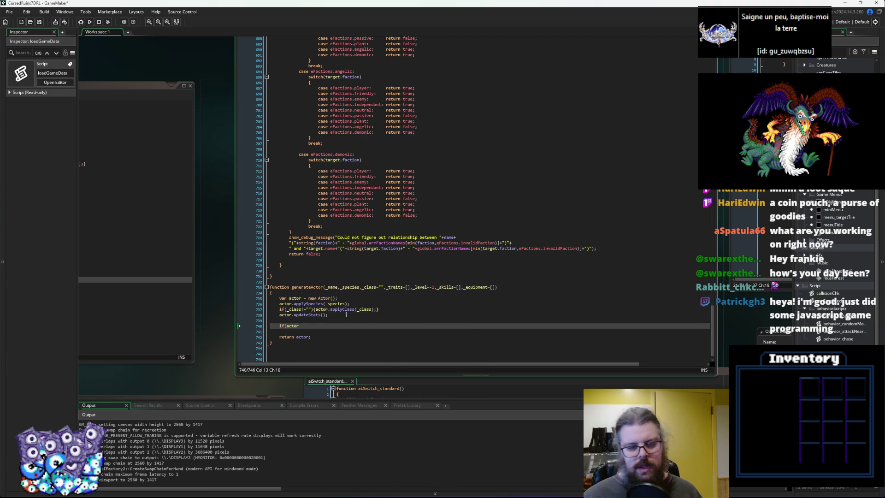
key("BackSpace")
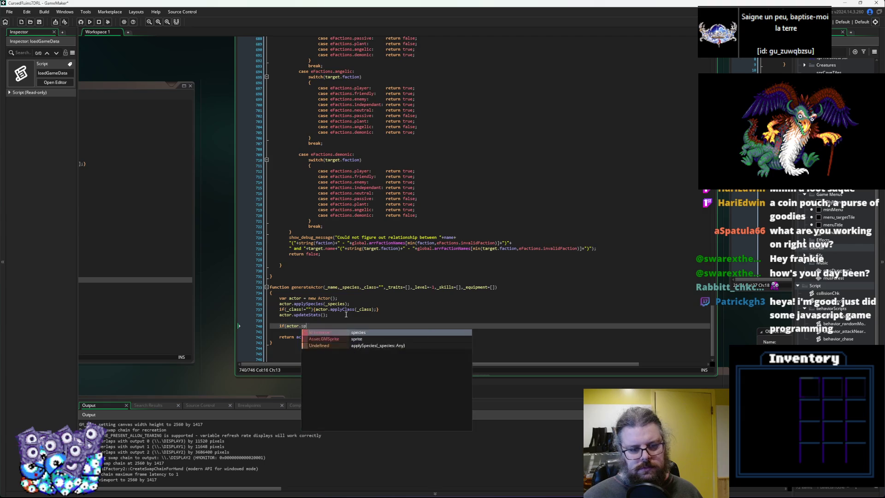
key("BackSpace")
key("BackSpace")
key("BackSpace")
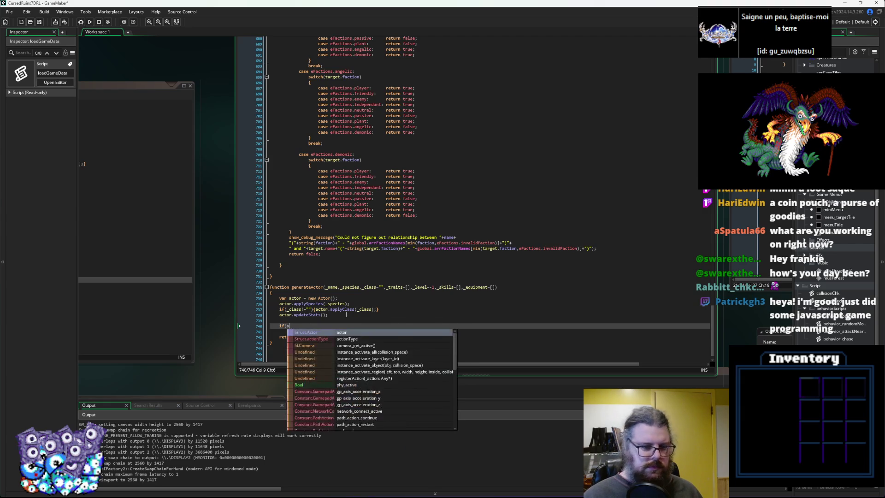
key("Home")
key("Return")
key("Up")
type("var sleepRoll = ")
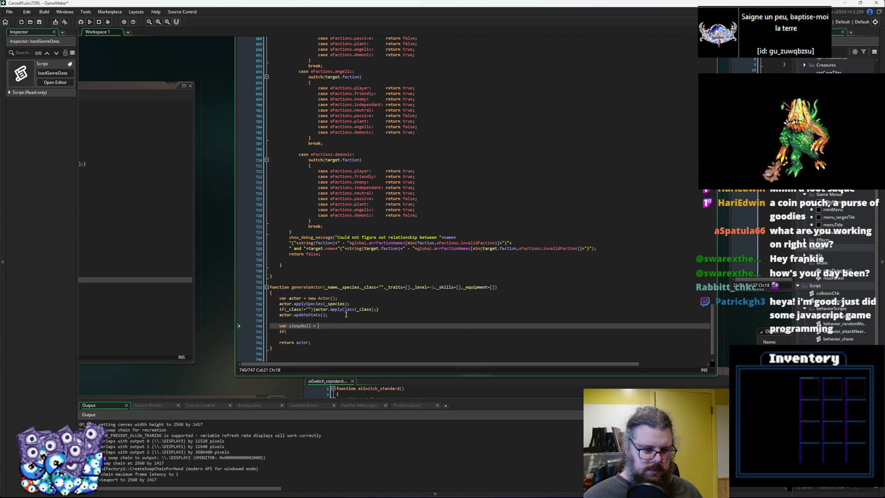
type("irandom(100);")
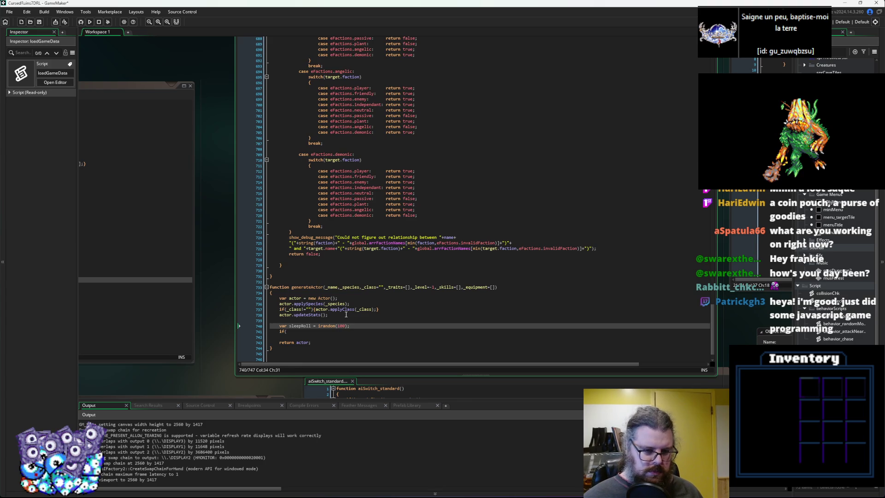
Write the condition actor.sleepRate>0 && sleepRoll<=sleepRate and begin actor.characterState= inside it.
key("Down")
type("actor.")
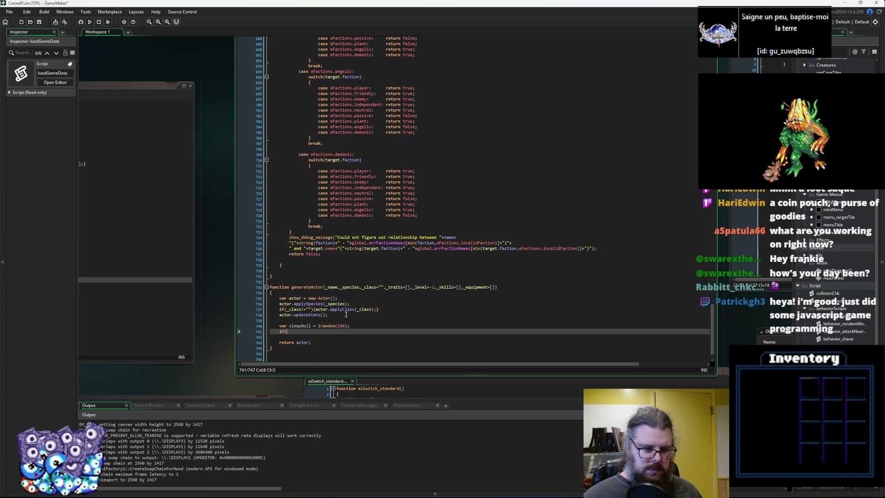
type("sleepRate>0 && ")
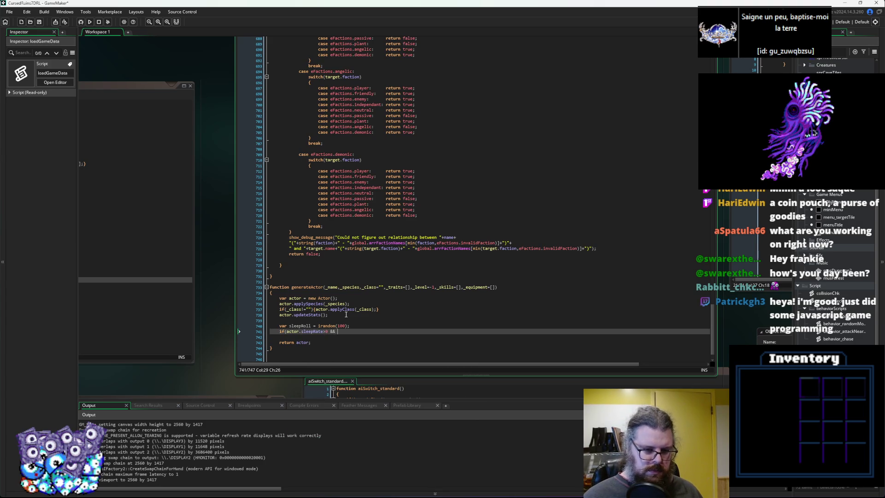
type("sleepRate")
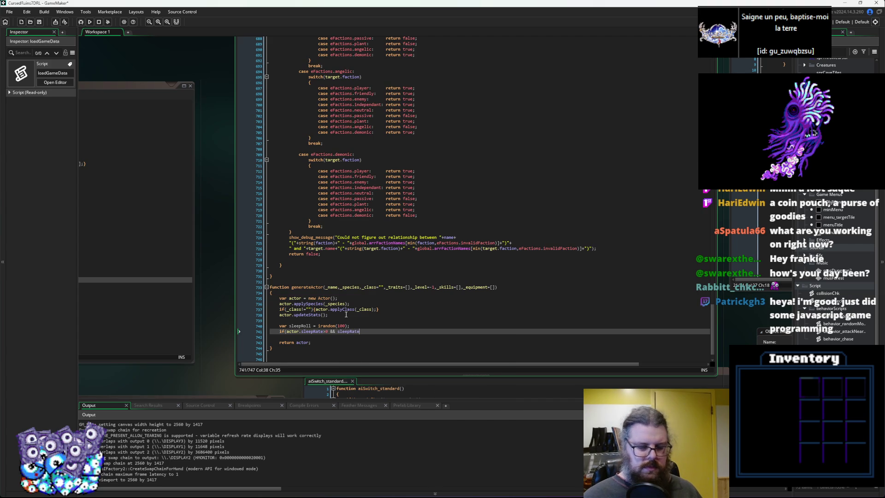
type("<")
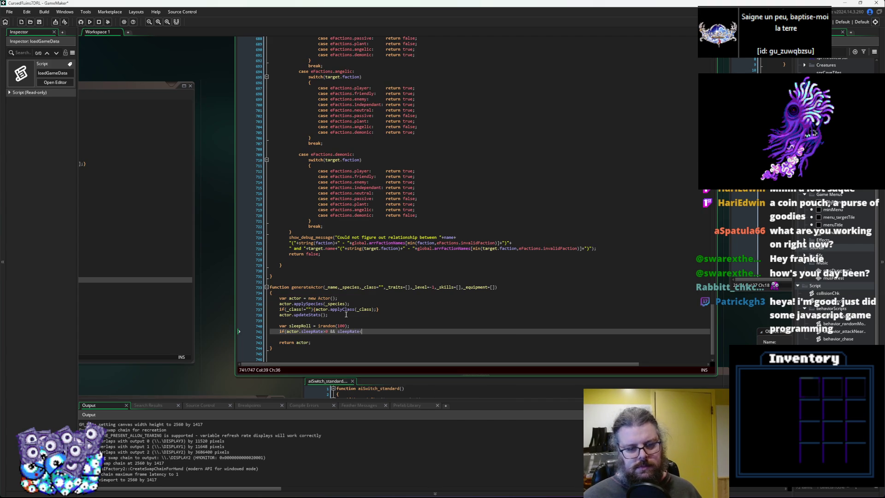
key("BackSpace")
type(")")
key("Left")
key("Left")
key("Left")
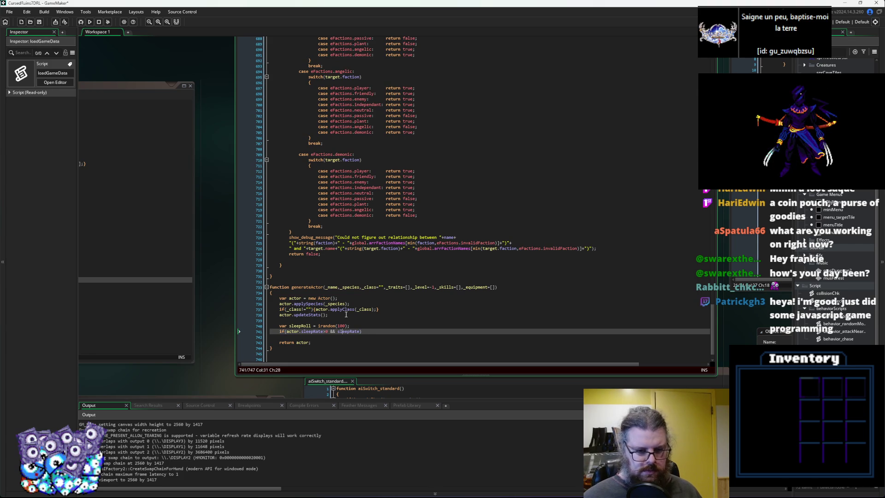
type("irandom")
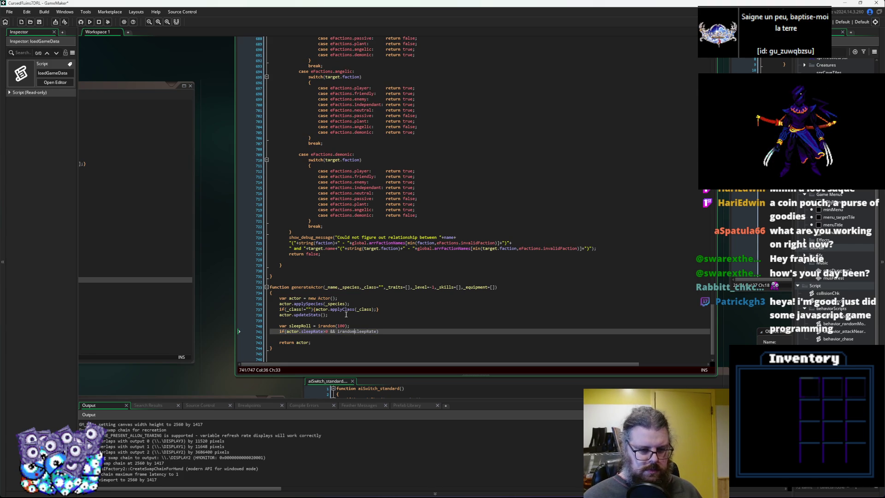
key("BackSpace")
key("BackSpace")
key("BackSpace")
type("sleepRo")
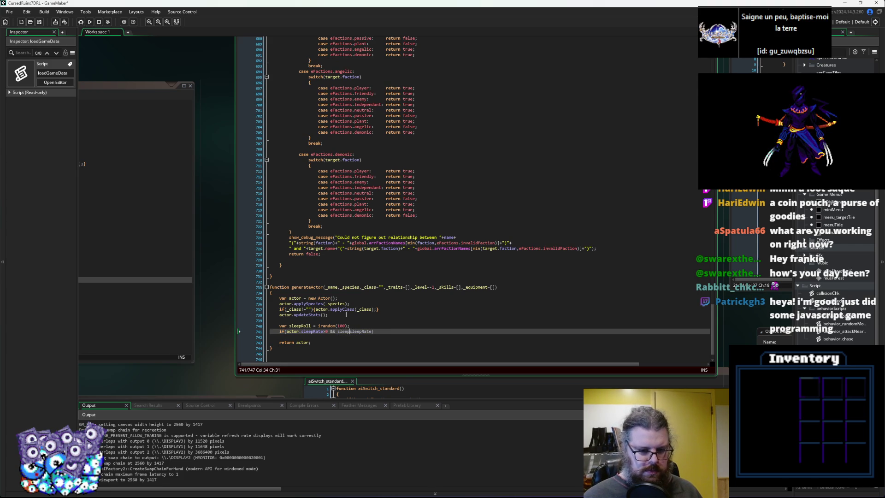
type("ll>=")
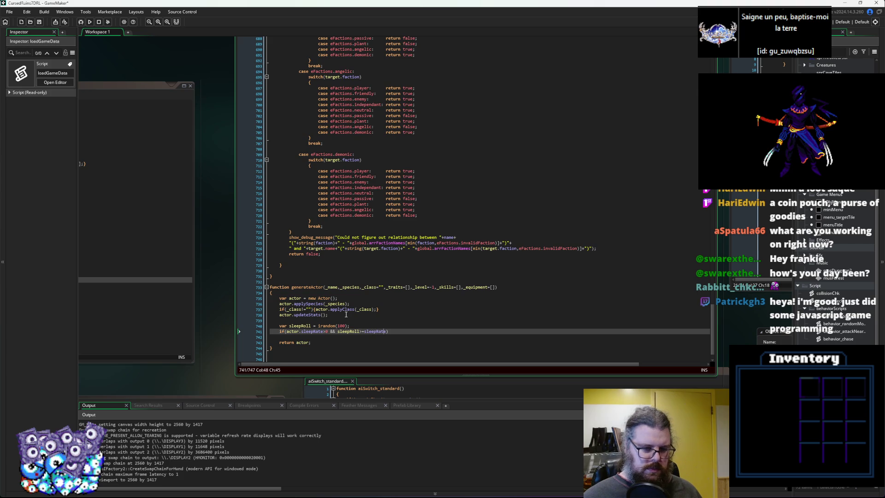
key("Left")
key("Left")
key("Left")
key("BackSpace")
key("BackSpace")
type("<=")
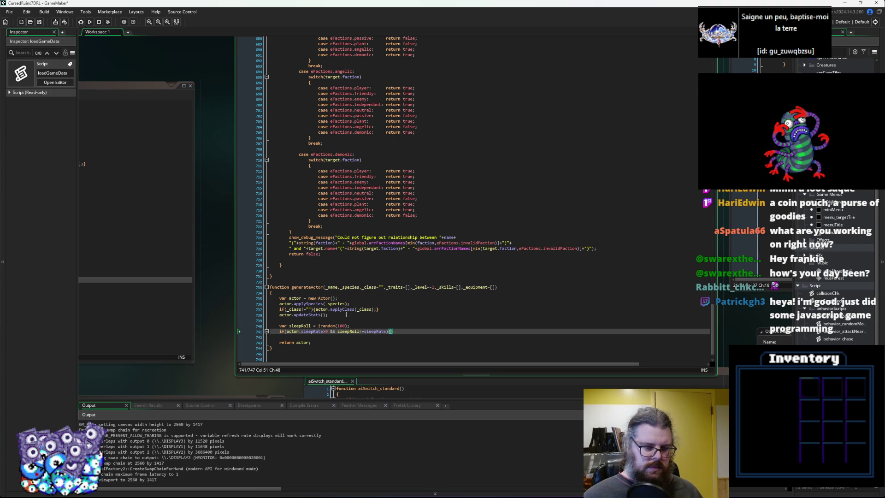
type("s")
key("BackSpace")
type("act")
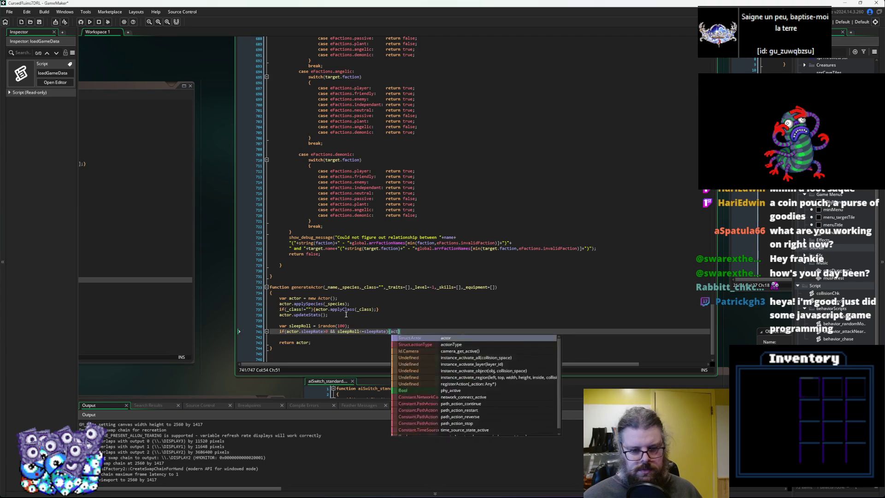
type("or.characterState=e")
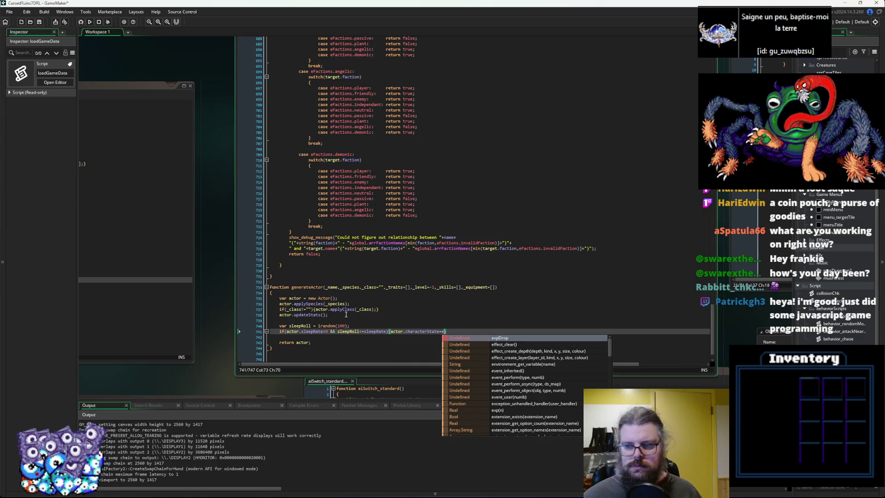
scroll(345, 314, "down", 5)
Complete line 741 as actor.characterState = charStates.sleeping; and start a debug run.
scroll(423, 147, "left", 8)
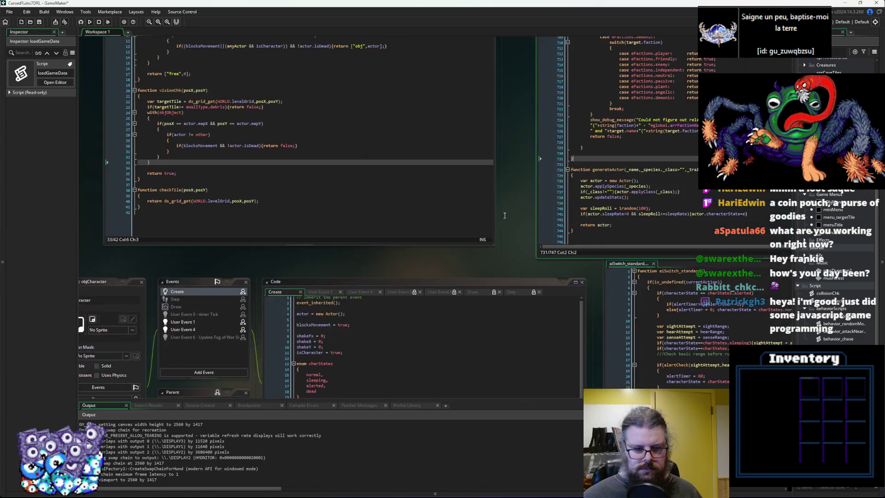
scroll(423, 148, "right", 10)
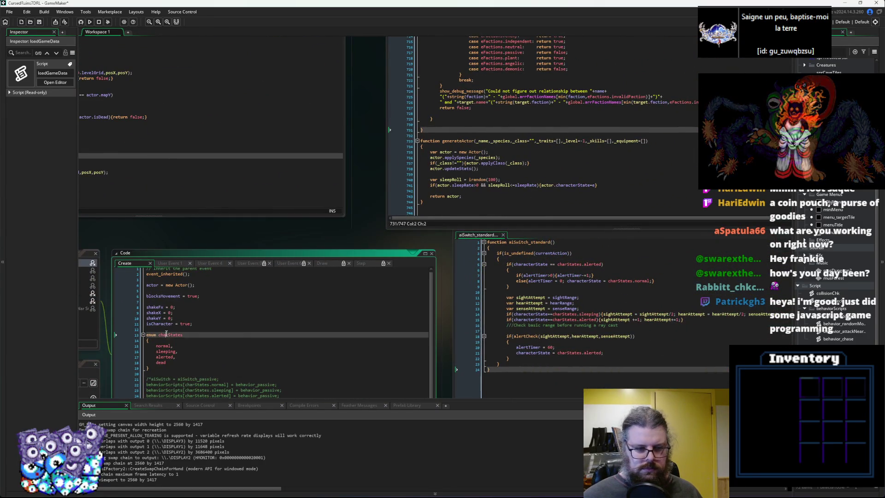
scroll(541, 160, "up", 5)
scroll(542, 160, "right", 4)
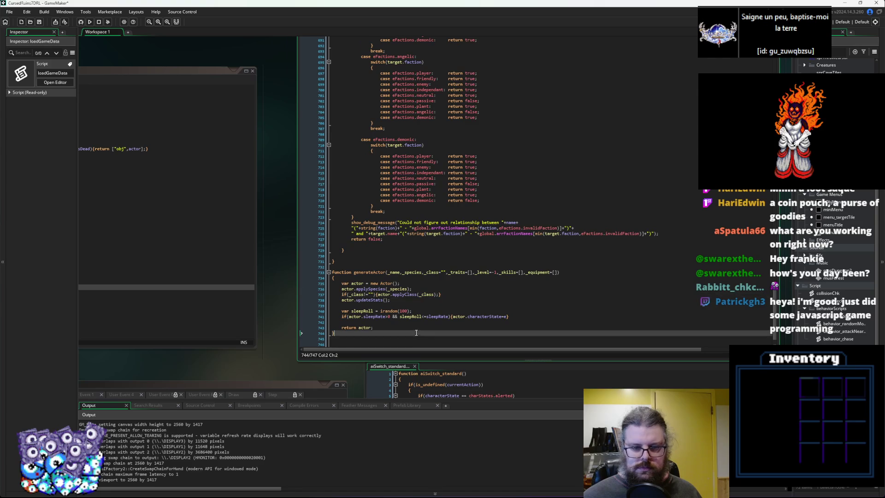
left_click(408, 305)
left_click(469, 292)
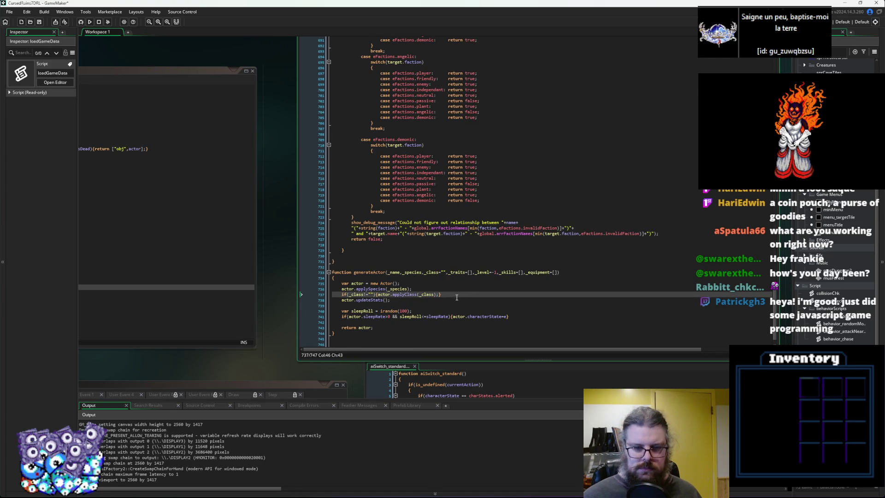
left_click(505, 316)
type("charStates.")
key("Down")
key("Down")
key("Down")
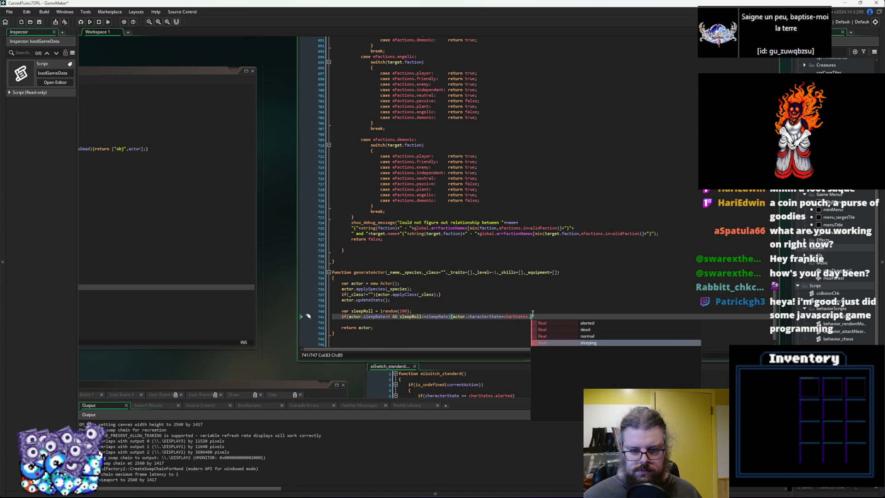
key("Return")
type(";")
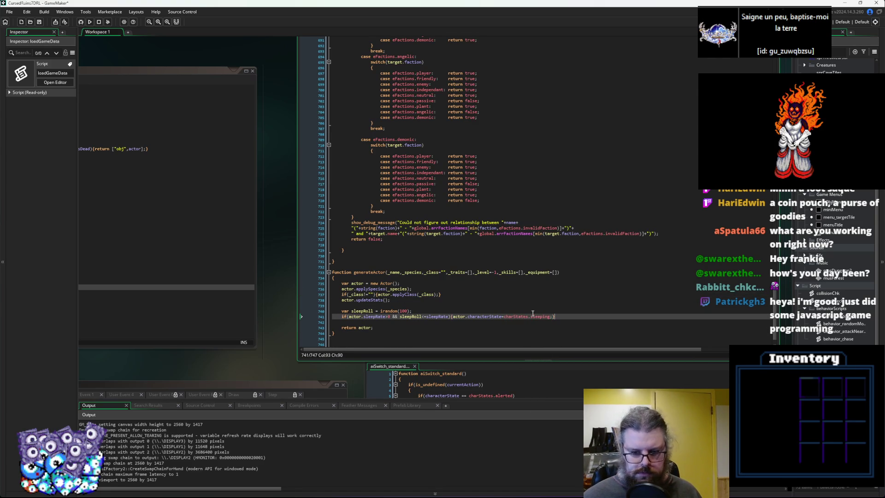
key("Left")
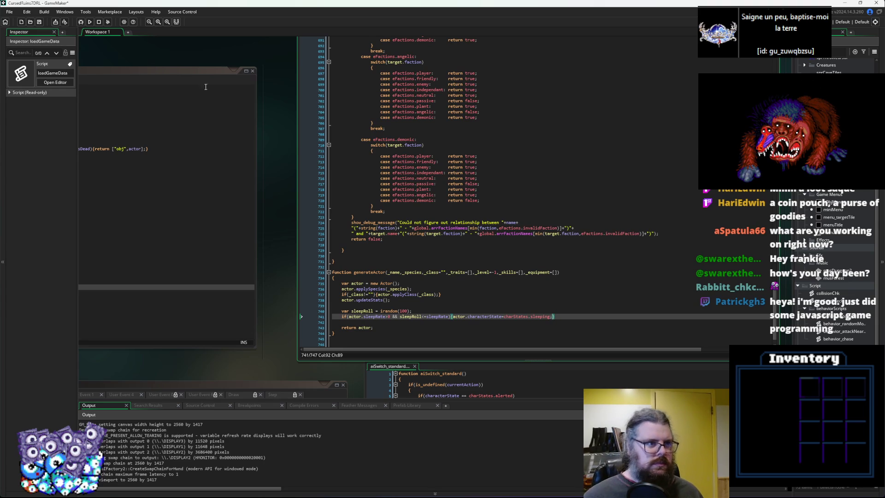
left_click(82, 22)
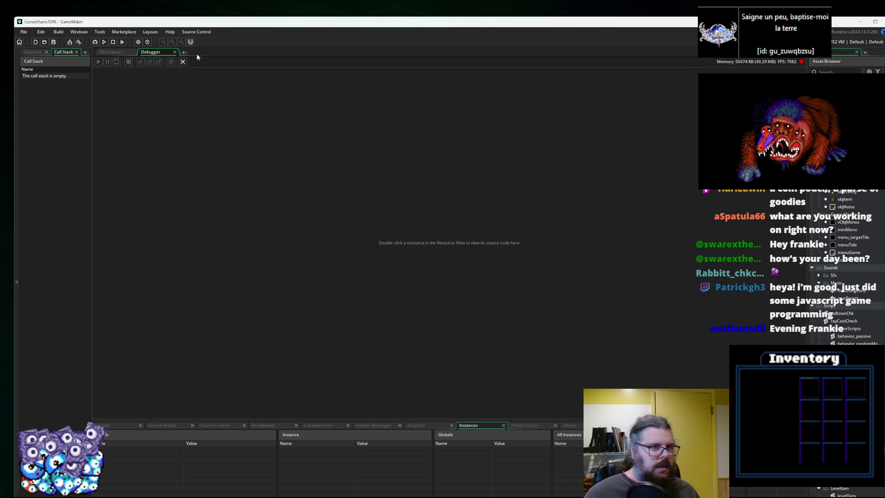
Close the Debugger layout to return to Workspace 1.
left_click(183, 62)
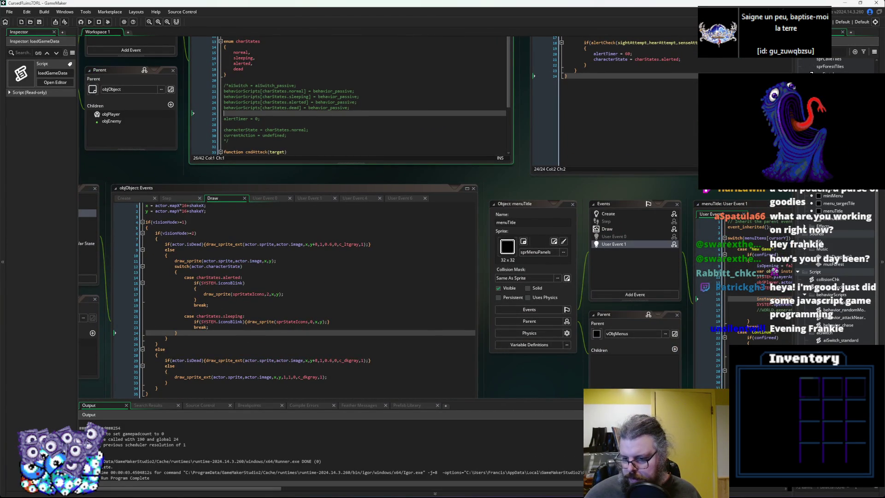
In aiSwitch_standard, replace sightAttempt/2 on line 14 with 0, save, and relaunch in debug.
left_click(843, 341)
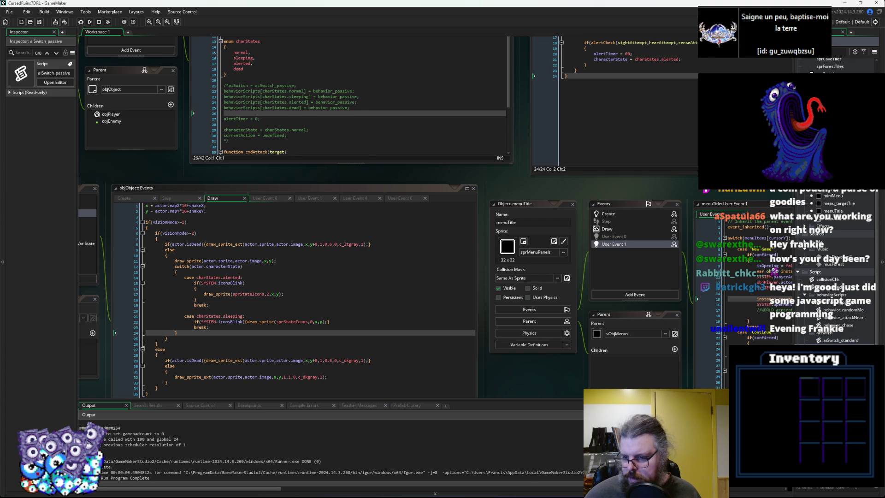
double_click(814, 337)
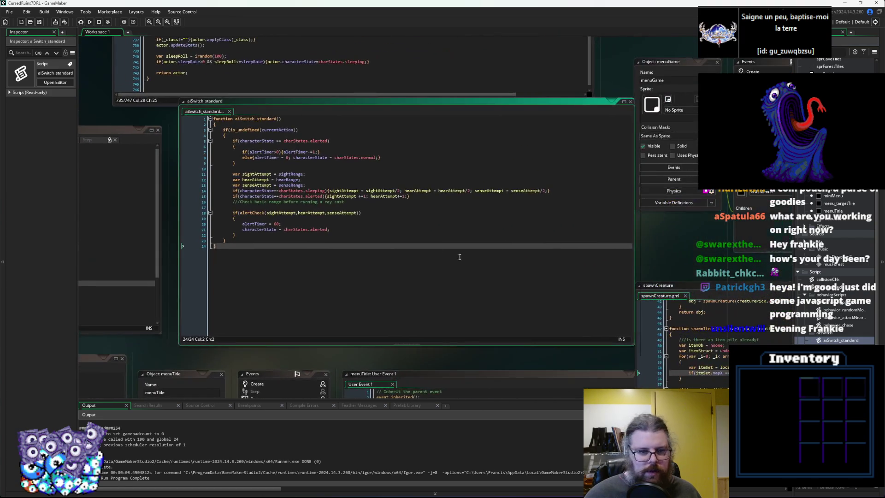
left_click(417, 235)
left_click(407, 221)
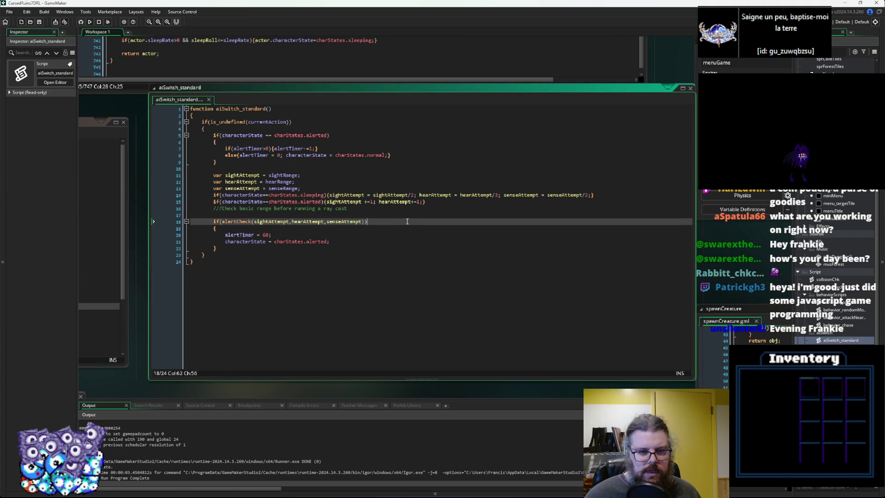
left_click_drag(413, 195, 374, 195)
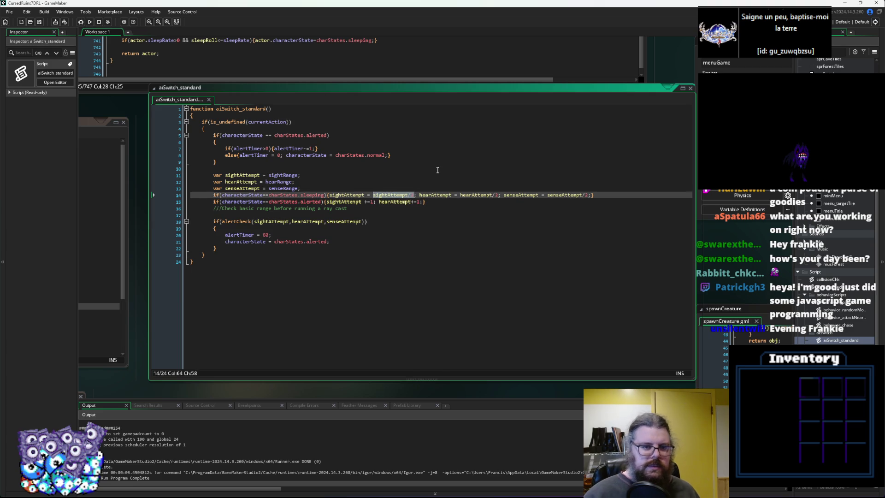
type("0")
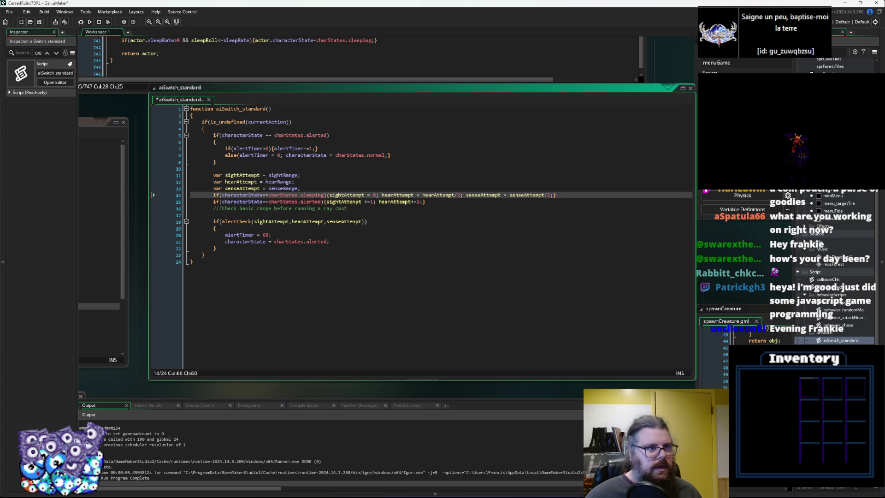
left_click(39, 22)
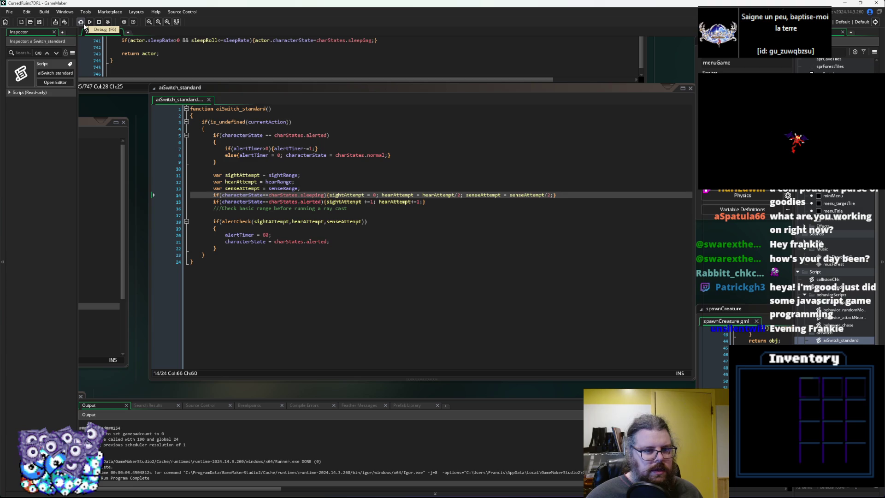
left_click(81, 23)
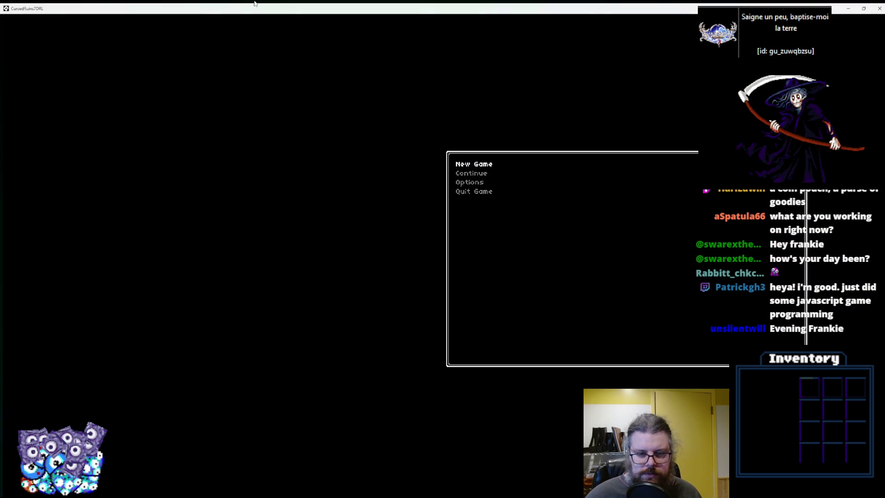
Start a New Game and inspect the line 741 sleepRate code error before closing it.
key("Return")
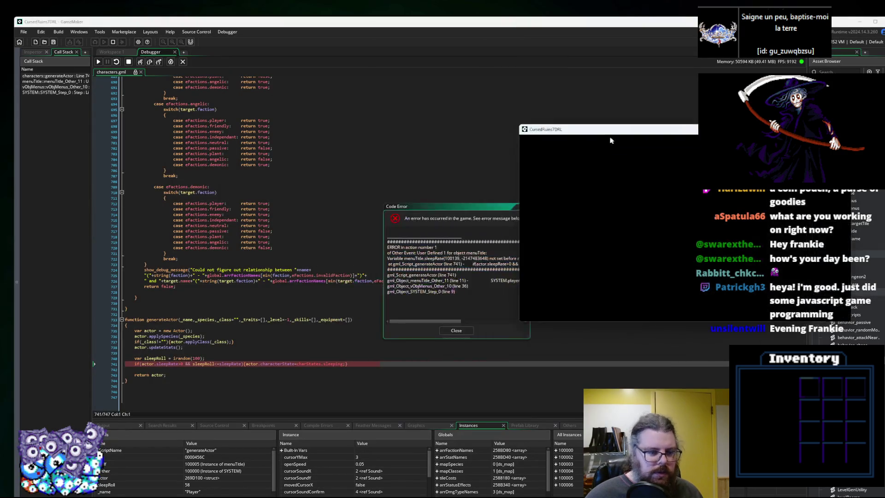
left_click(170, 365)
left_click(229, 364)
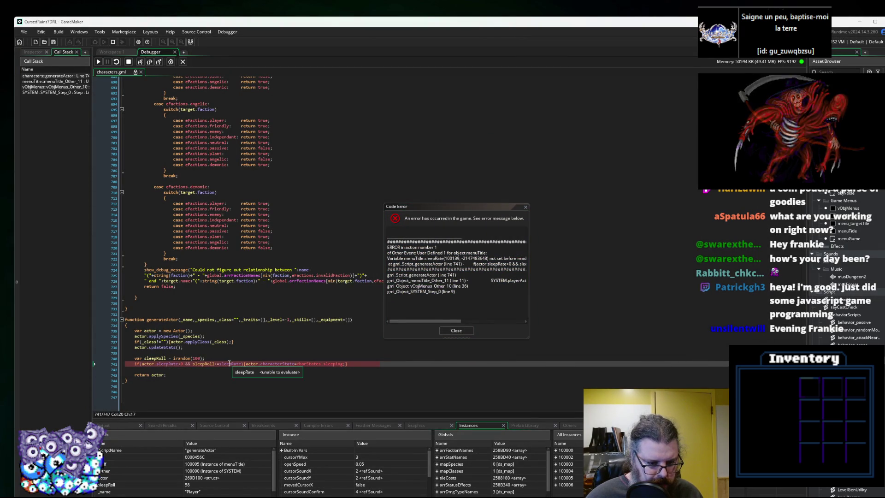
left_click(456, 331)
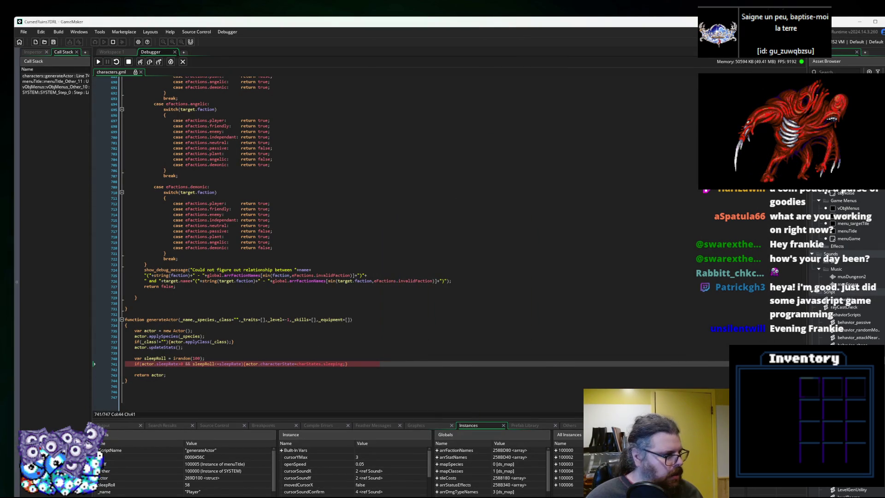
Prefix sleepRate with actor. on line 741, then stop and relaunch the game.
double_click(147, 363)
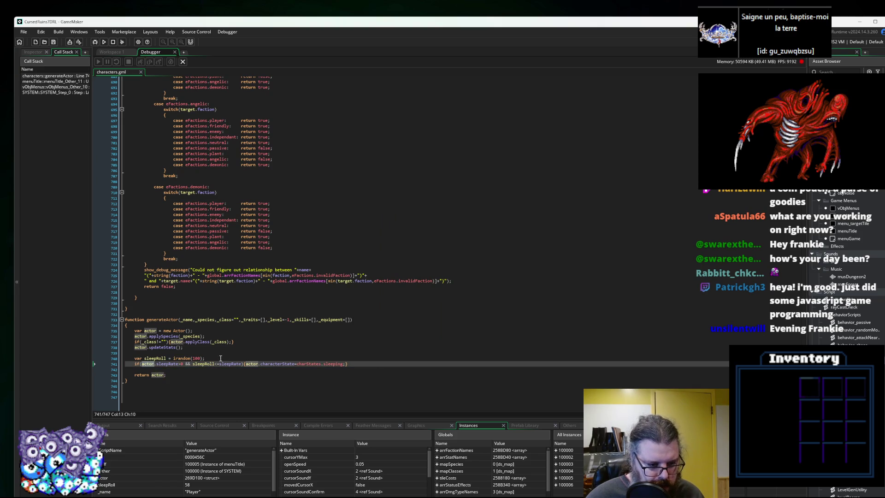
type("actor.")
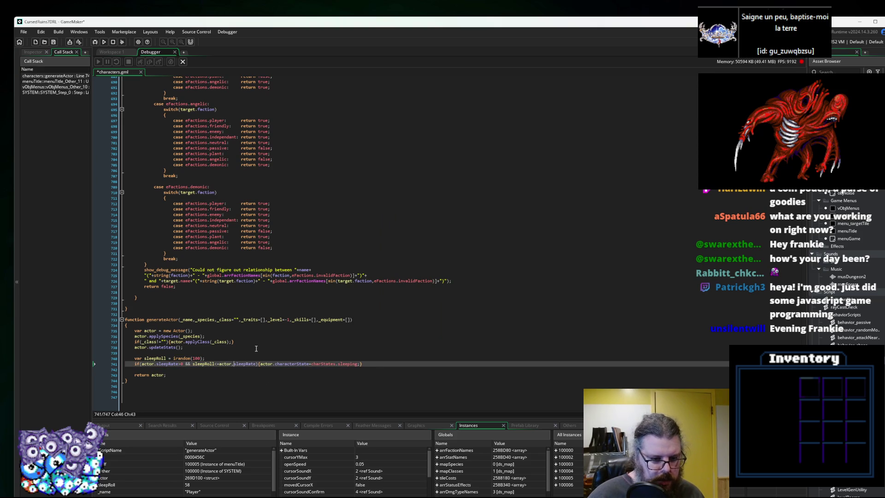
left_click(269, 301)
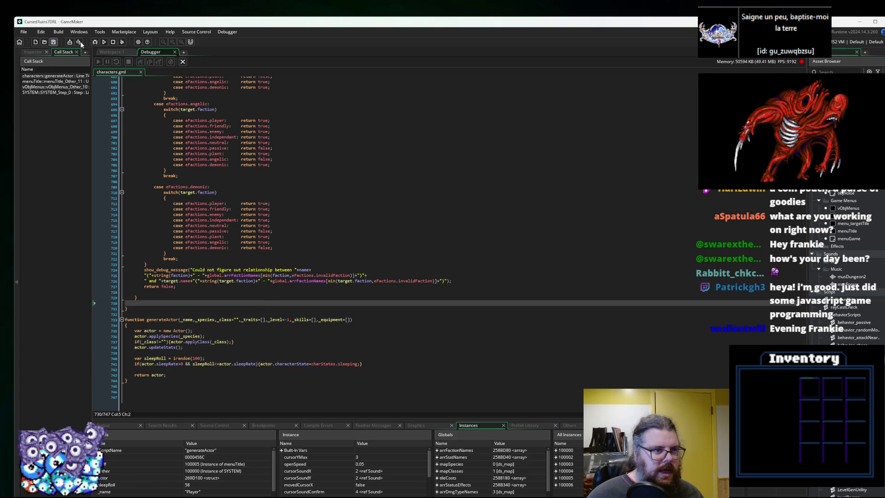
key("shift+F5")
key("F5")
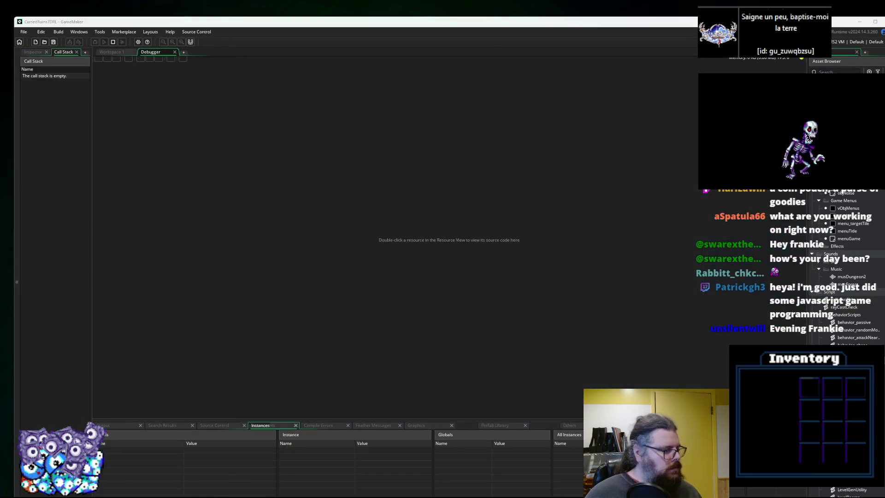
Maximize the game window, start a new game, and take the first steps in the forest dungeon.
left_click_drag(71, 236, 339, 2)
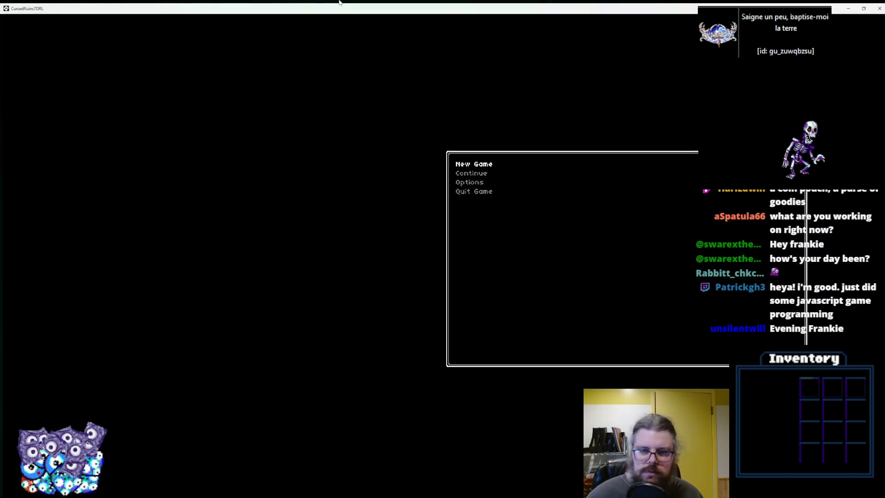
key("Return")
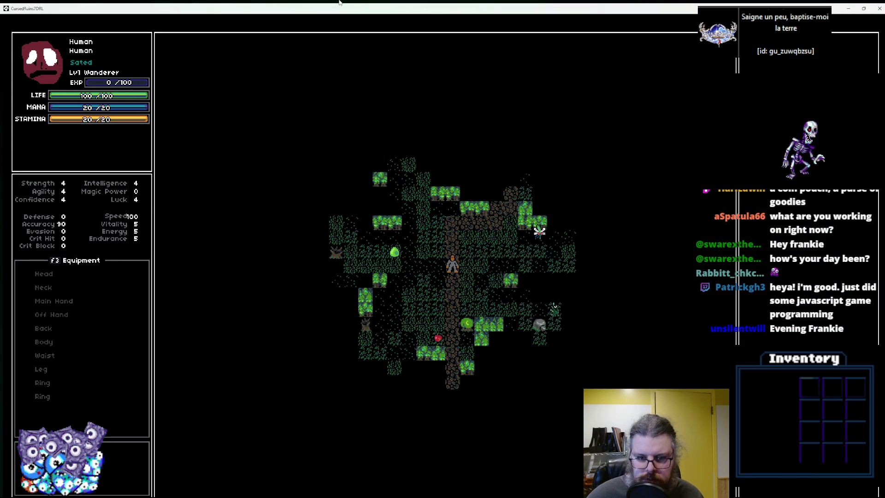
key("Right")
key("Left")
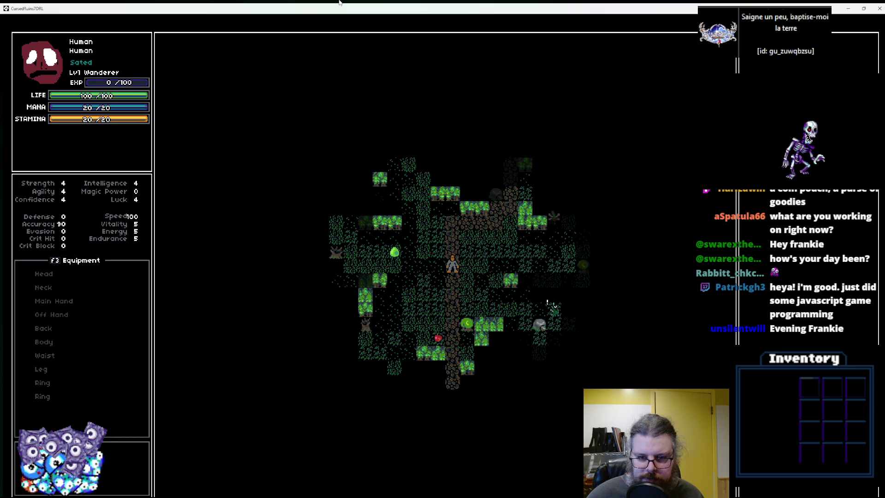
key("KP_7")
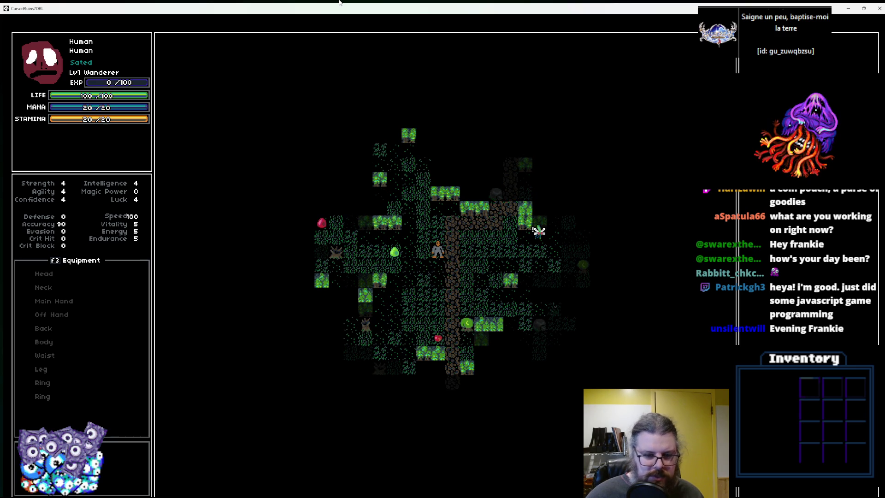
key("Down")
key("KP_7")
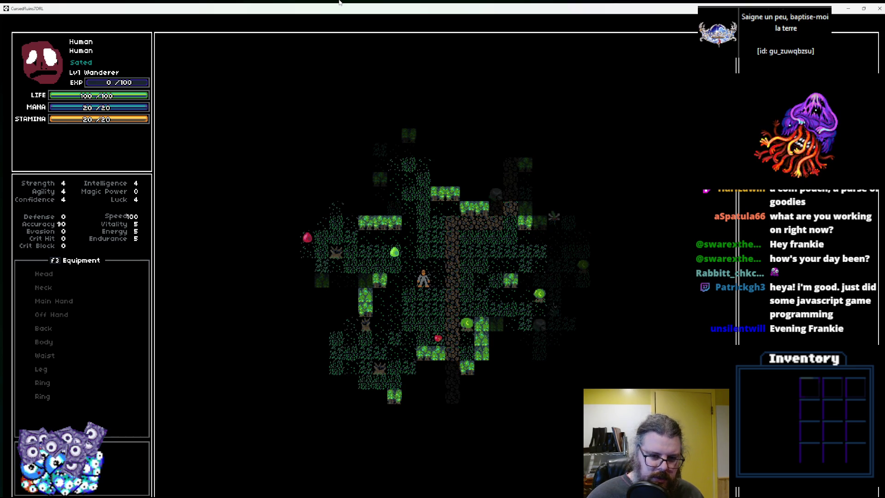
key("Left")
key("Right")
key("Up")
key("Up")
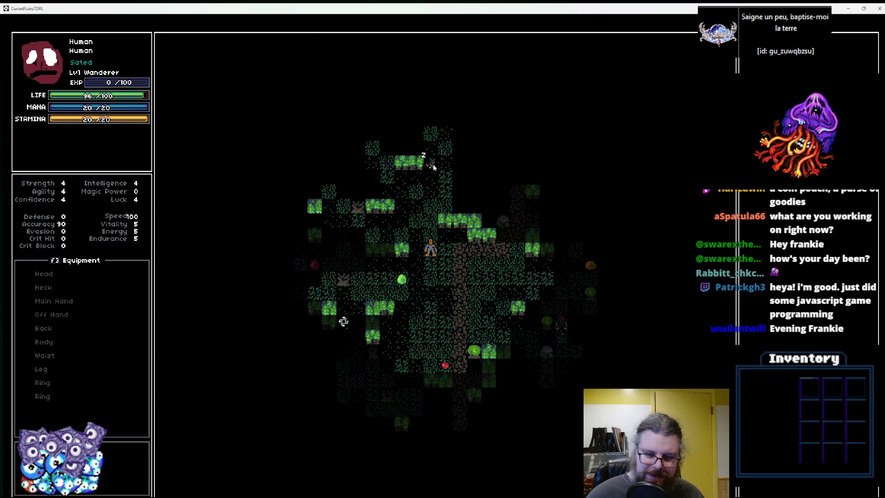
Walk up past the rock and stop beside a sleeping creature showing a Z.
key("Up")
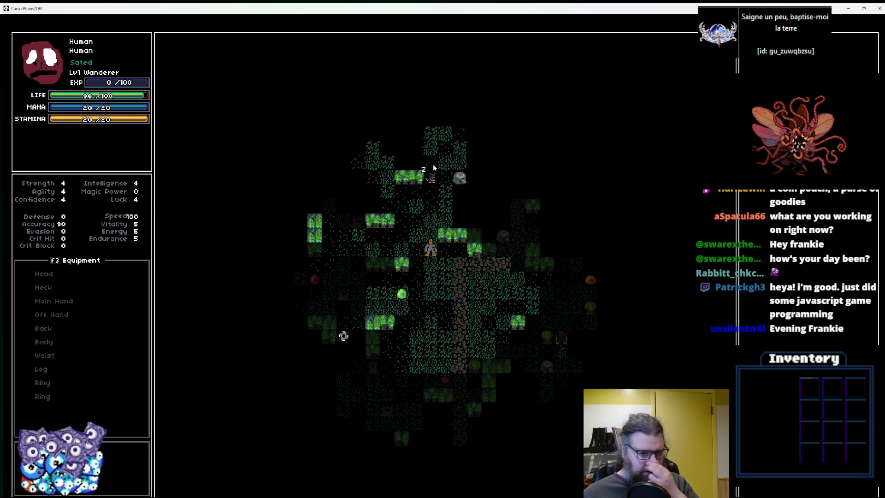
key("Up")
key("Up")
key("Up")
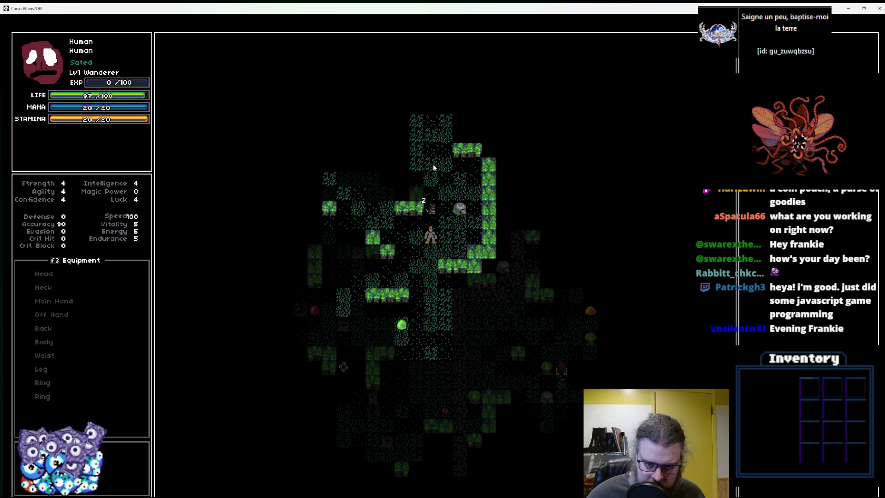
key("Up")
key("Up")
key("Right")
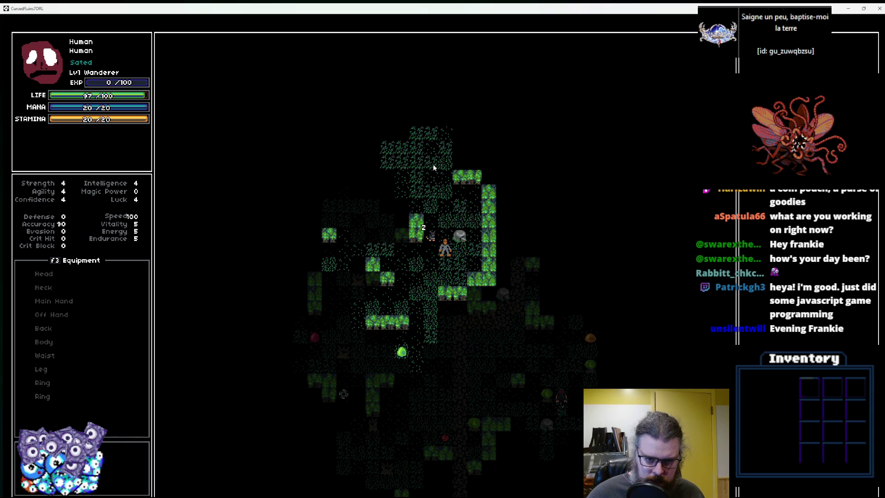
key("Up")
key("Right")
key("Left")
key("Down")
key("Down")
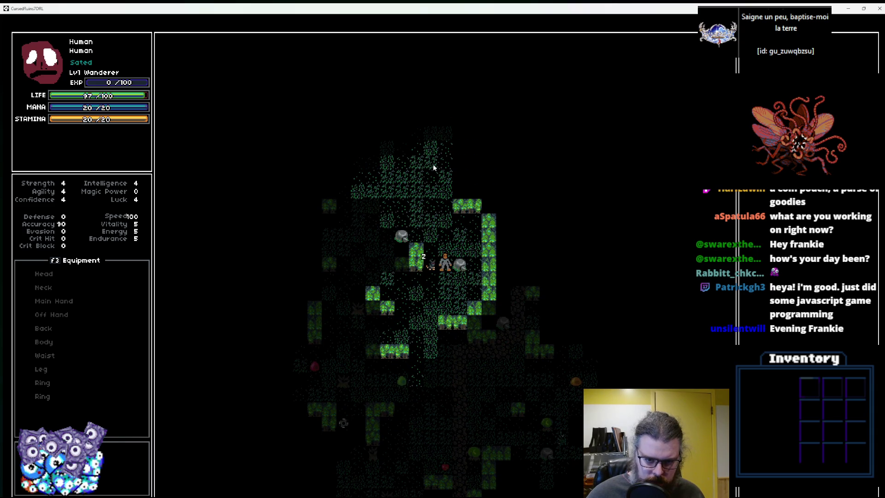
key("Up")
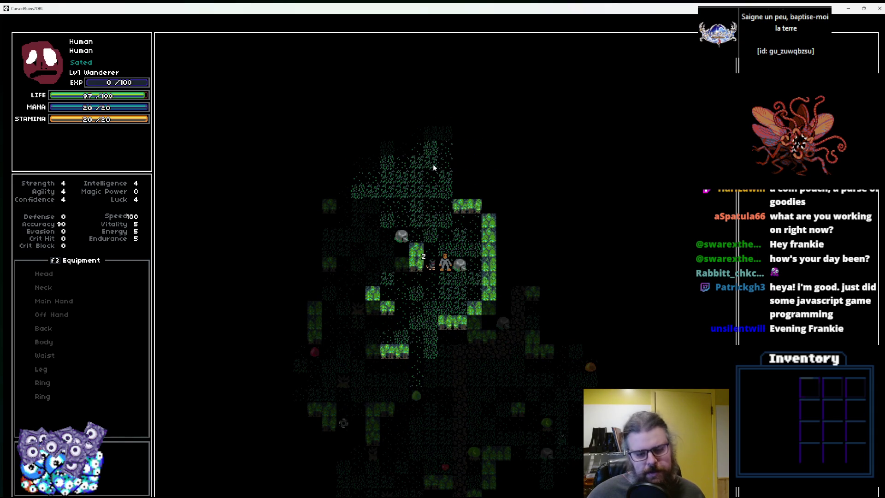
key("Up")
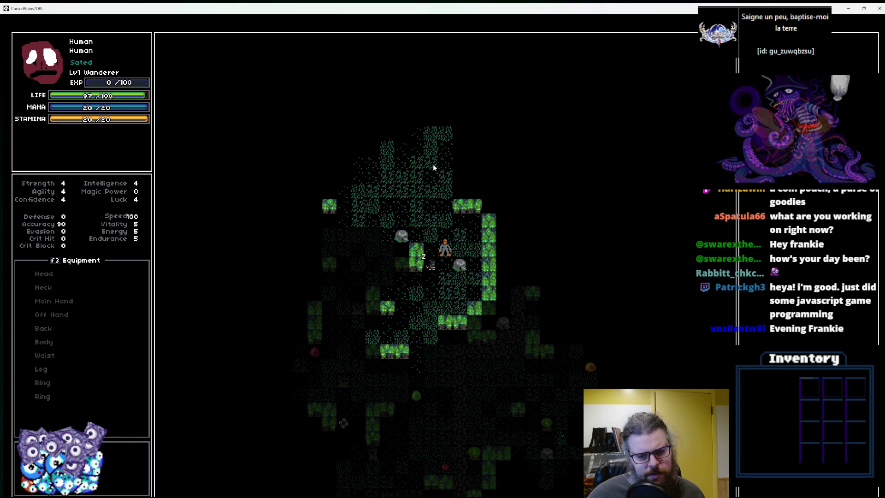
key("Down")
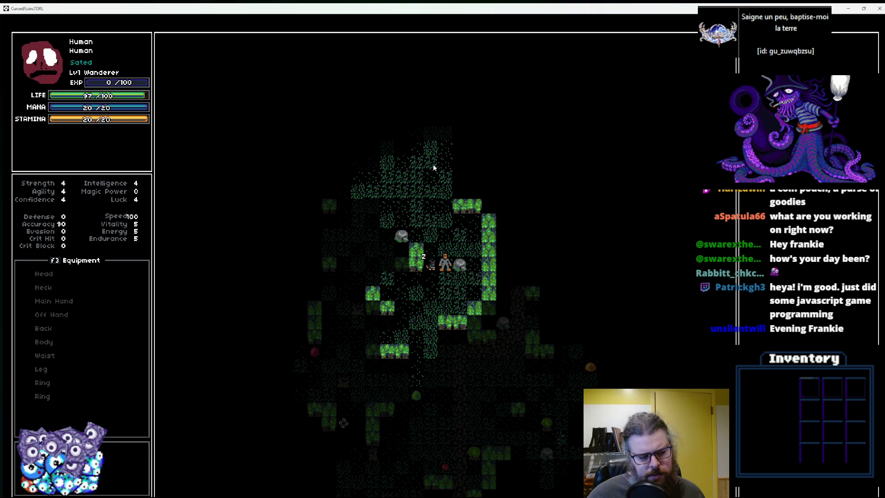
Walk through the trees to the orange creature, attack it, then retreat down-left.
key("Up")
key("Up")
key("Up")
key("Left")
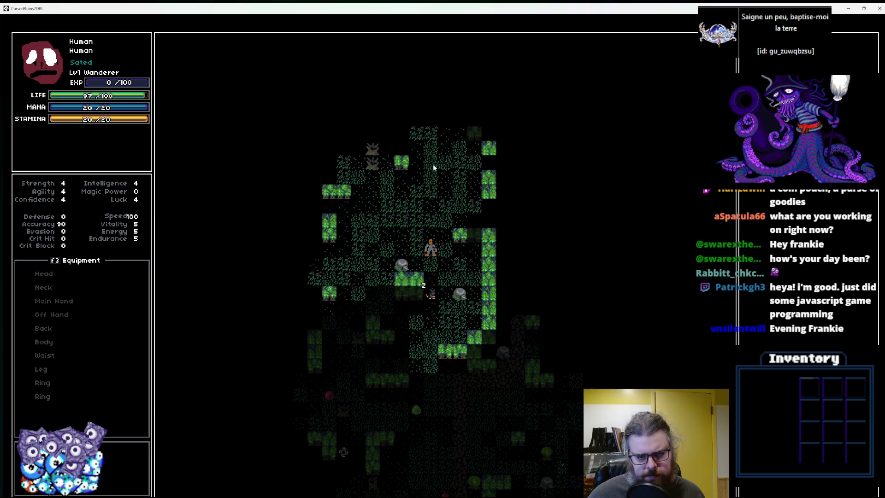
key("Up")
key("Left")
key("Left")
key("Up")
key("Left")
key("Left")
key("Up")
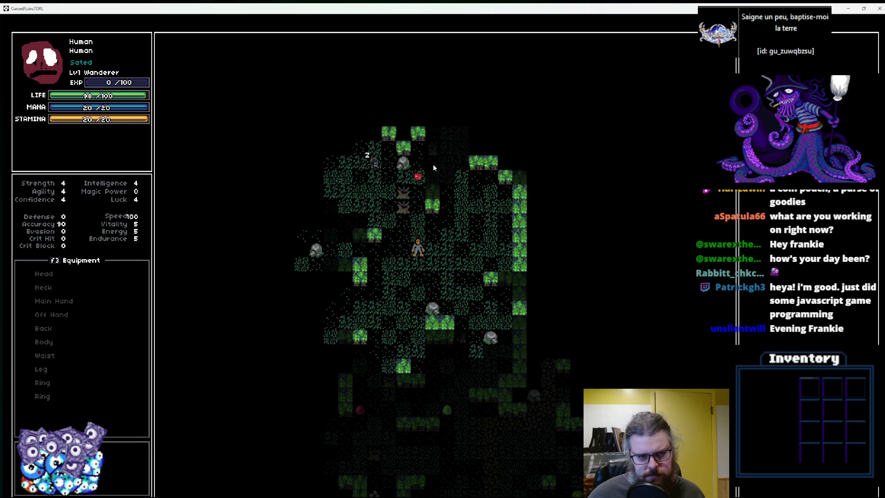
key("Down")
key("Down")
key("Left")
key("Down")
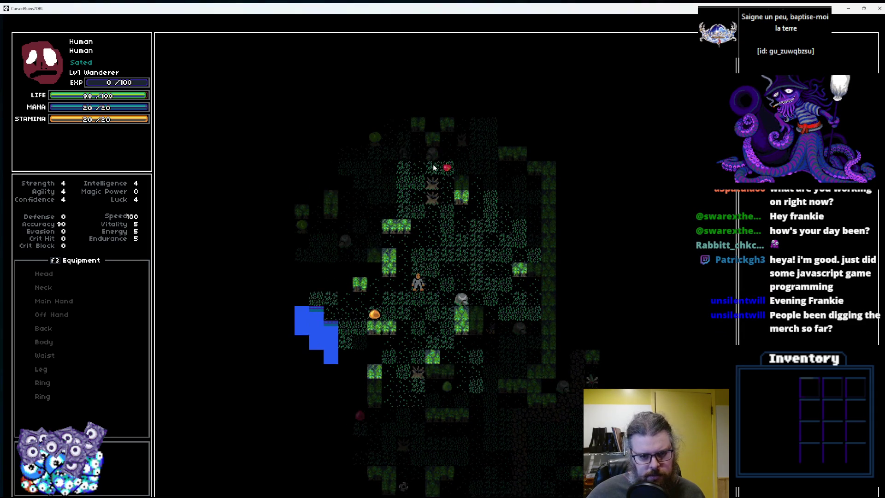
key("Down")
key("Left")
key("Left")
key("Left")
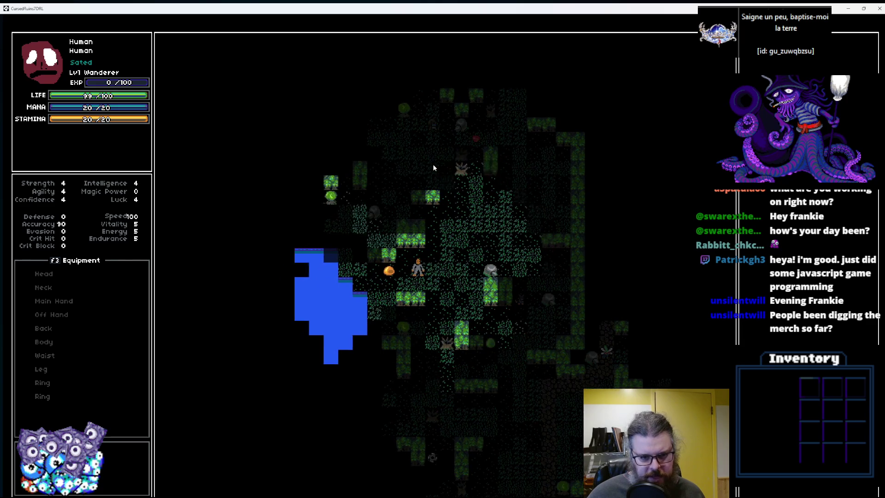
key("Left")
key("Down")
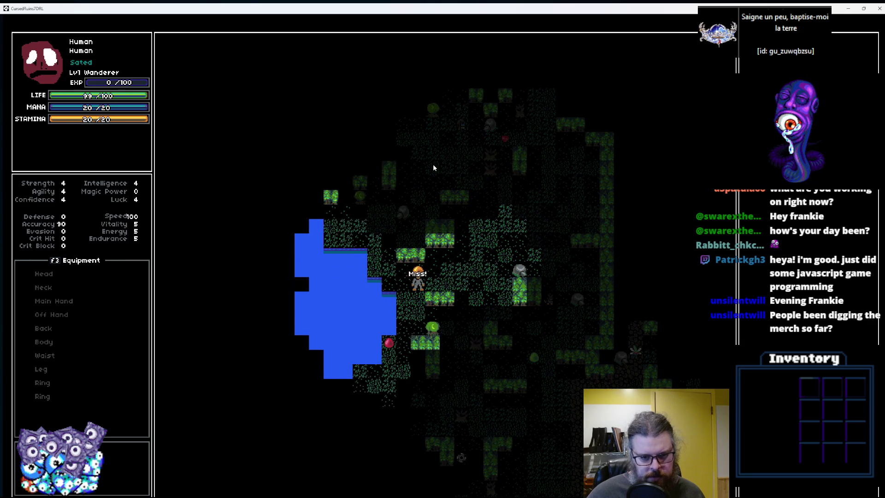
key("Left")
key("Down")
key("Left")
key("Down")
Walk back up past the orange creature and away from the lake.
key("Up")
key("Up")
key("Up")
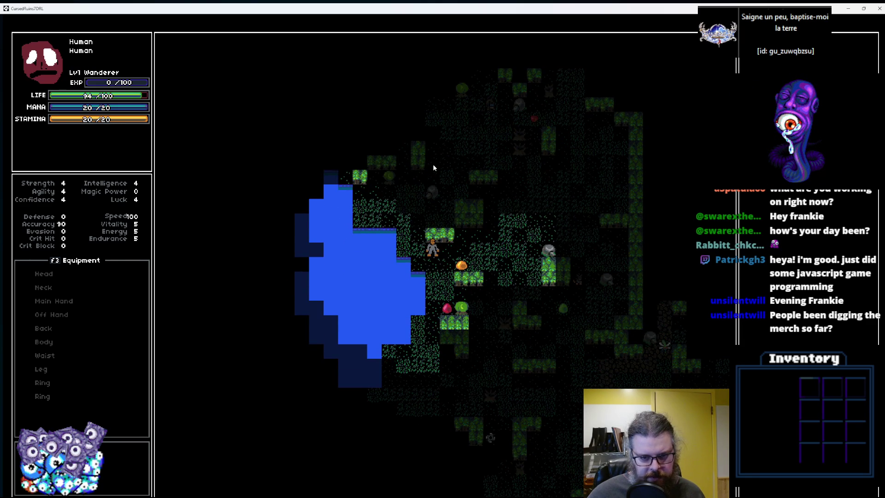
key("Right")
key("Right")
key("Up")
key("Up")
key("Right")
key("Up")
key("Right")
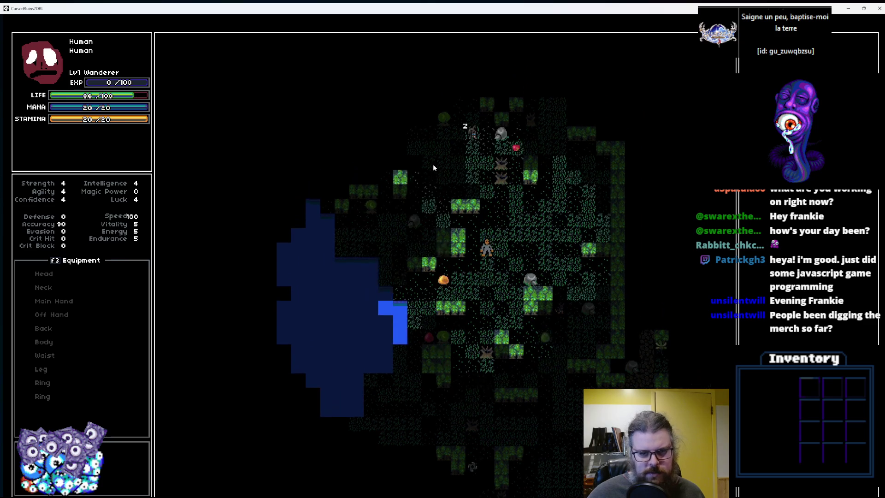
key("Up")
key("Right")
key("Up")
Step below another sleeping creature by the rocks, then drag the game window right to reveal the debugger.
key("Up")
key("Up")
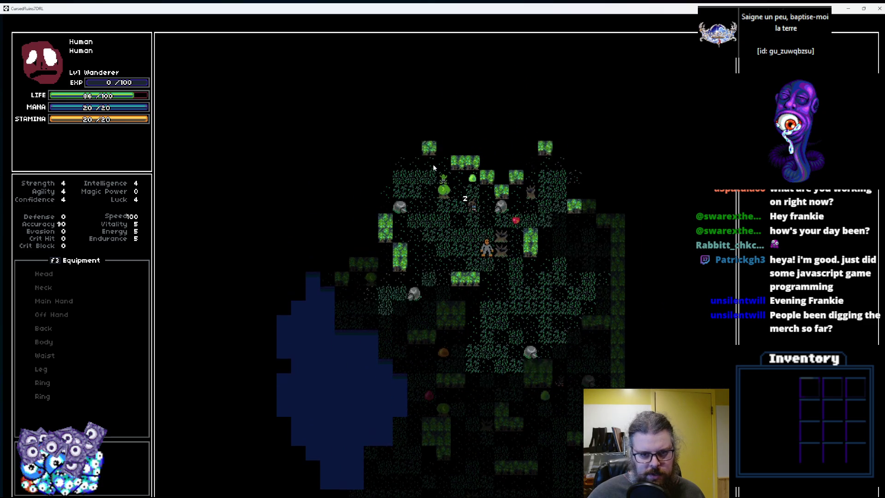
key("Up")
key("Left")
key("Left")
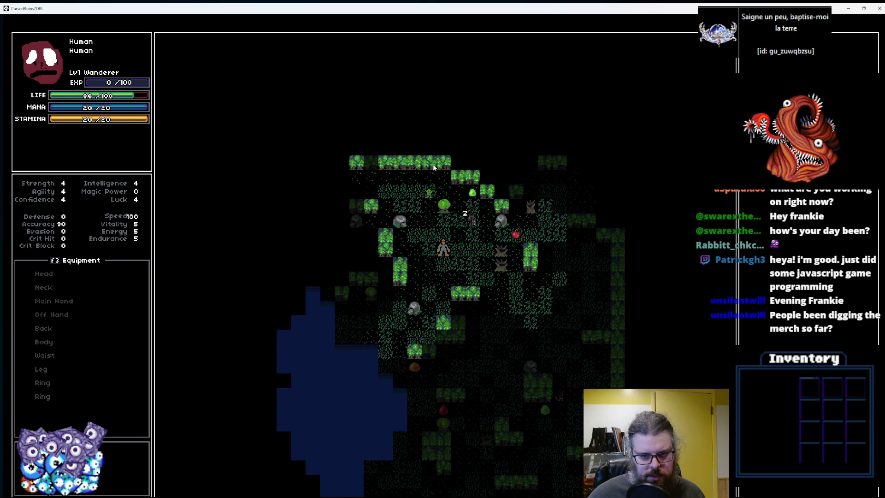
key("Up")
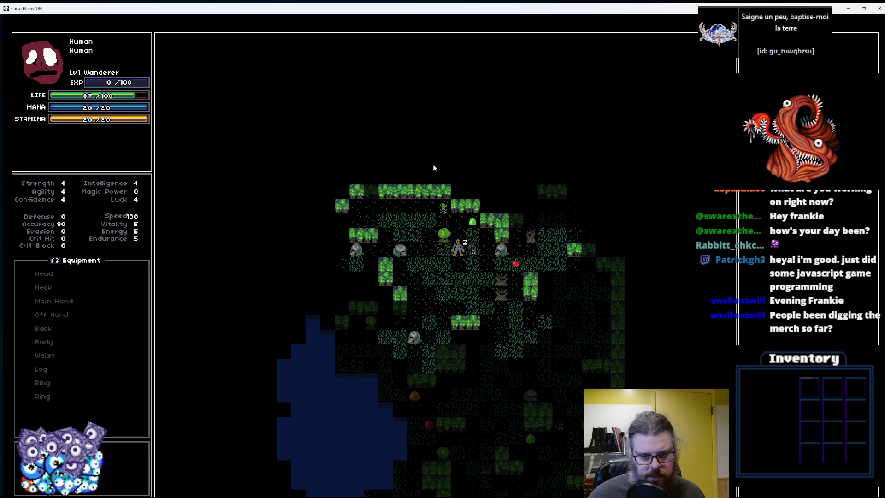
key("Up")
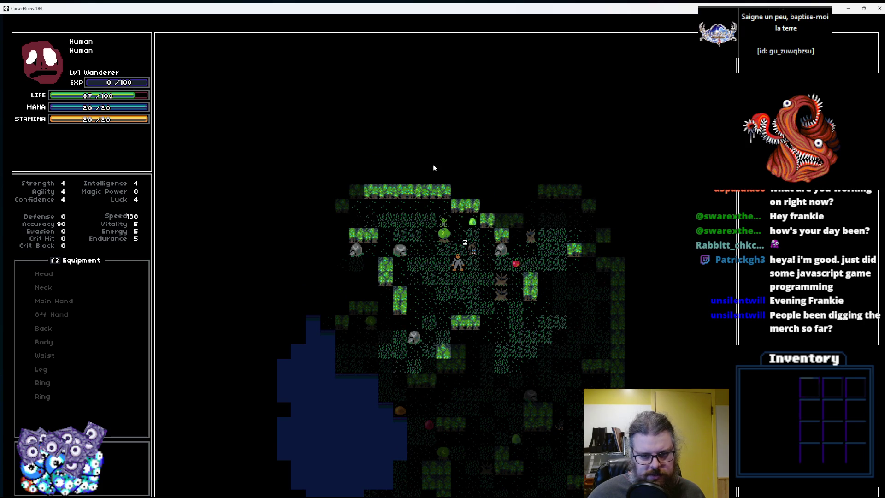
key("KP_3")
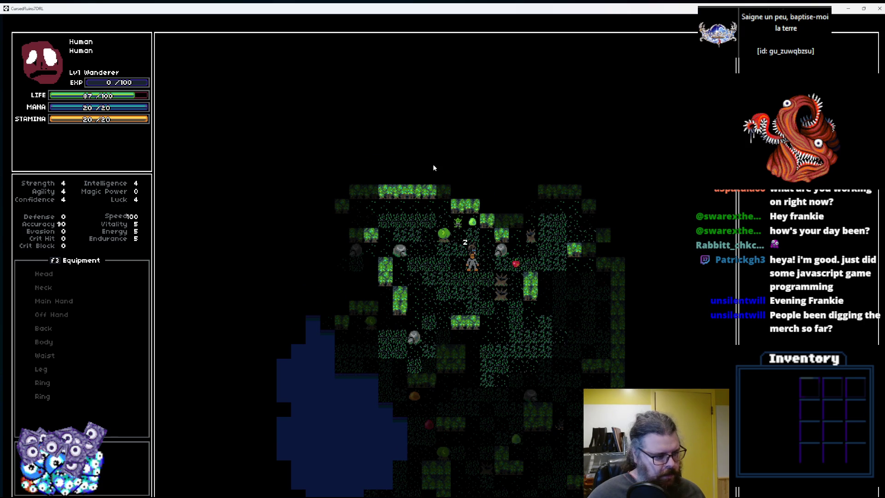
mouse_move(296, 15)
left_mouse_down()
mouse_move(330, 222)
mouse_move(642, 268)
mouse_move(2, 159)
mouse_move(884, 214)
left_mouse_up()
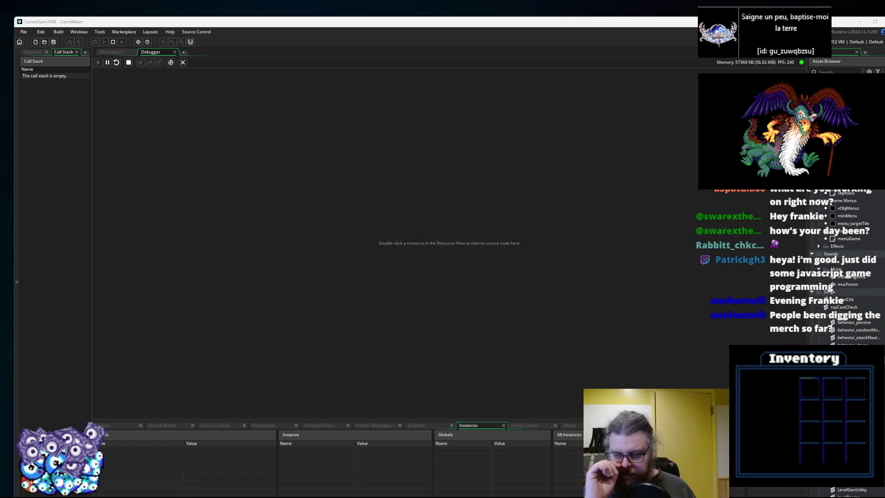
Return to Workspace 1 and reposition the aiSwitch_standard editor beneath generateActor's sleepRate check.
left_click(122, 52)
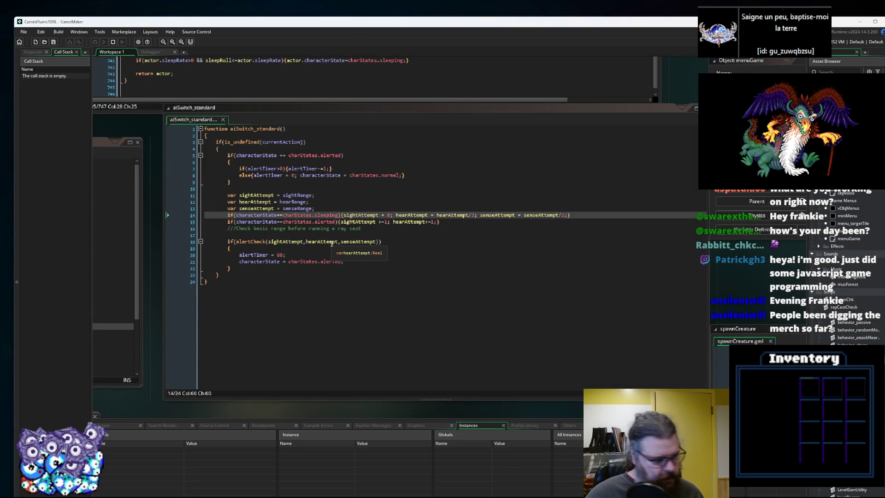
left_click(331, 243)
mouse_move(332, 282)
left_mouse_down()
mouse_move(410, 273)
mouse_move(395, 273)
left_mouse_up()
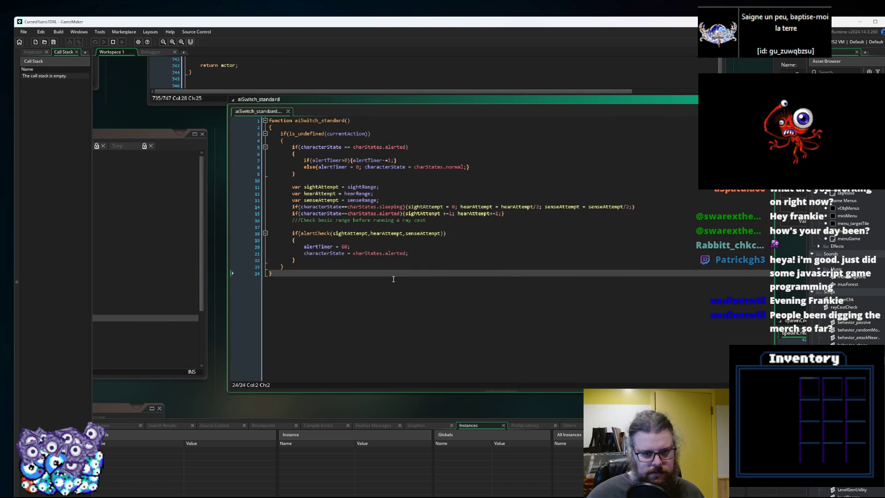
scroll(393, 279, "up", 1)
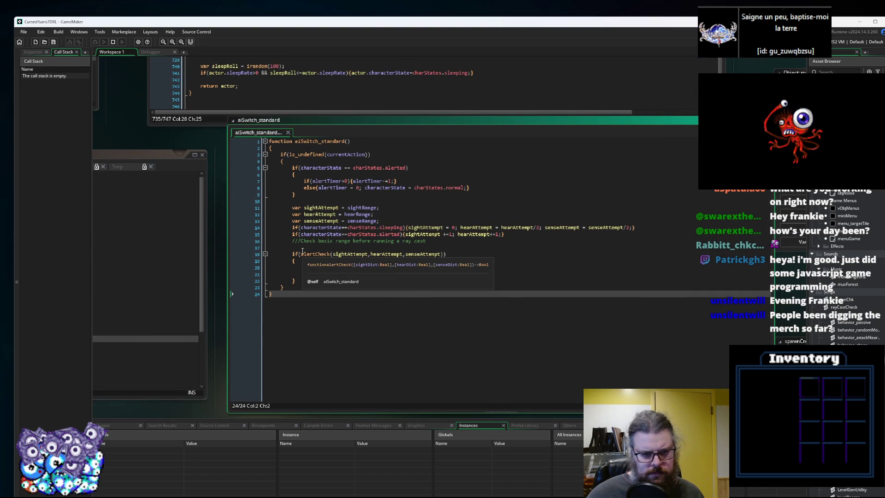
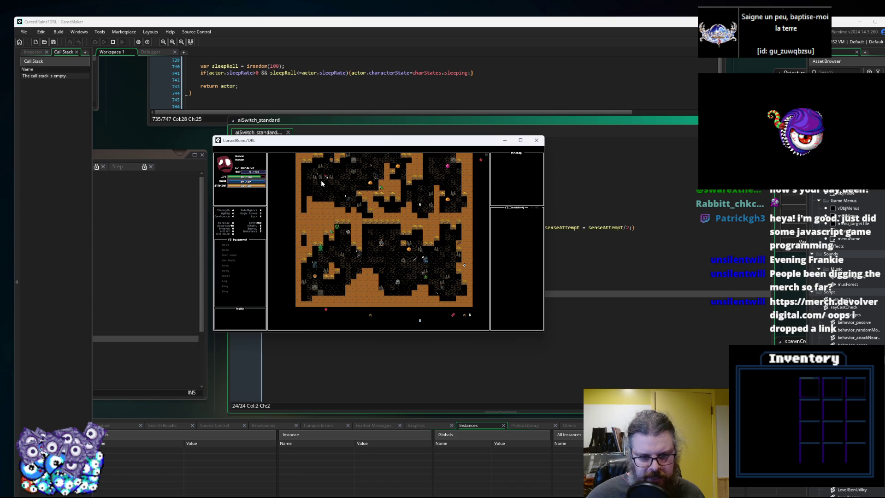
Maximize the game window and step the hero around the barrel tile.
left_click(520, 140)
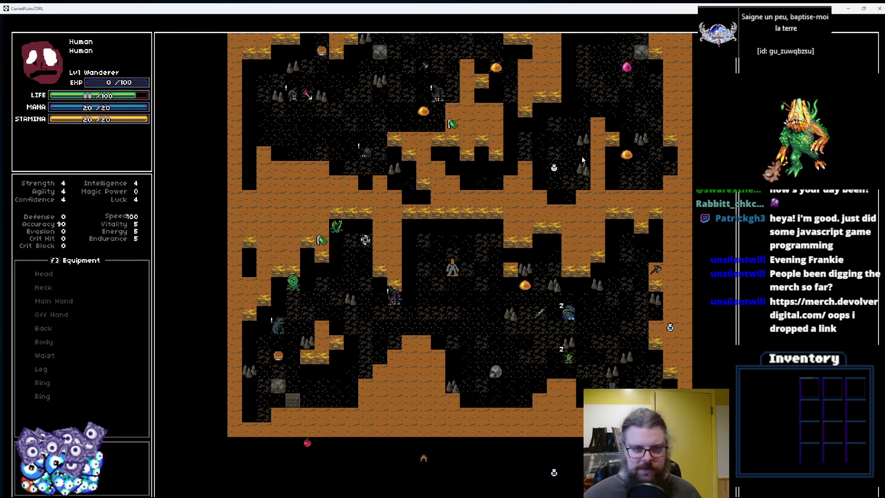
key("Right")
key("Left")
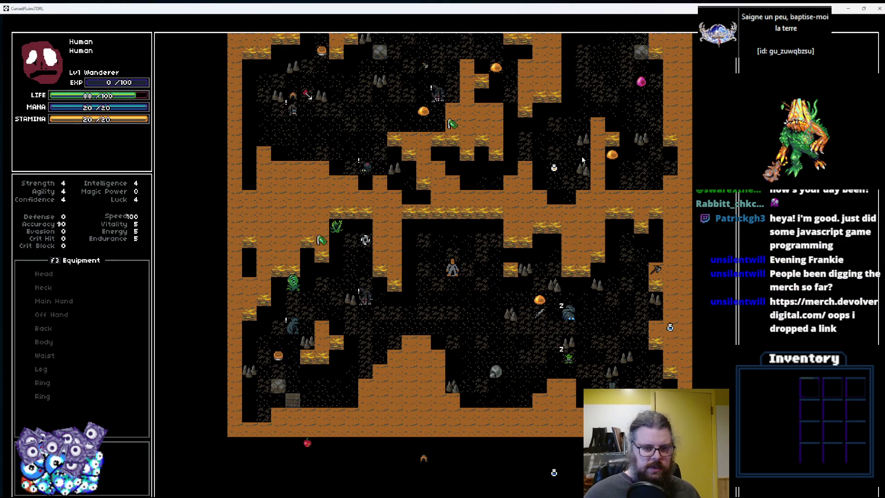
key("Right")
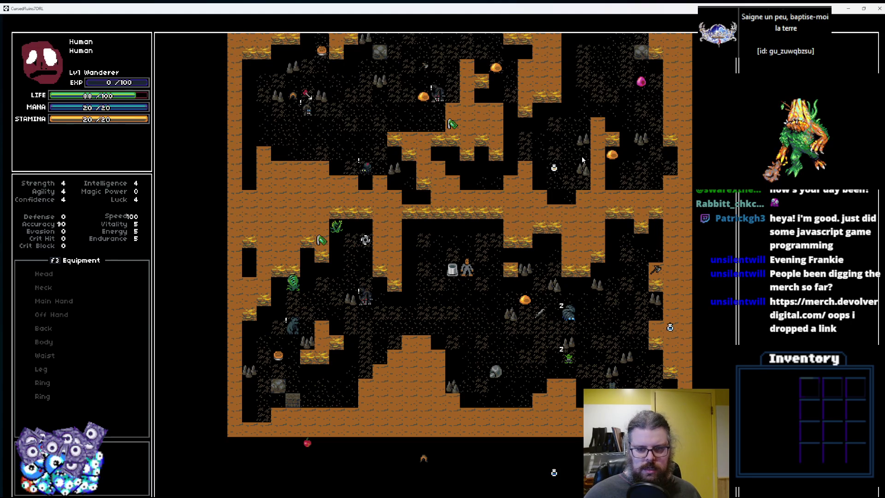
Walk the hero down and right toward the monsters.
key("Right")
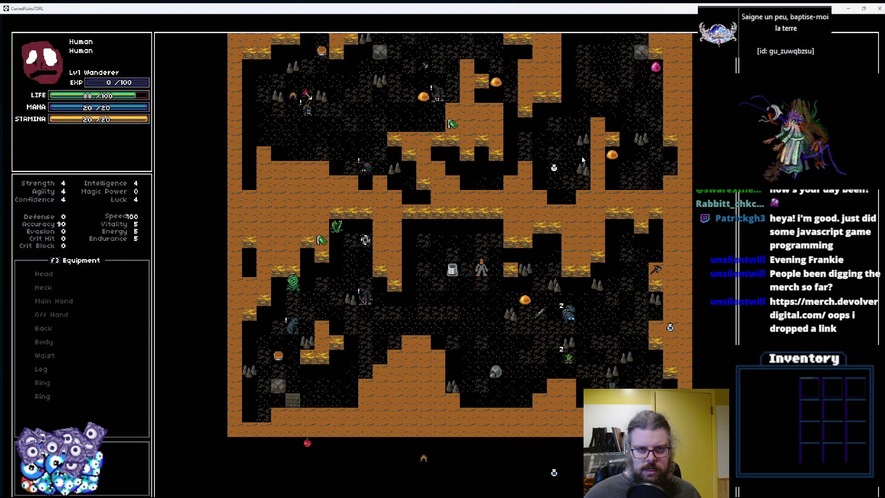
key("Down")
key("Right")
key("Down")
key("Right")
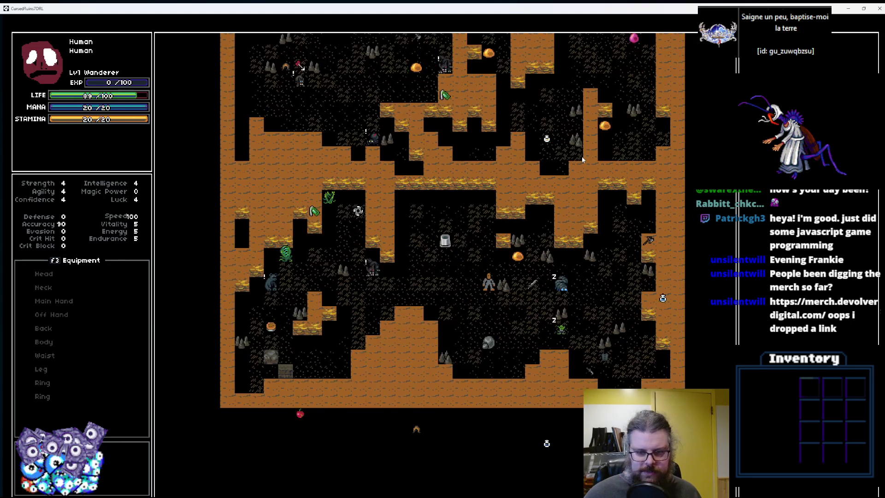
key("Down")
key("Right")
key("Down")
key("Right")
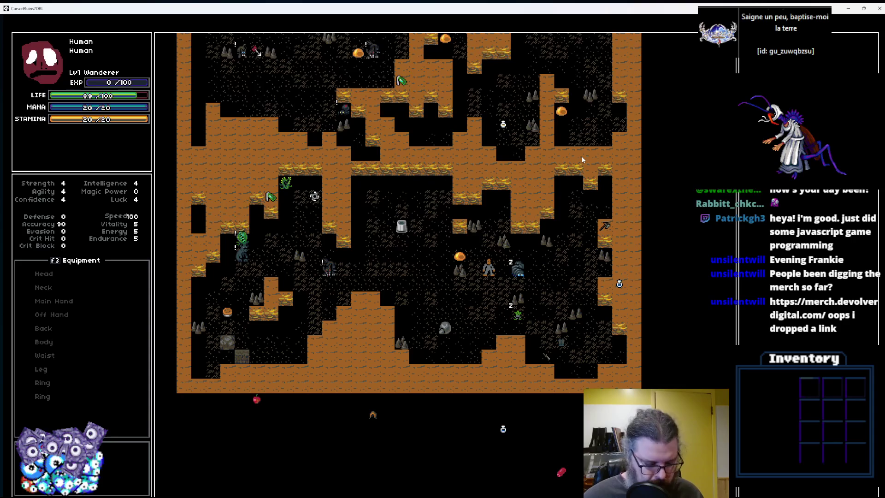
key("Left")
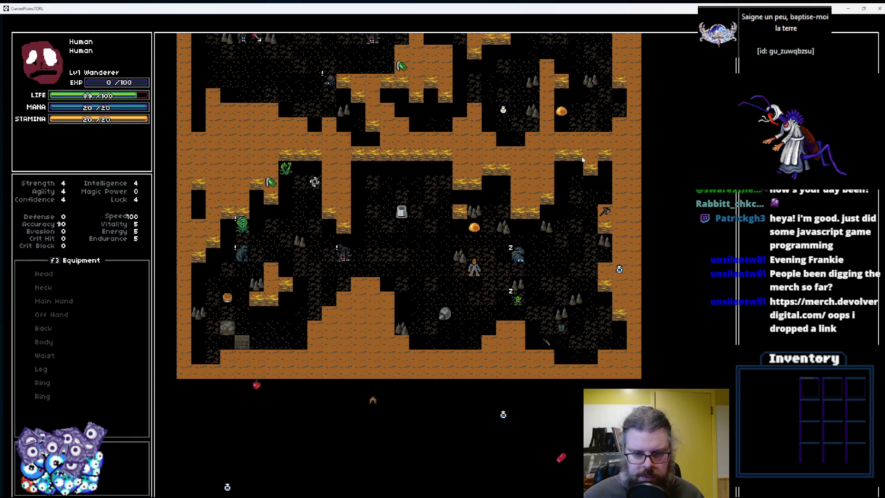
Pause the game and equip the Sword in the main hand.
key("Escape")
key("Escape")
key("Return")
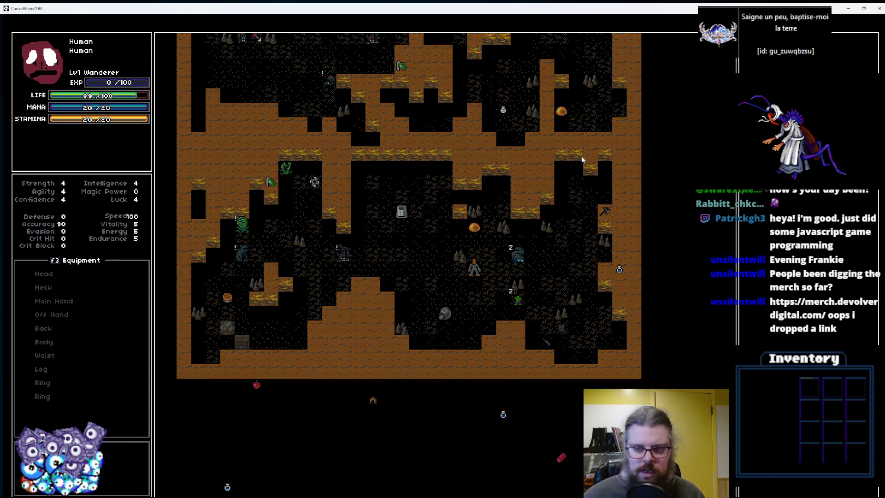
key("Return")
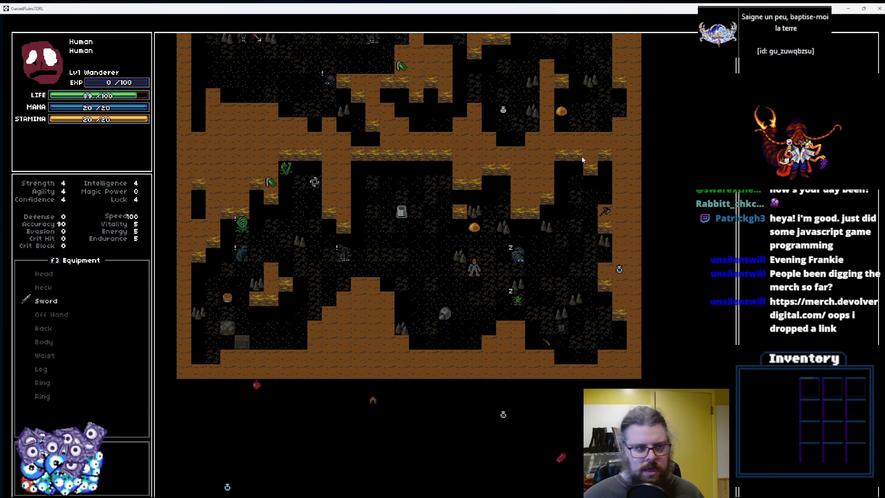
Move the hero down-right and attack the adjacent goblin.
key("Right")
key("Down")
key("Down")
key("Right")
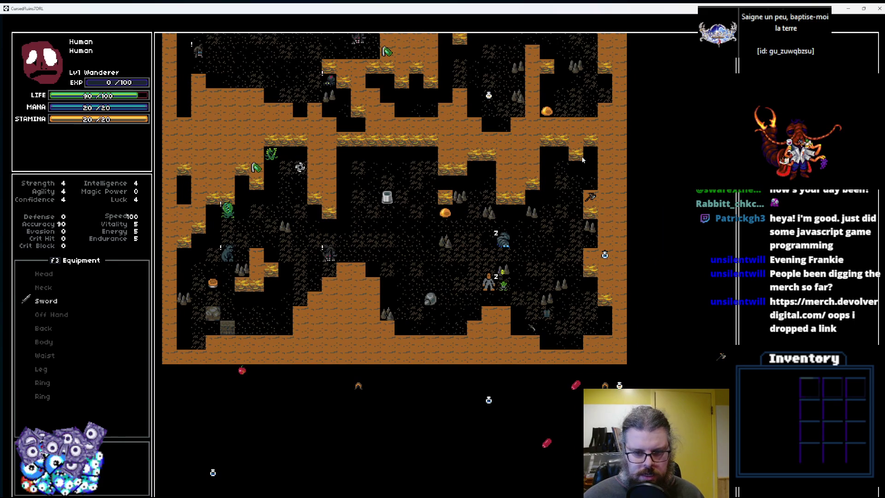
Move beside the blue creature and keep bump-attacking it from below.
key("Up")
key("Up")
key("Up")
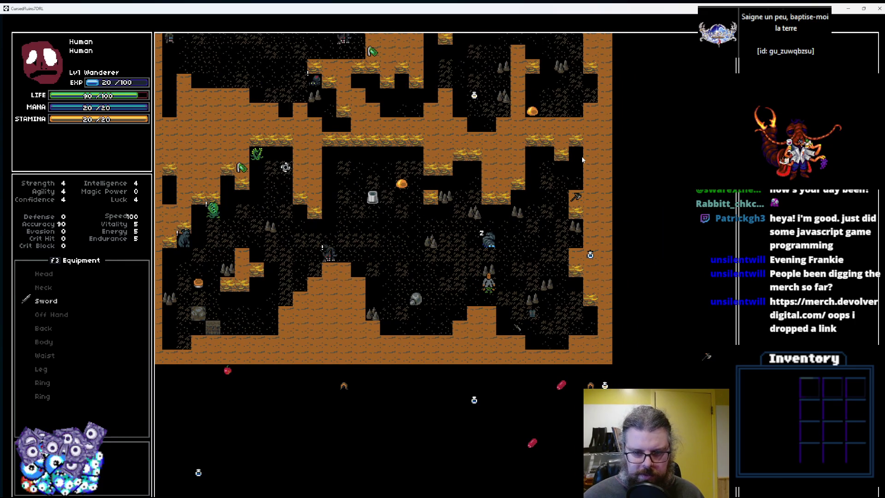
key("Right")
key("Right")
key("Left")
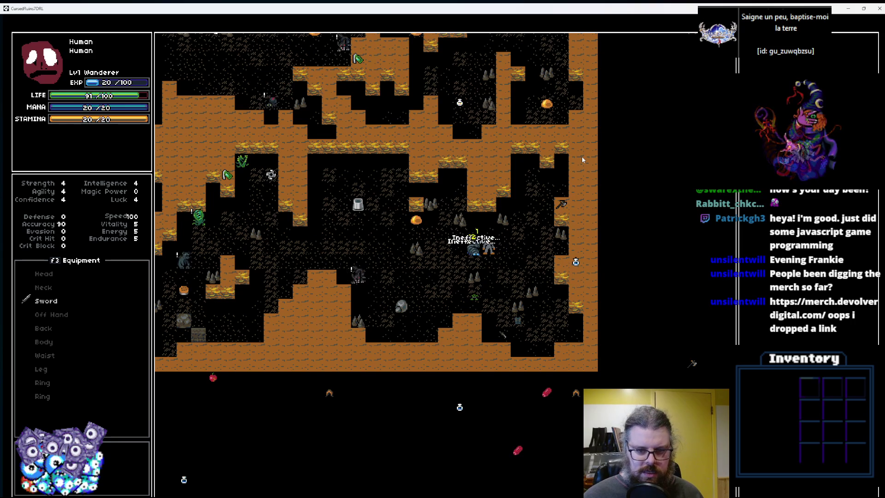
key("Down")
key("Left")
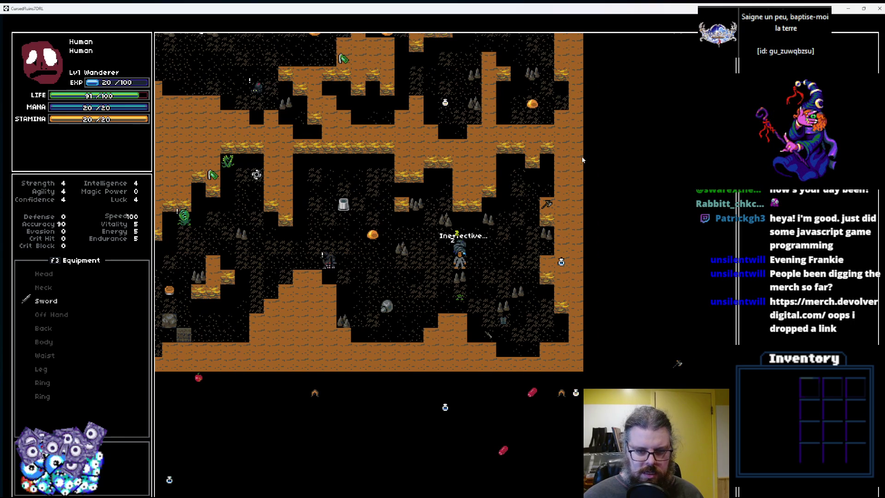
key("Up")
key("Up")
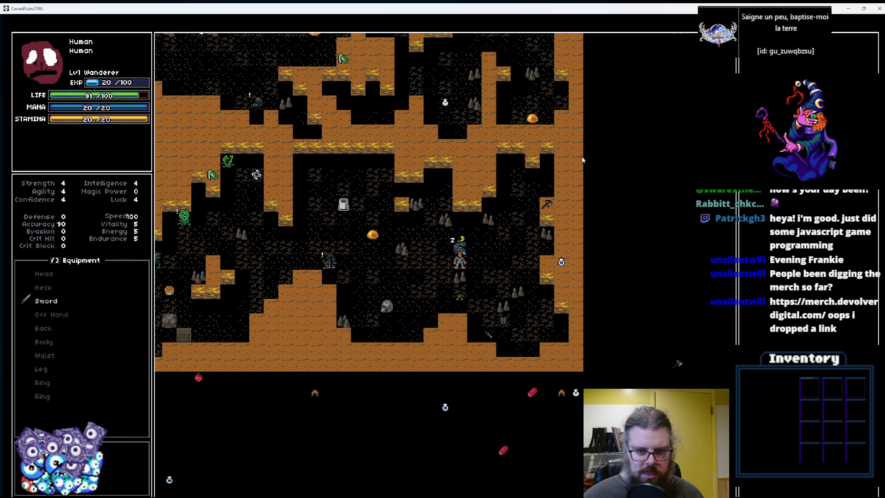
key("Up")
key("Up")
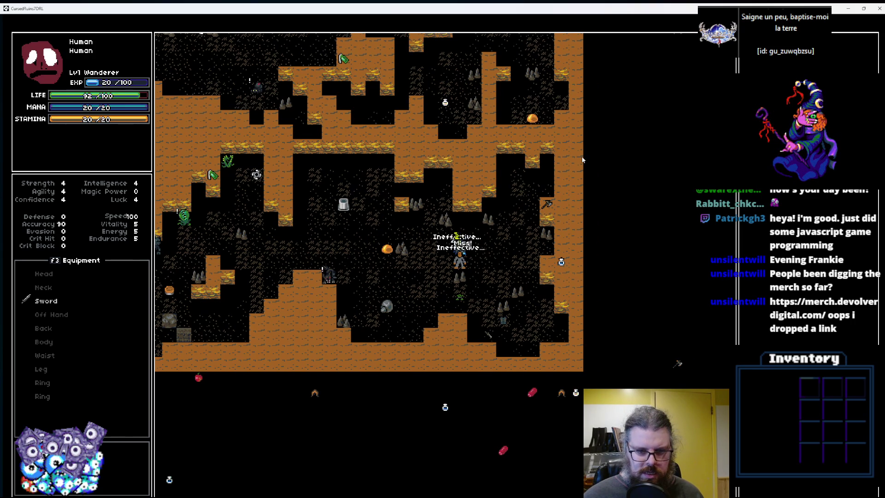
key("Up")
key("Up")
key("Up")
key("Up")
key("Up")
key("Up")
key("Up")
key("Up")
key("Up")
key("Up")
key("Up")
key("Up")
key("Up")
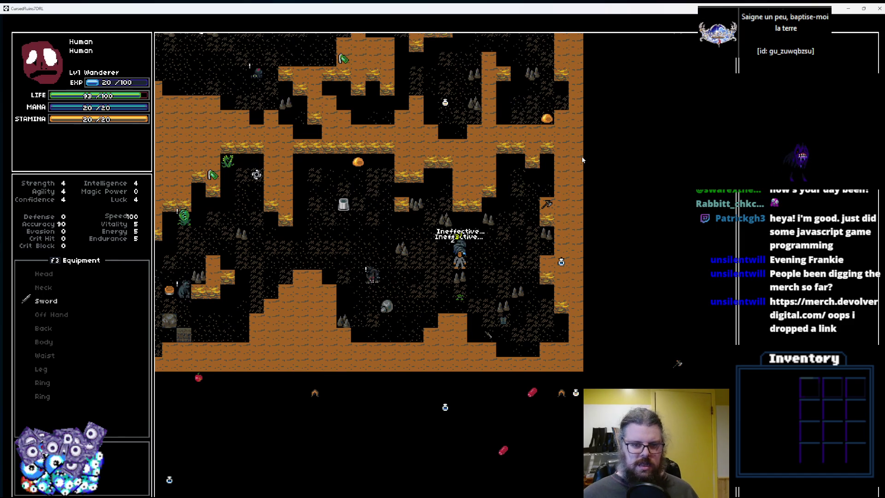
key("Up")
key("Up")
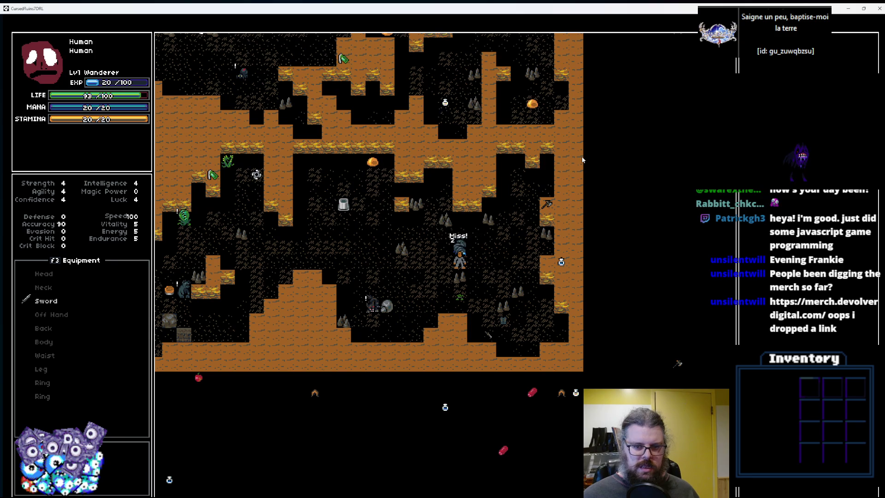
key("Up")
key("Up")
key("Up")
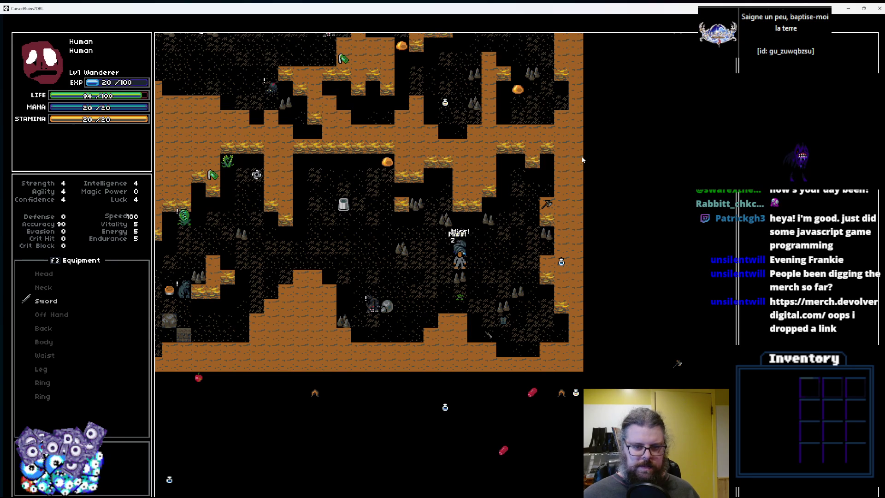
Attack the shadow creature on the left until LIFE reaches -5, then return the game to windowed mode with F11.
key("Left")
key("Left")
key("Left")
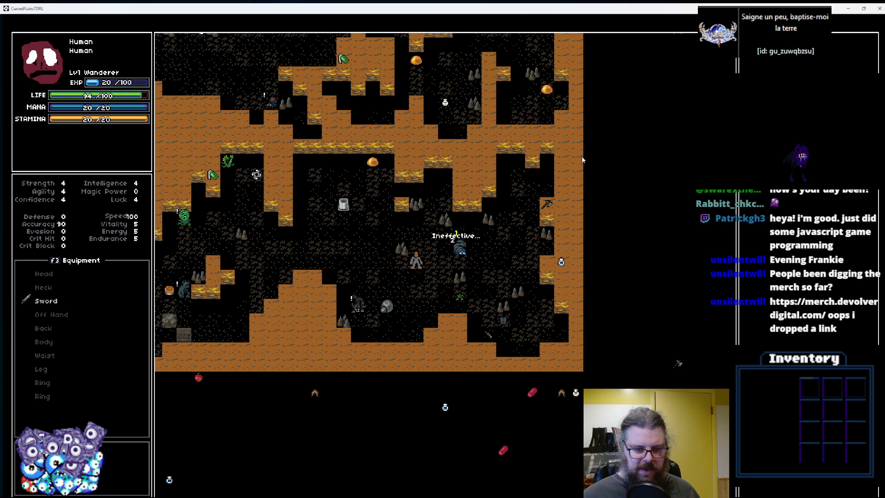
key("Down")
key("Down")
key("Left")
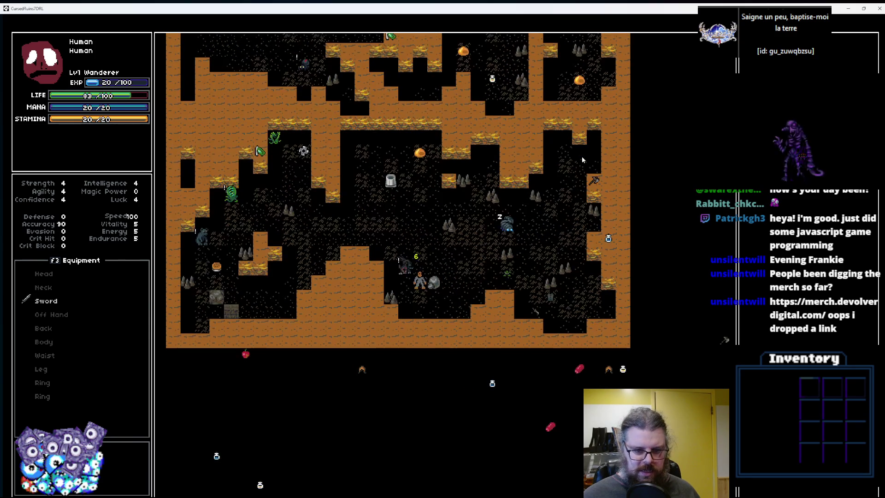
key("Left")
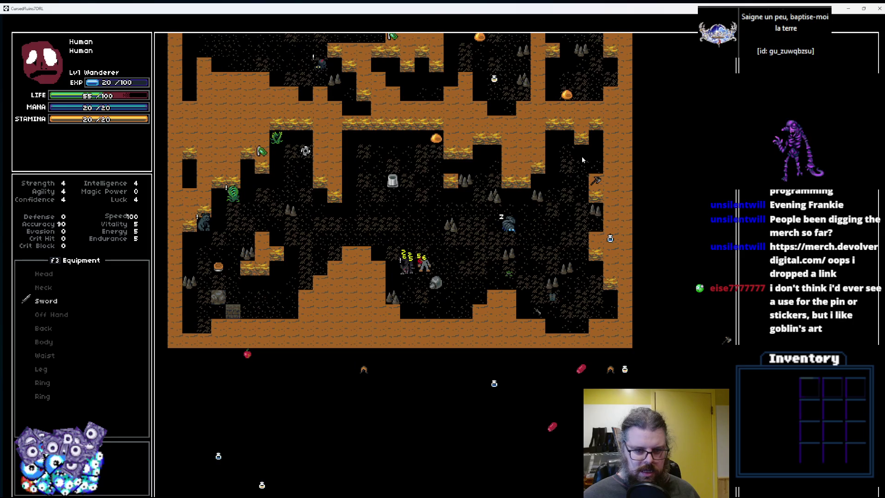
key("Left")
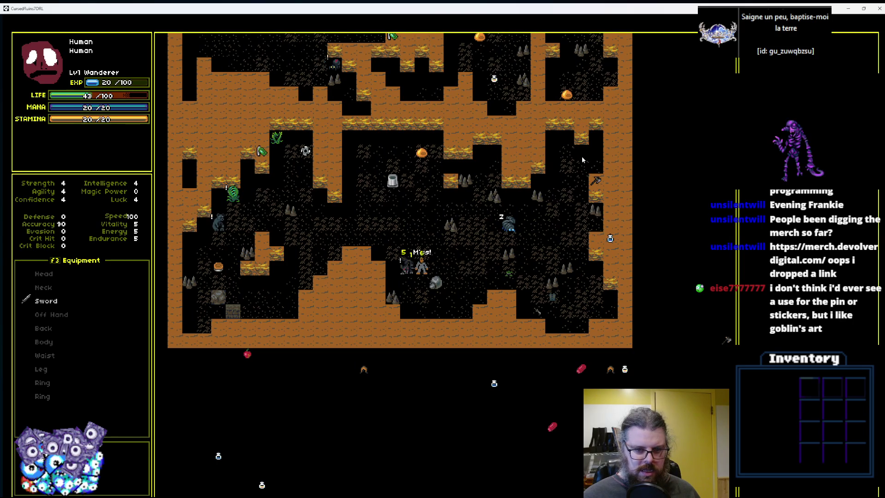
key("Left")
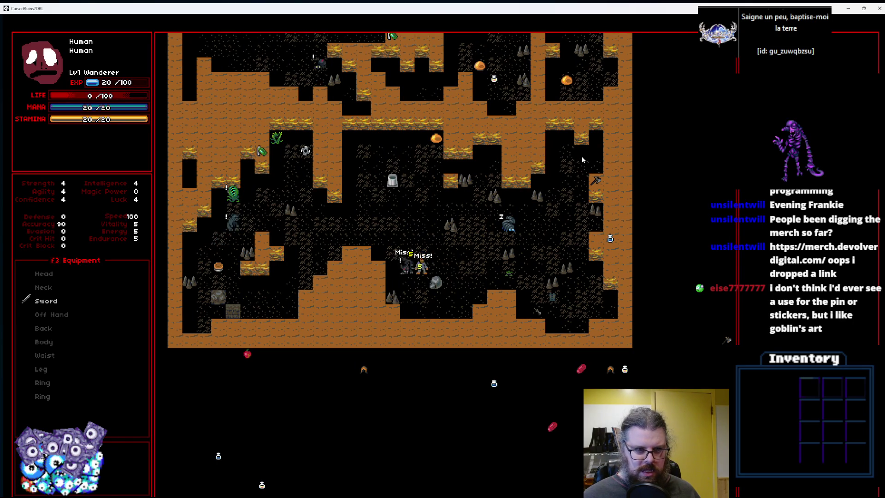
key("Left")
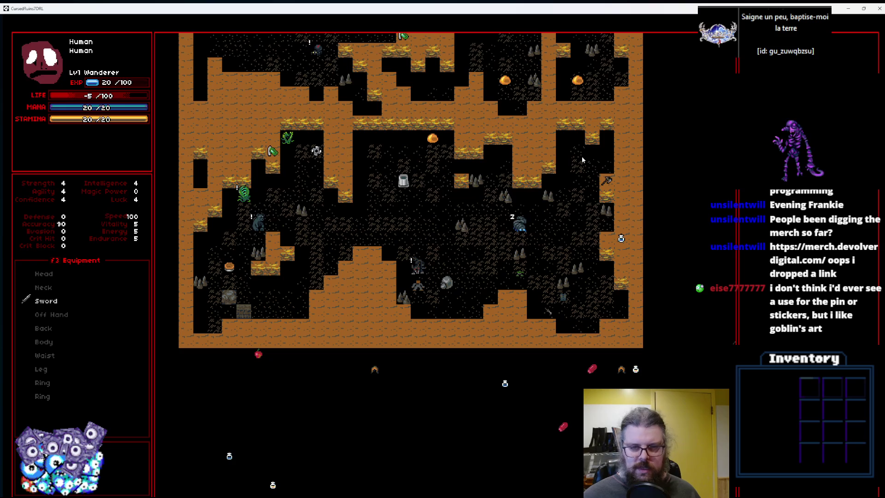
key("F11")
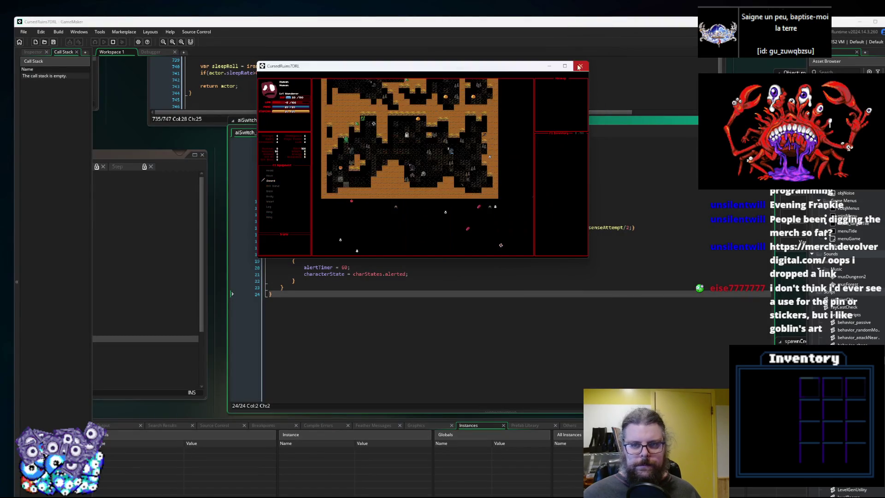
Close the game window and pan the workspace through aiSwitch_standard, generateActor and collisionChk.gml.
left_click(580, 67)
left_click(415, 287)
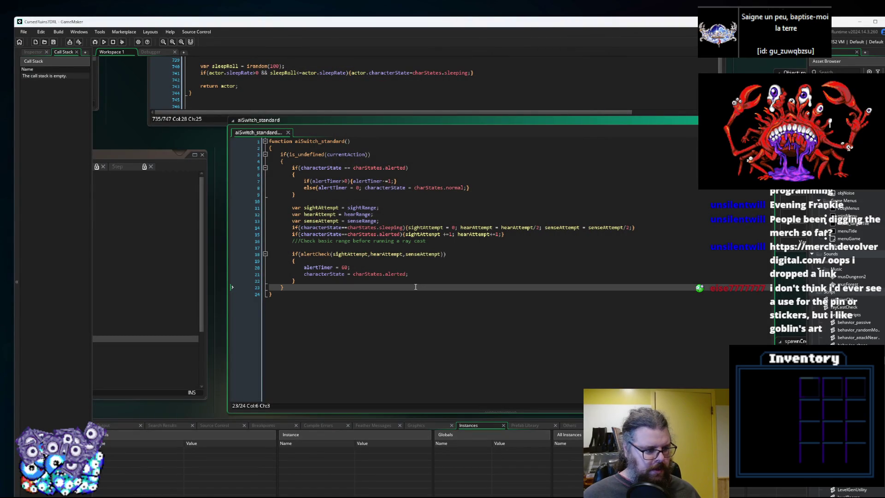
left_click(551, 257)
left_click_drag(327, 276, 481, 269)
left_click(550, 268)
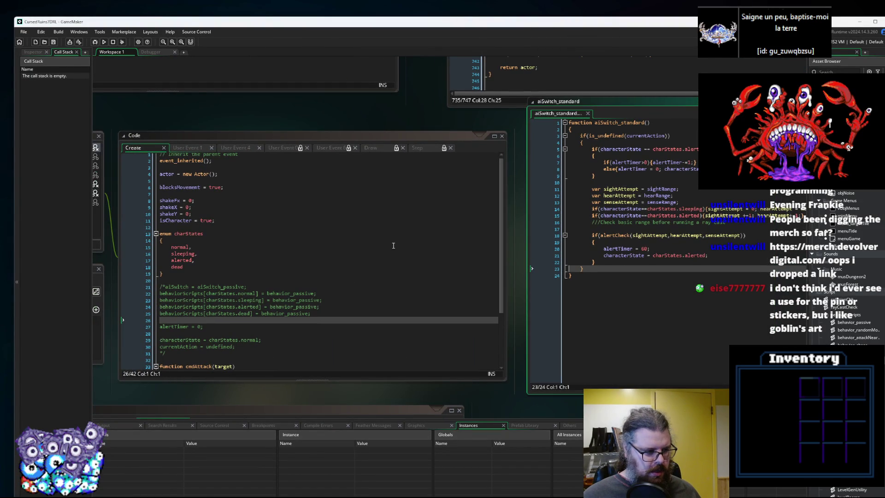
left_click_drag(404, 237, 192, 371)
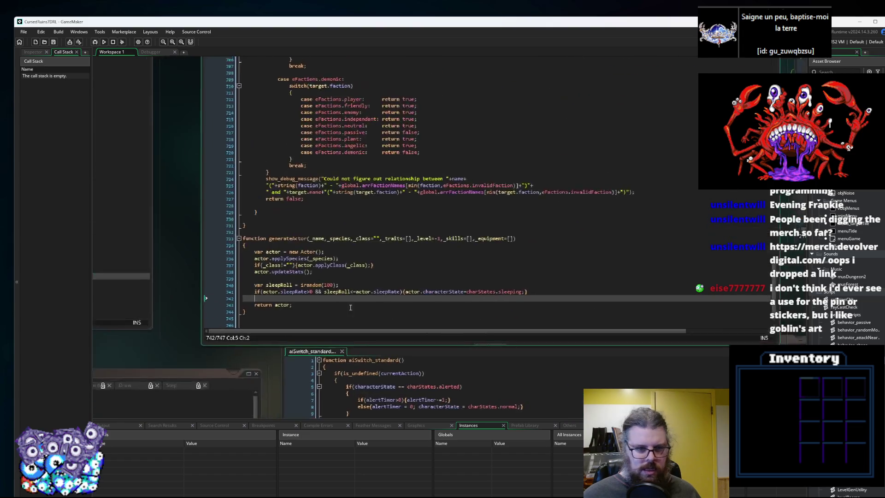
left_click(350, 321)
mouse_move(139, 383)
left_mouse_down()
mouse_move(432, 383)
mouse_move(335, 382)
left_mouse_up()
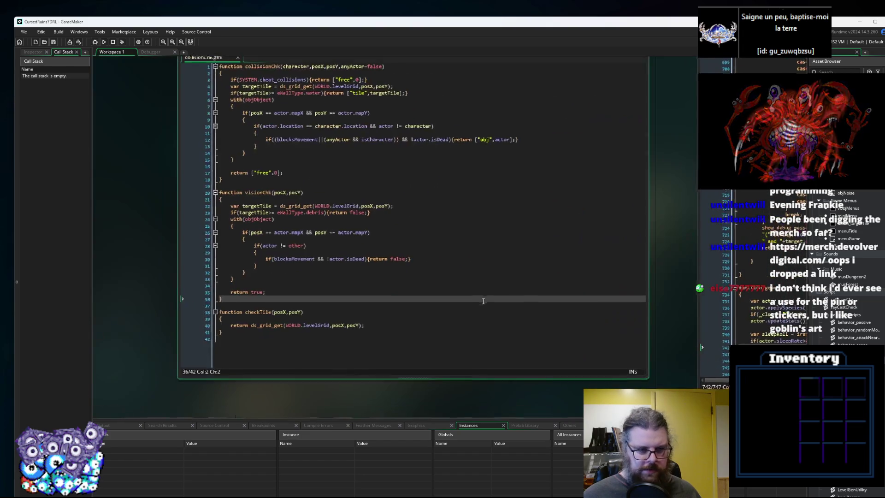
left_click(412, 275)
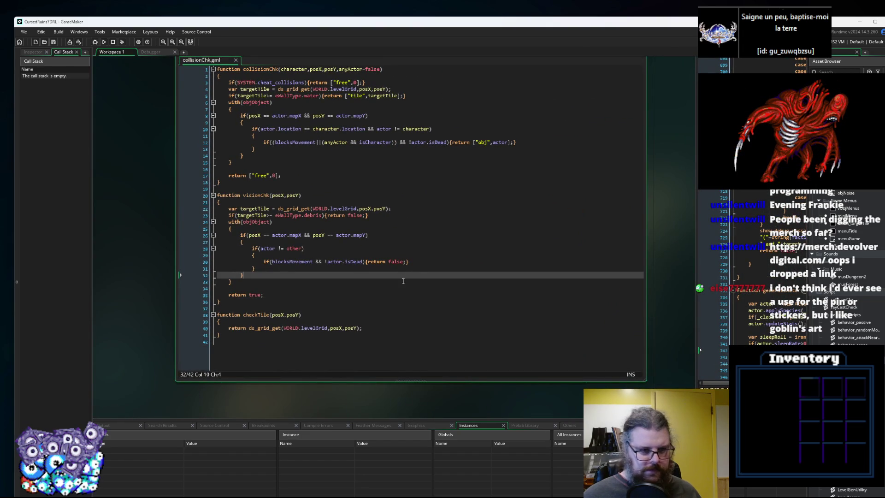
Centre aiSwitch_standard and insert empty lines after line 13.
left_click_drag(403, 281, 165, 185)
mouse_move(649, 375)
left_mouse_down()
mouse_move(480, 164)
mouse_move(351, 224)
left_mouse_up()
left_click(409, 219)
key("Down")
key("Down")
key("Down")
left_click(409, 218)
key("Return")
key("Return")
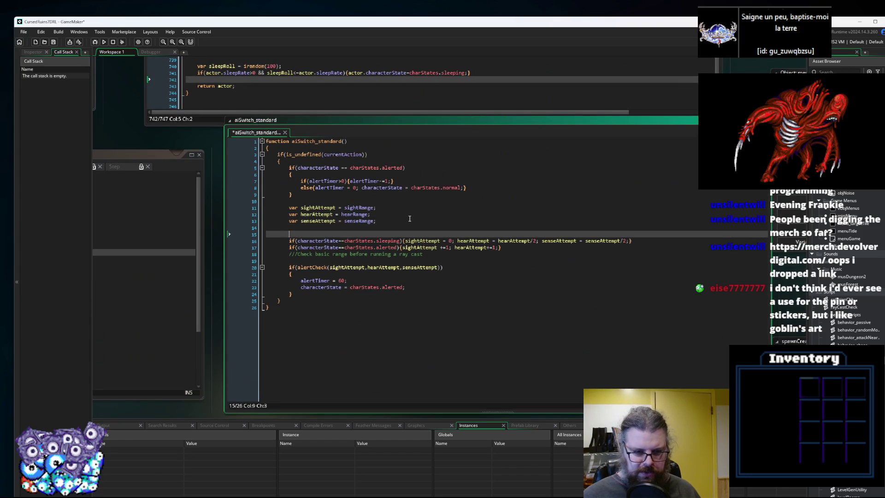
key("ctrl+space")
key("Escape")
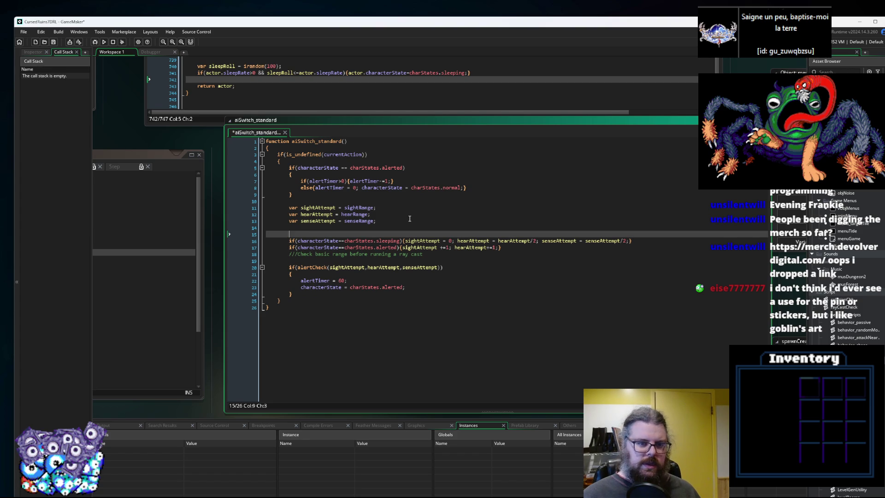
key("Up")
key("Up")
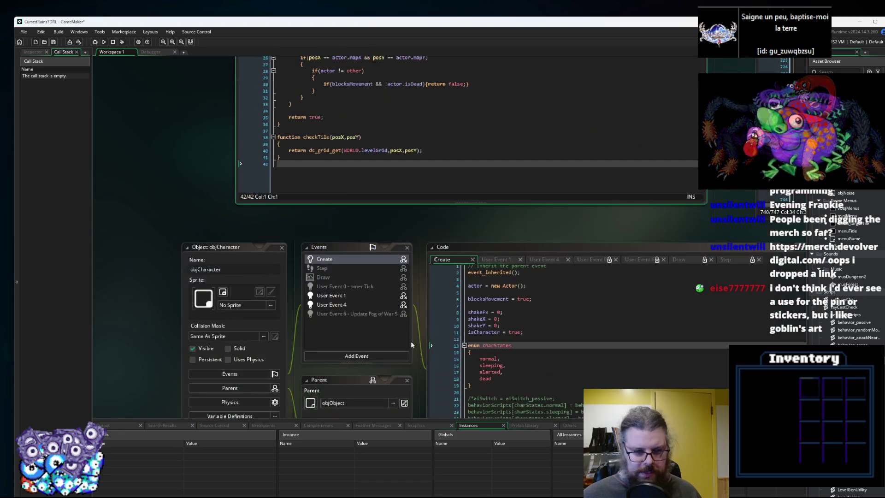
Check how visionMode is used in objCharacter's User Events and fog of war update code.
left_click(269, 197)
left_click(265, 205)
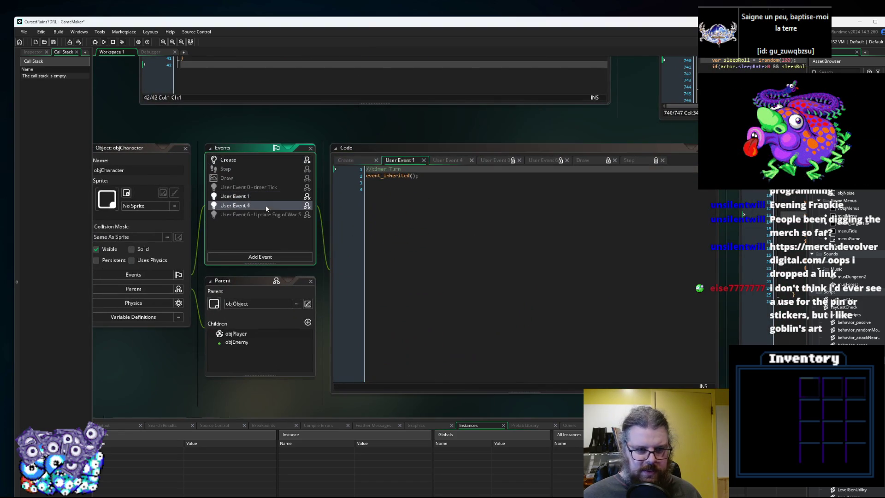
left_click(264, 213)
double_click(385, 195)
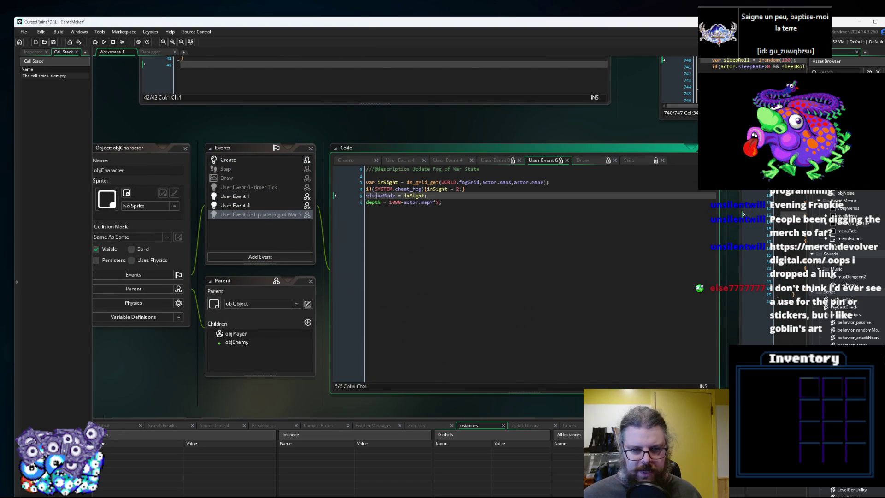
left_click(446, 203)
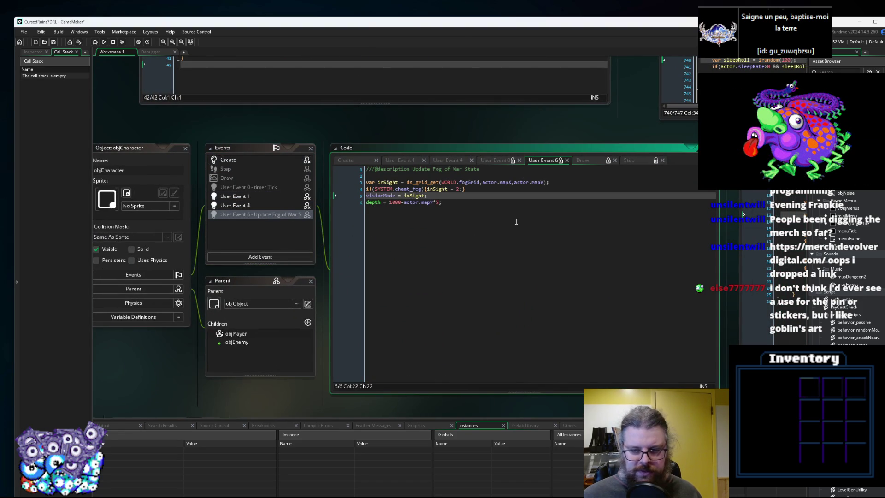
Write if(object.visionMode==2) and move it directly above the alertCheck condition.
left_click(385, 213)
type("if(")
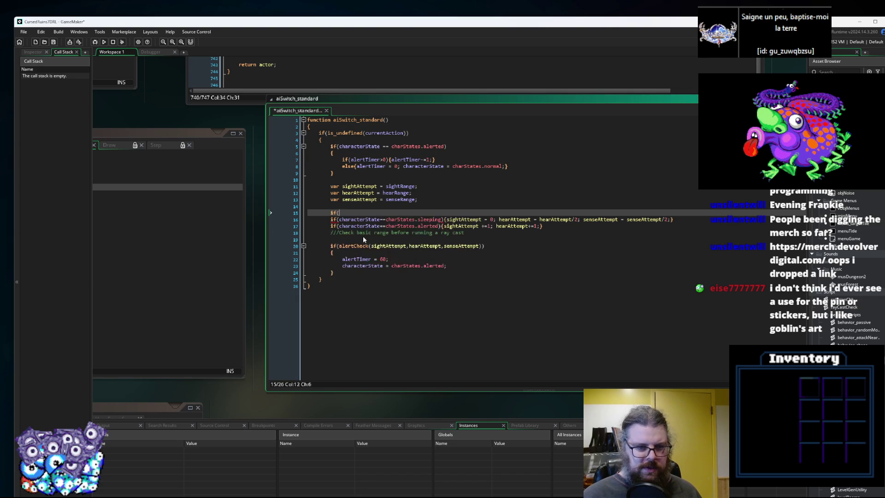
type("object.visionMode")
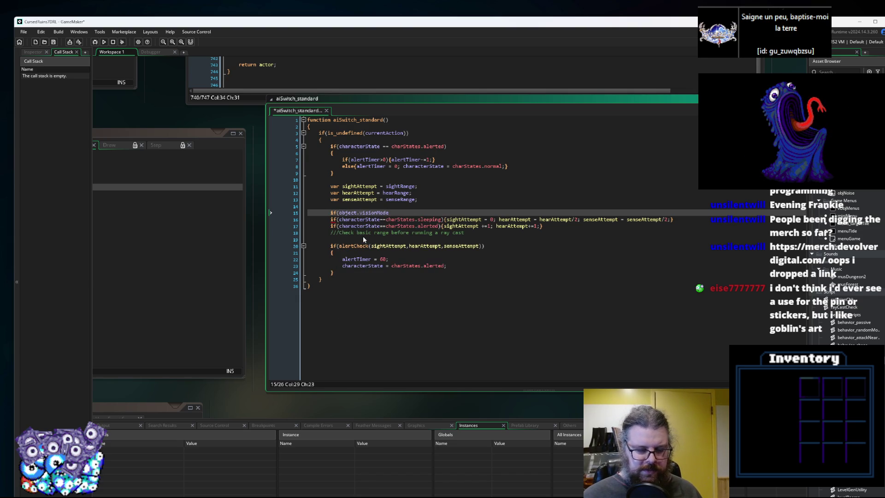
type("==2)")
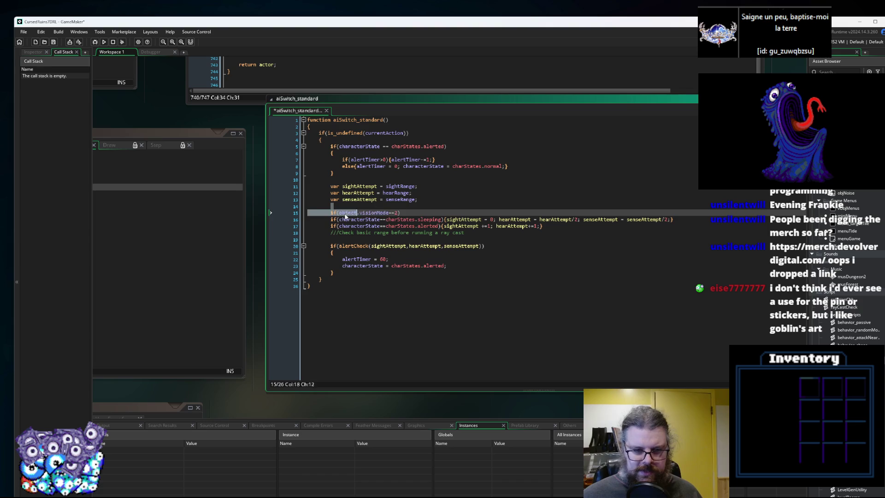
left_click_drag(401, 212, 331, 214)
key("ctrl+x")
left_click(345, 239)
key("Return")
key("ctrl+v")
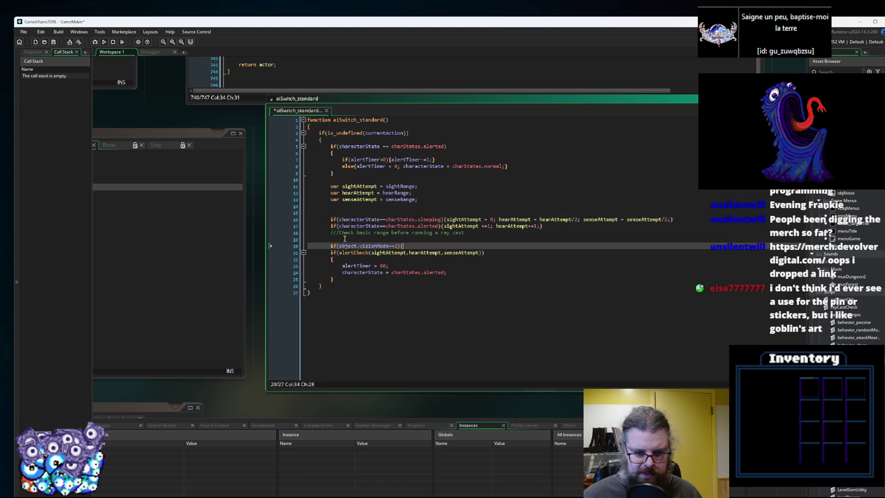
Enclose the alertCheck block in braces { } under the visionMode condition.
key("BackSpace")
key("Return")
type("{")
left_click(353, 288)
left_click(353, 288)
key("Return")
type("}")
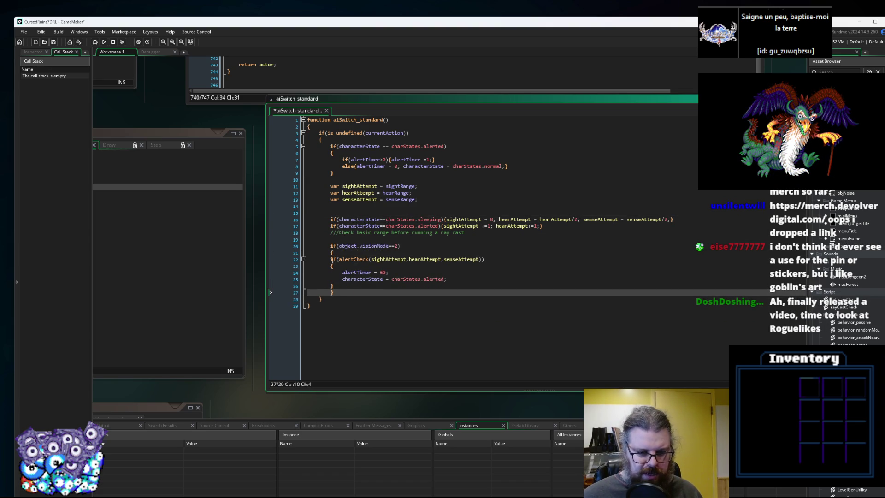
Run the game with the debugger, move its window up-left, and start a New Game.
left_click(93, 41)
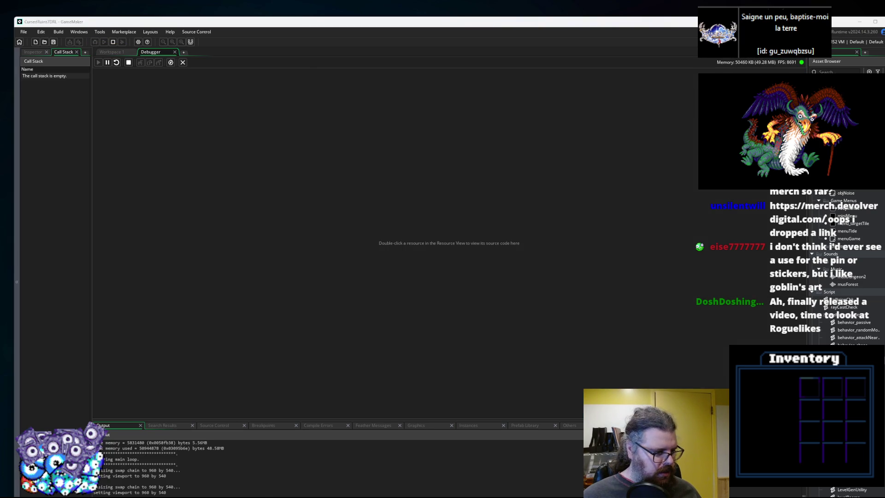
mouse_move(237, 138)
left_mouse_down()
mouse_move(365, 109)
mouse_move(338, 105)
mouse_move(348, 99)
left_mouse_up()
key("Return")
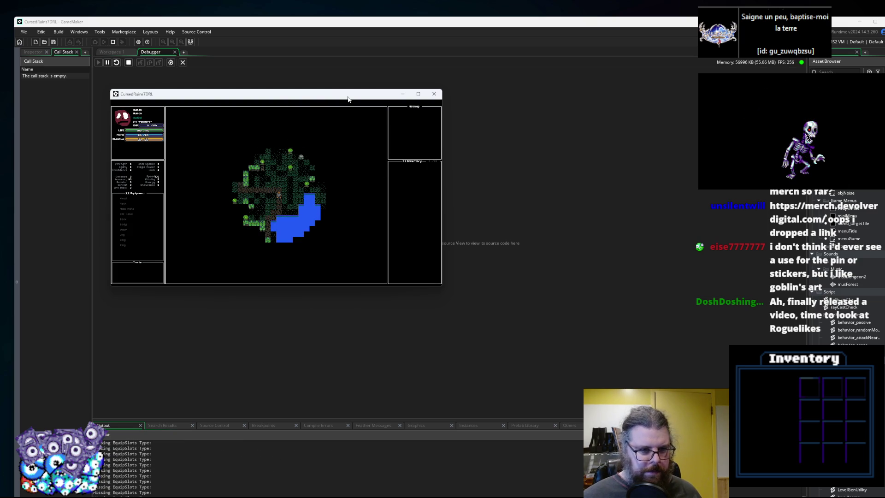
Walk the player up and left through the new dungeon, then maximize the game window.
key("Up")
key("Left")
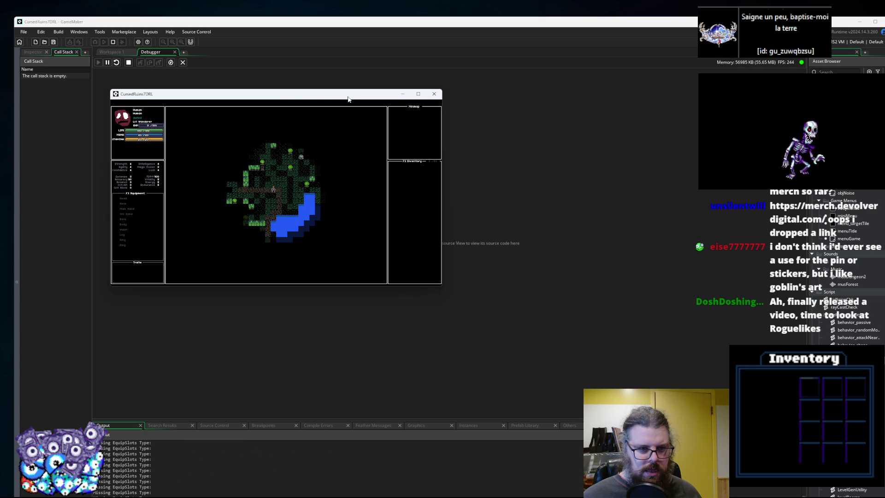
key("Up")
key("Up")
key("Up")
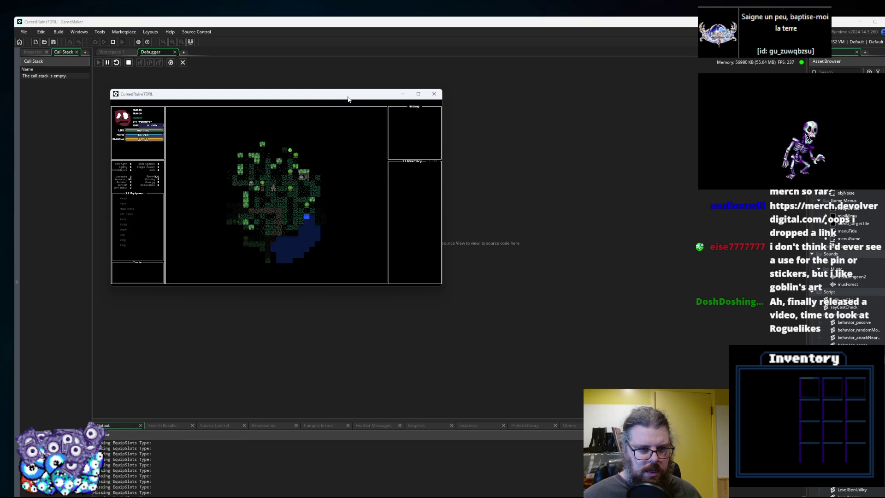
key("Down")
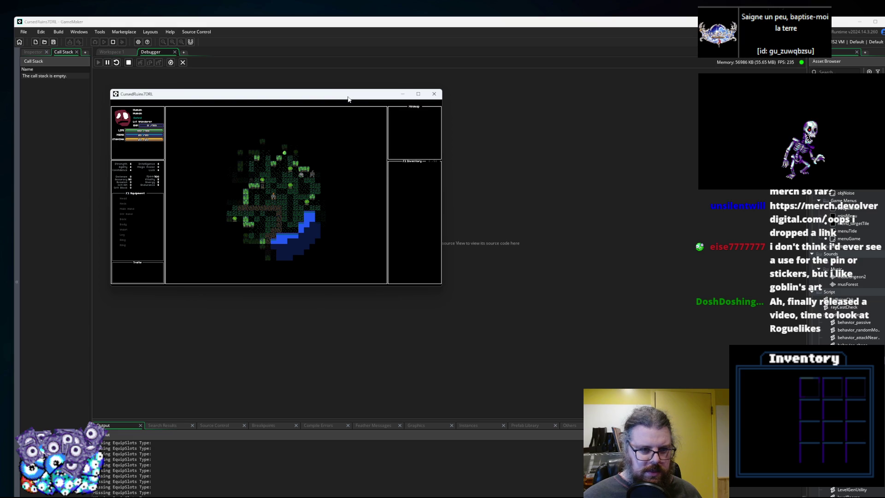
key("Left")
key("Left")
key("Left")
key("Left")
key("Left")
key("Left")
key("Up")
key("Up")
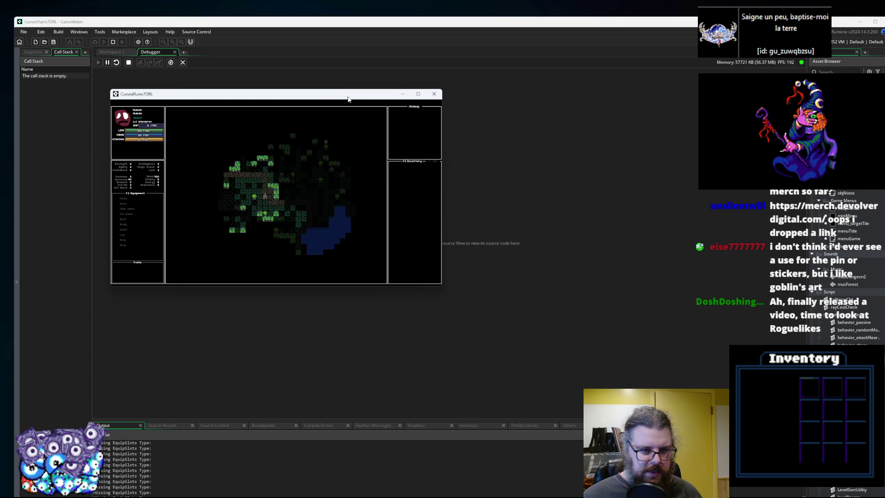
key("Left")
key("Left")
key("Left")
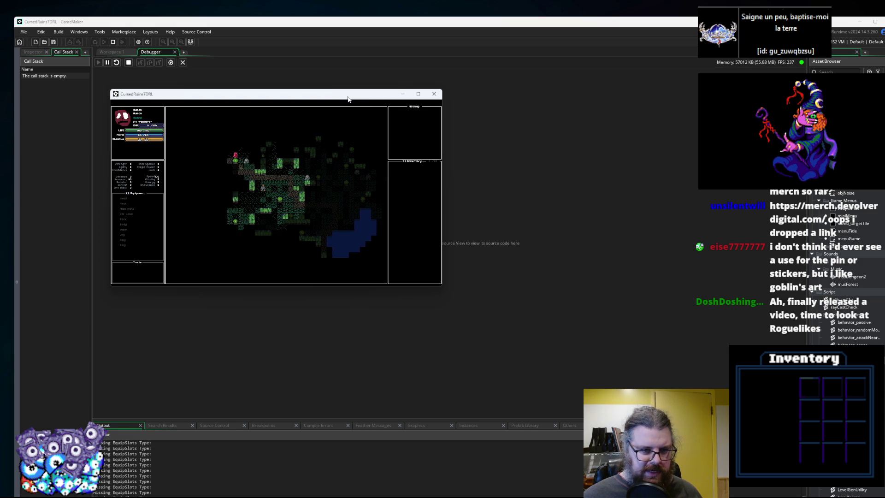
key("Up")
key("Up")
key("Left")
key("Left")
key("Left")
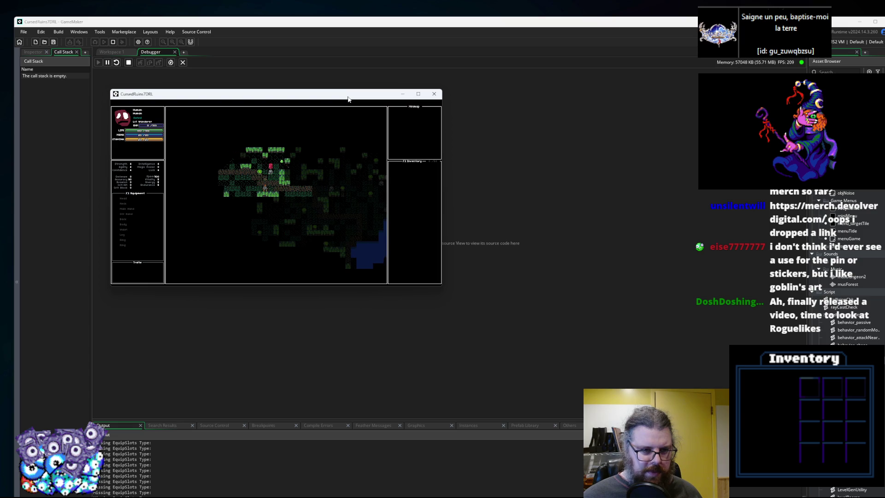
key("Left")
key("Down")
key("Down")
key("Down")
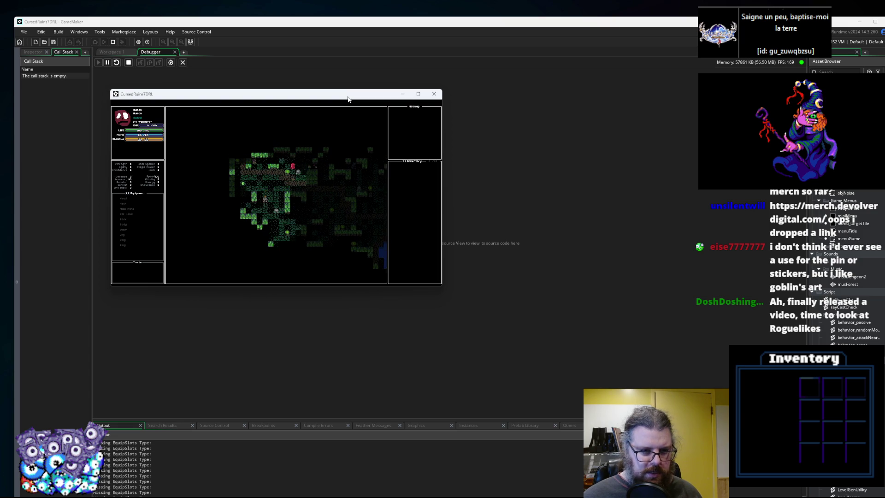
key("Up")
key("Up")
key("Up")
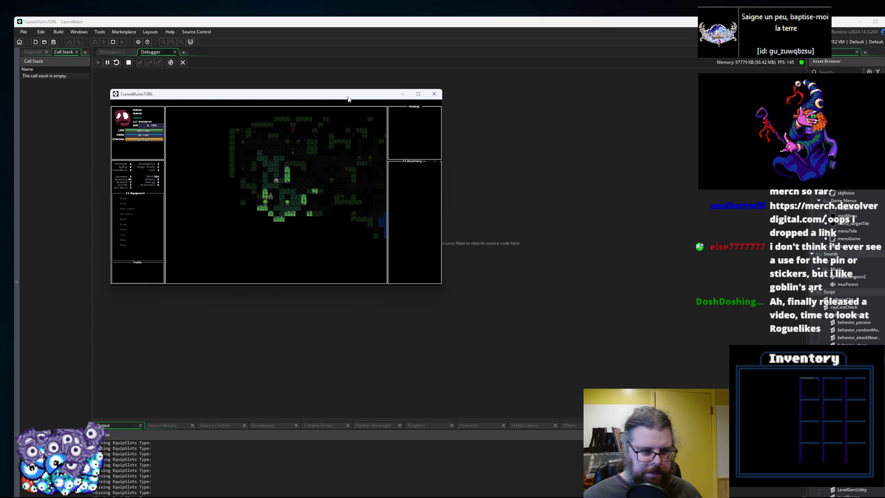
key("Up")
key("Left")
key("Left")
key("Left")
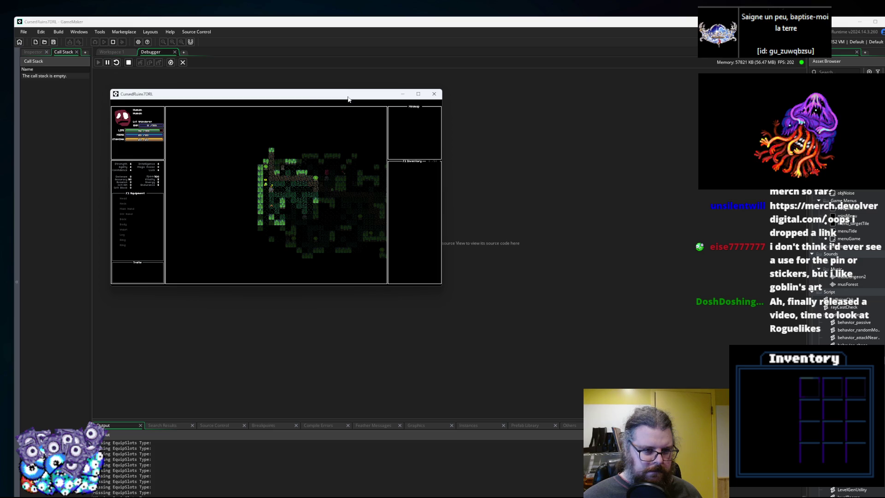
key("Up")
key("Up")
key("Up")
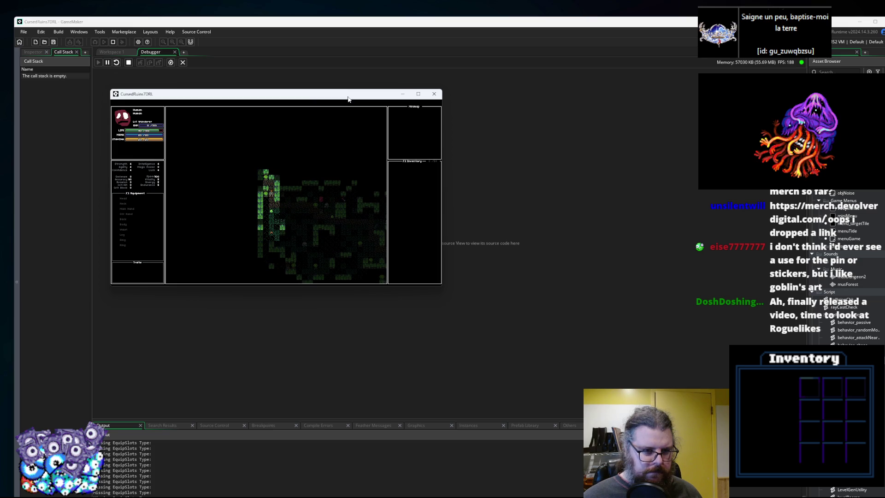
left_click(418, 94)
Walk the player right and down toward the enemy.
key("Right")
key("Right")
key("Right")
key("Down")
key("Down")
key("Down")
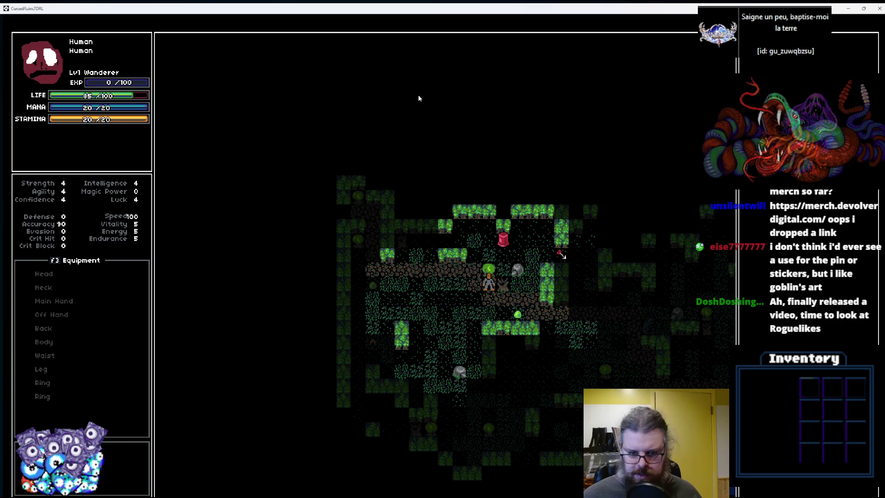
key("Down")
key("Down")
key("Down")
key("Right")
key("Right")
key("Right")
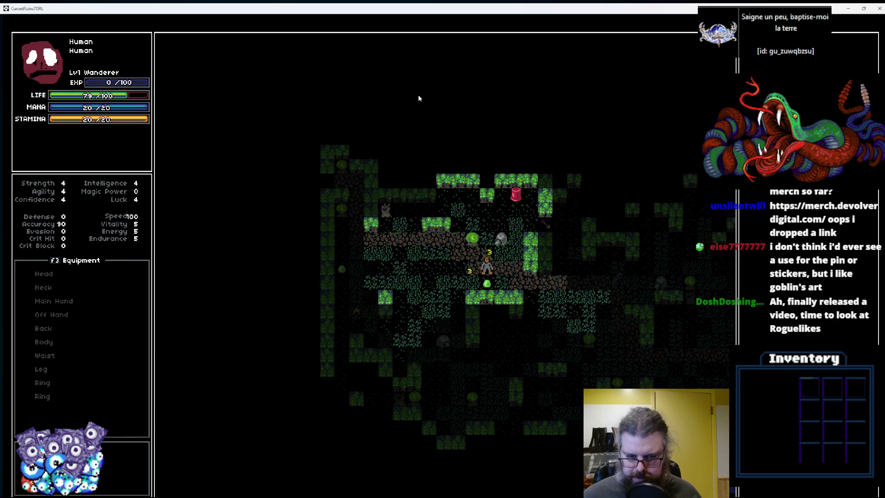
key("Right")
key("Down")
key("Right")
key("Down")
key("Right")
key("Down")
key("Right")
key("Down")
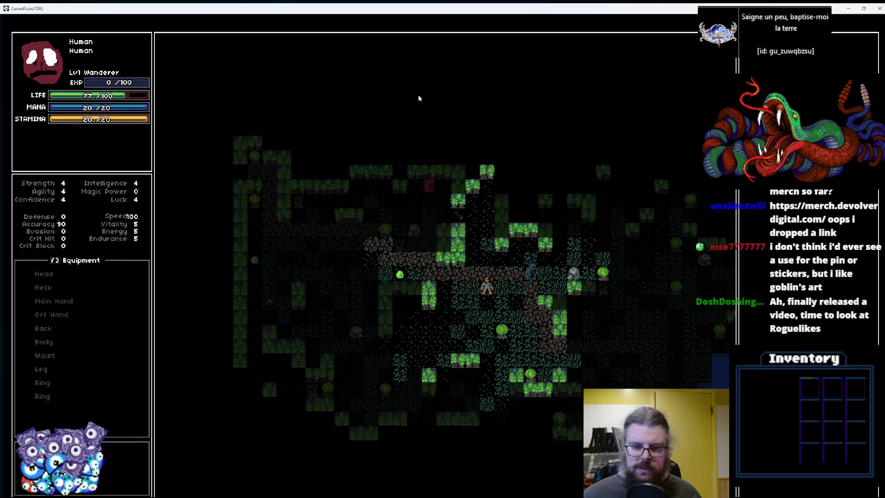
key("Right")
key("Right")
key("Right")
key("Down")
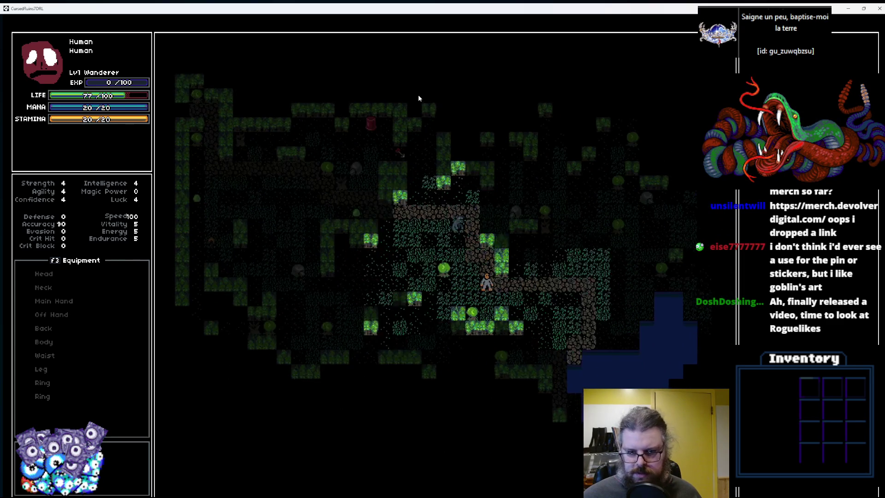
Move down-left then up-left beside the sleeping creature, and un-maximize the game window.
key("Down")
key("Down")
key("Down")
key("Left")
key("Down")
key("Down")
key("Down")
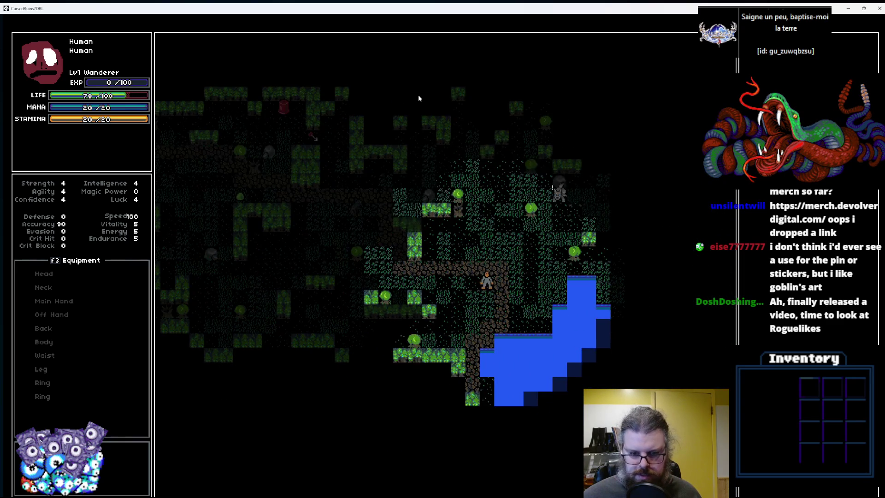
key("Down")
key("Down")
key("Left")
key("Down")
key("Down")
key("Left")
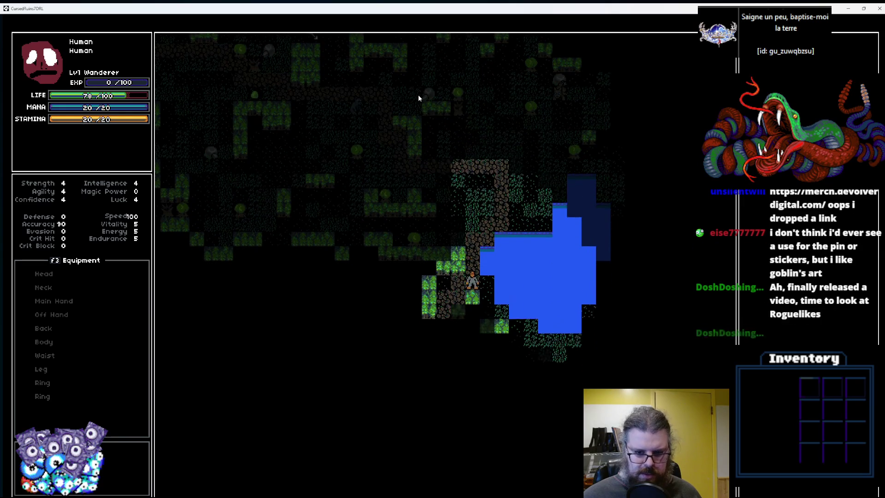
key("Down")
key("Down")
key("Down")
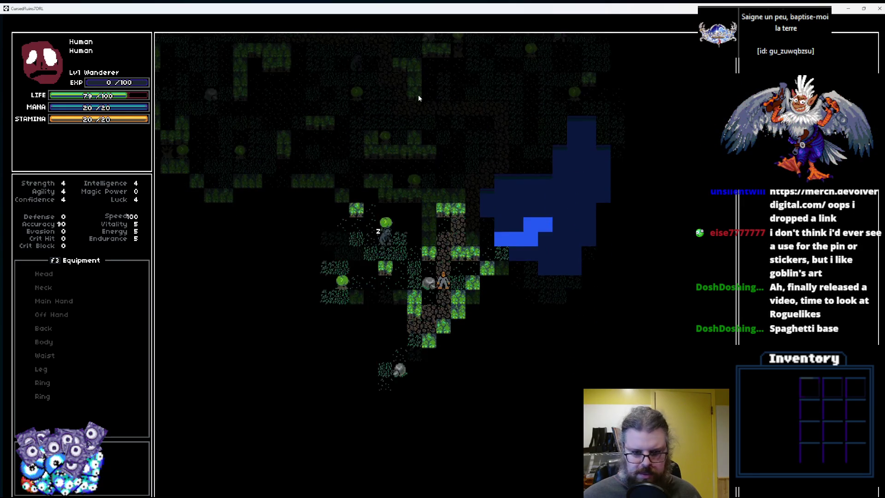
key("Up")
key("Left")
key("Up")
key("Left")
key("Up")
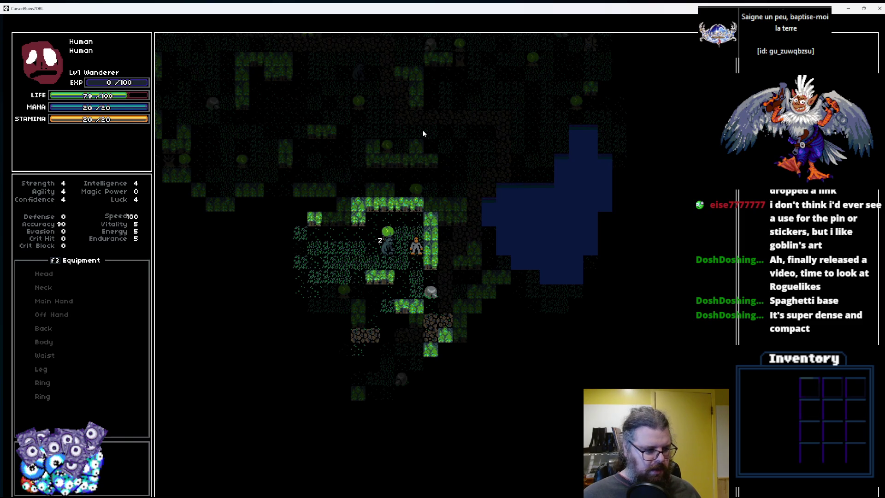
left_click_drag(332, 8, 360, 70)
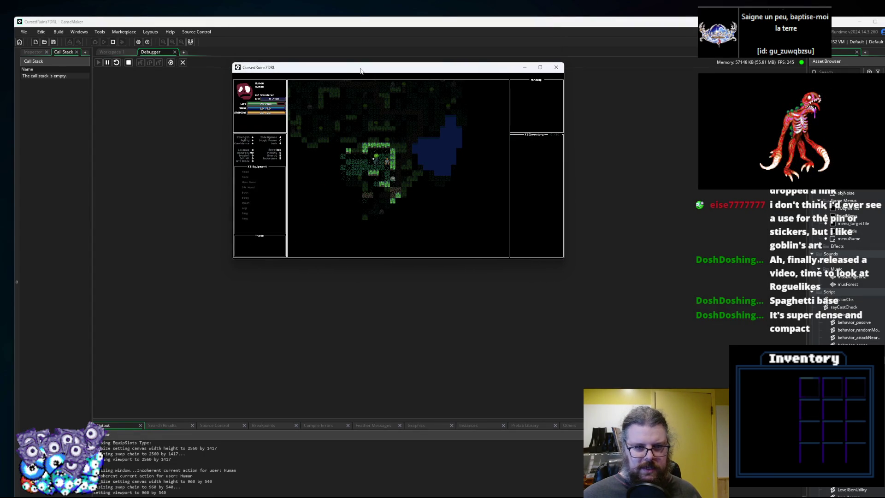
Set a breakpoint on line 22 of aiSwitch_standard and enlarge the output panel.
left_click(46, 86)
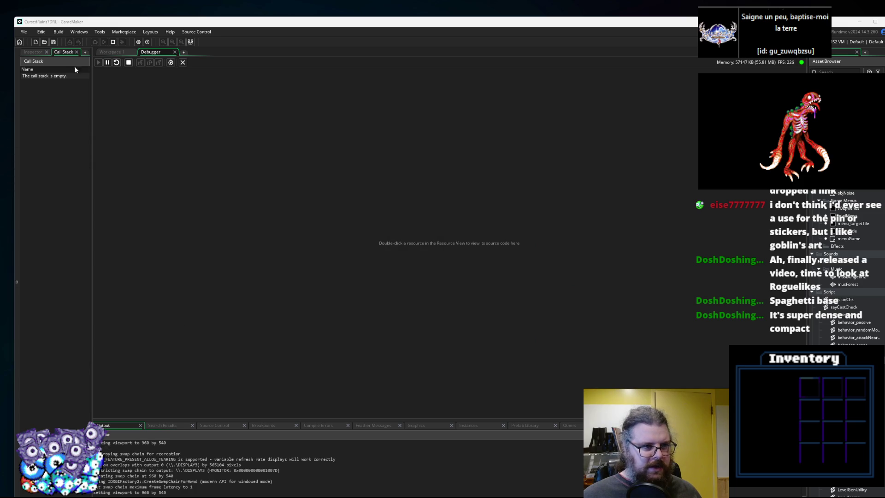
left_click(104, 53)
left_click(287, 259)
mouse_move(443, 97)
left_mouse_down()
mouse_move(342, 72)
mouse_move(238, 173)
left_mouse_up()
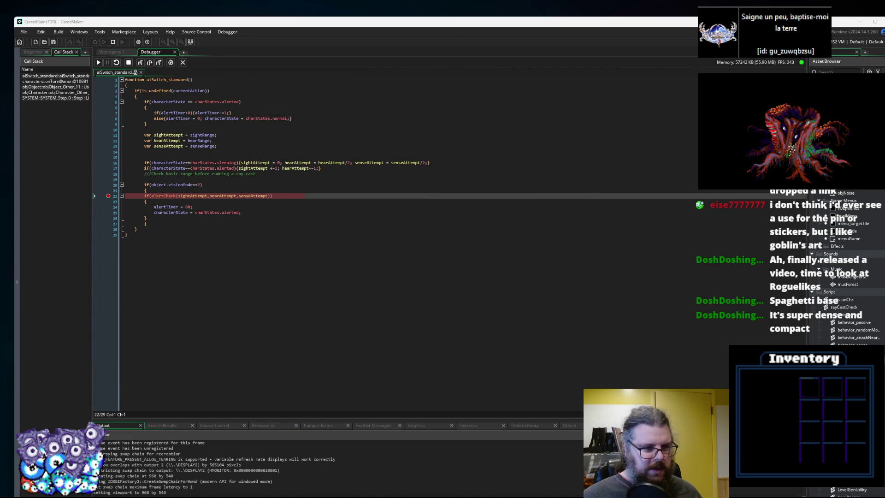
left_click_drag(195, 419, 200, 243)
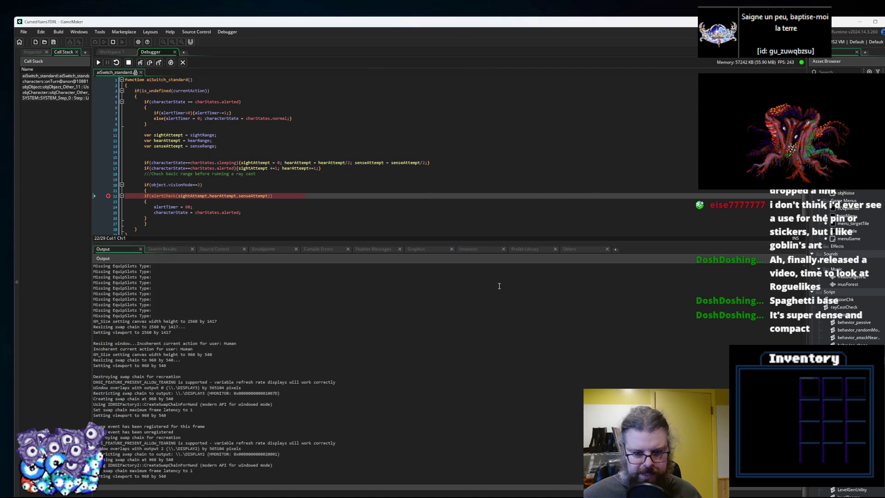
Show the instance variables, expand Self, and inspect the sleeping Grizzly's fields like senseAttempt.
left_click(464, 249)
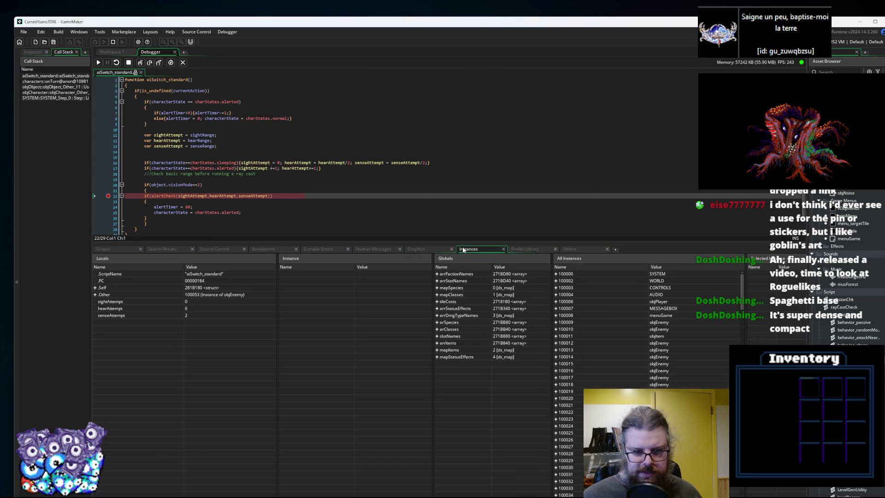
left_click(95, 288)
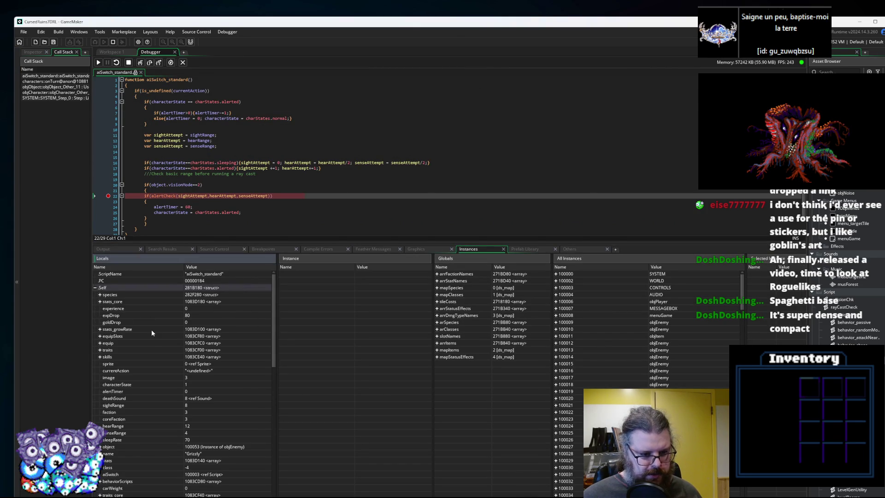
scroll(151, 329, "down", 2)
scroll(178, 325, "down", 1)
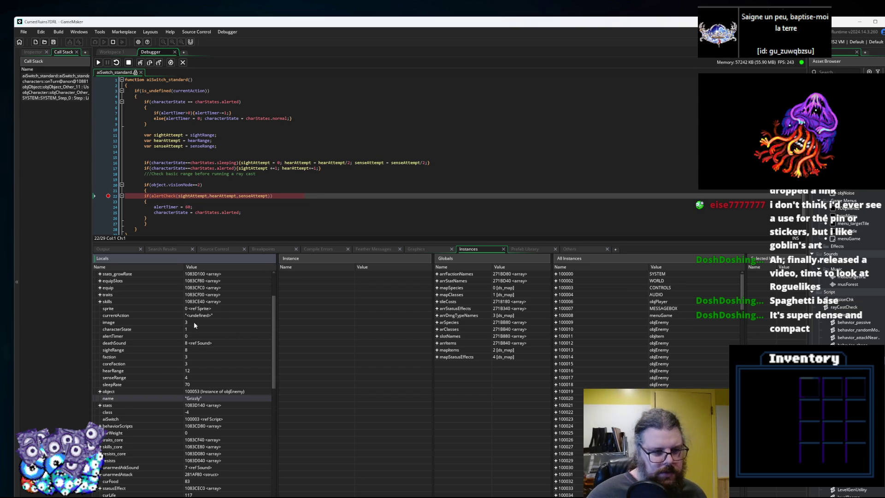
scroll(194, 321, "up", 1)
mouse_move(191, 197)
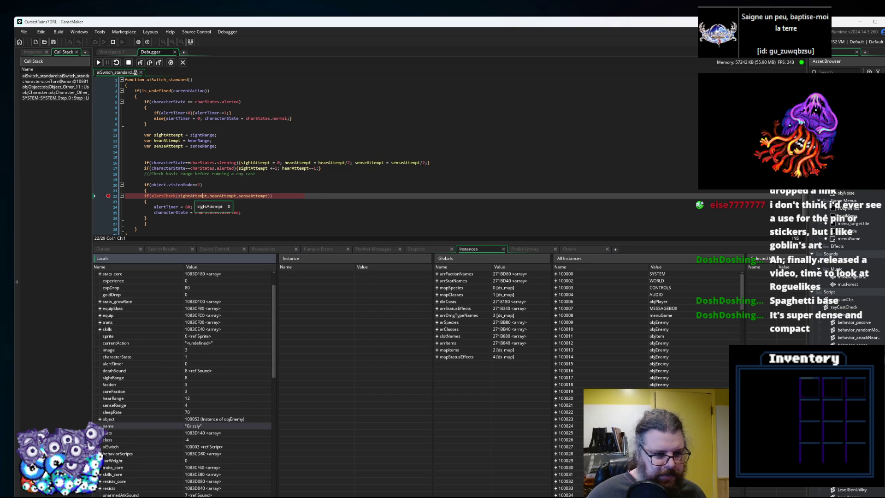
mouse_move(255, 196)
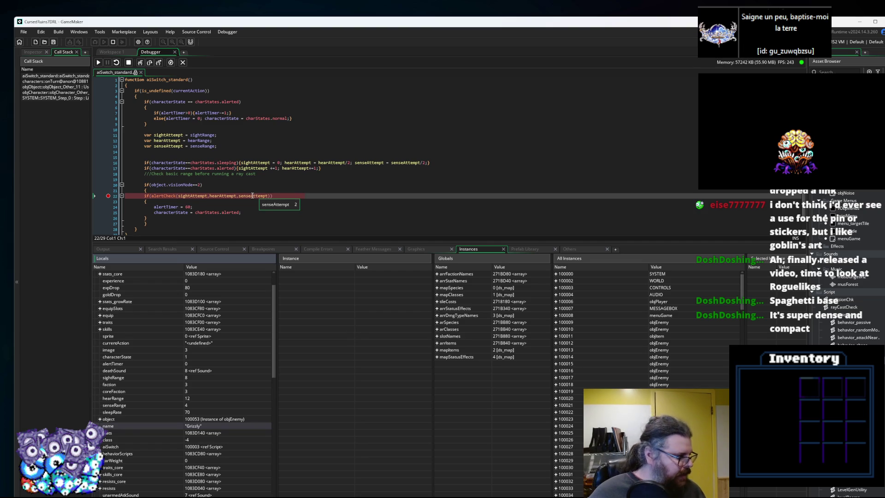
mouse_move(257, 163)
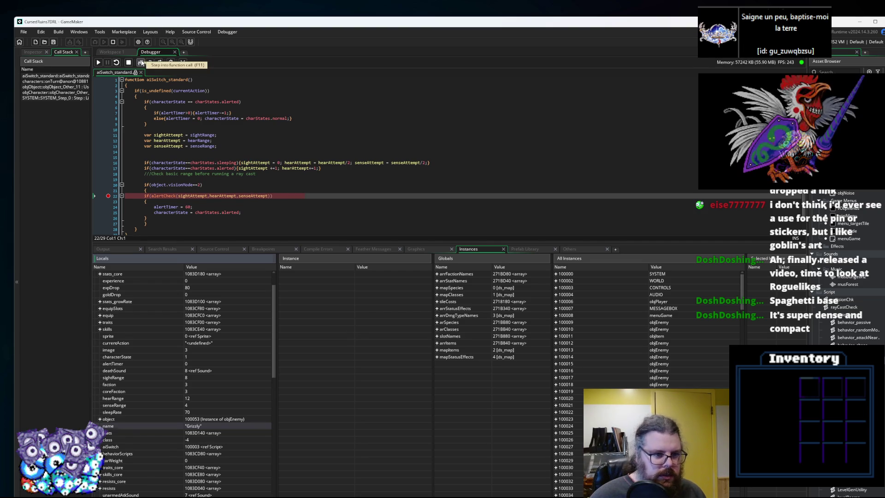
Step into alertCheck and advance to the isEnemy check on line 95.
left_click(142, 62)
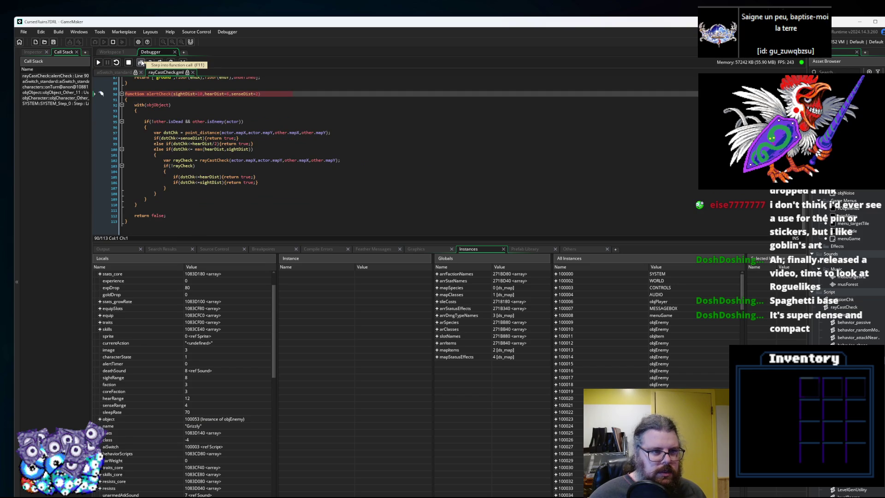
left_click(142, 62)
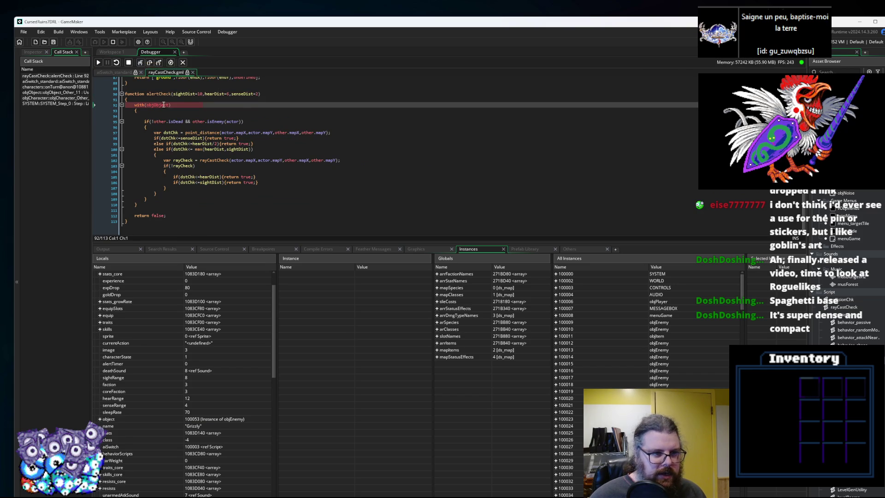
mouse_move(163, 105)
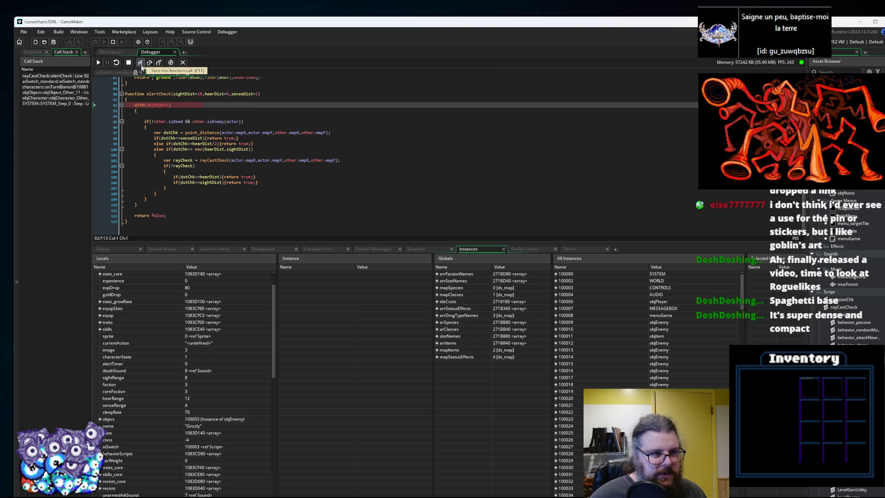
left_click(142, 67)
mouse_move(212, 119)
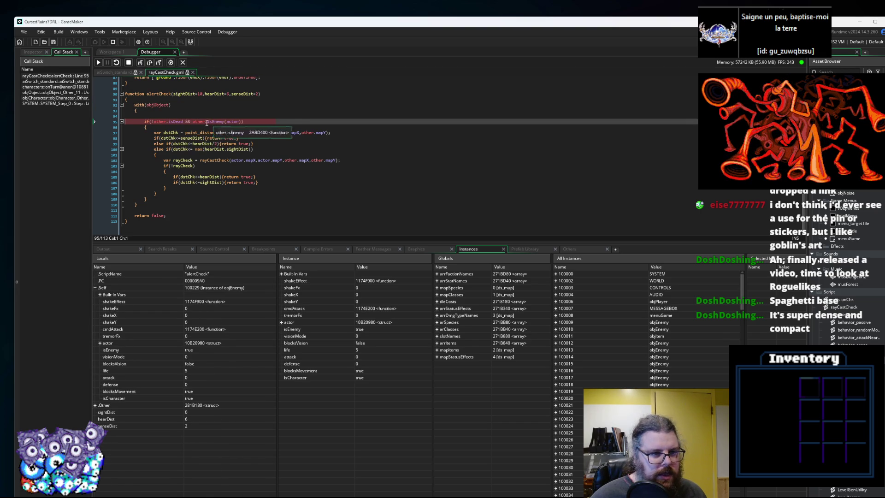
Step through isEnemy's faction switch back into alertCheck, then break on line 97 and continue.
left_click(140, 63)
left_click(140, 63)
left_click(140, 62)
left_click(140, 62)
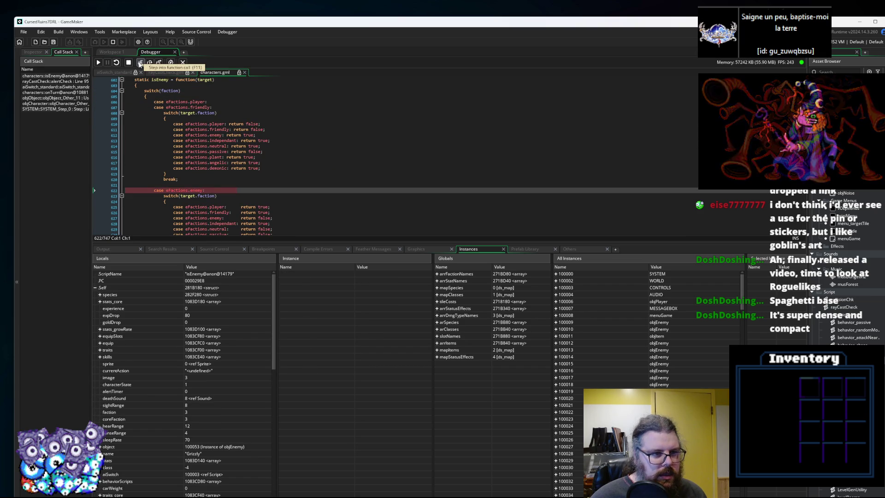
left_click(140, 63)
left_click(140, 62)
left_click(140, 63)
left_click(140, 63)
left_click(140, 63)
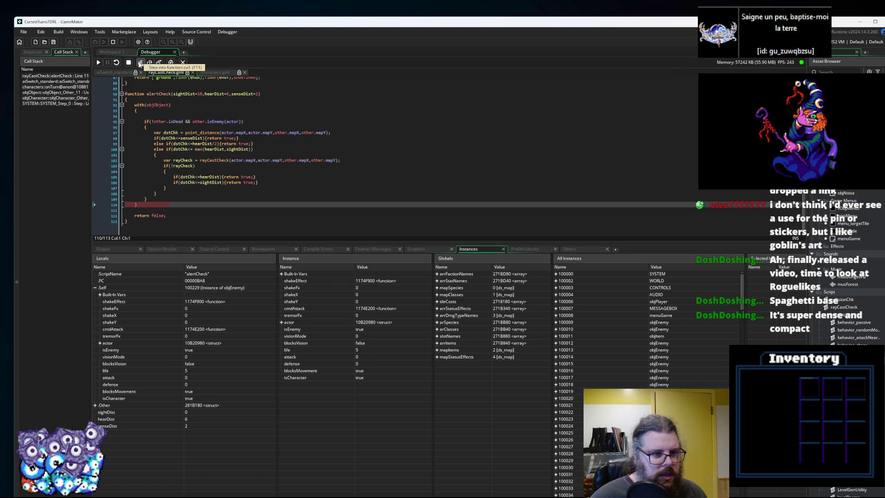
left_click(109, 133)
left_click(98, 63)
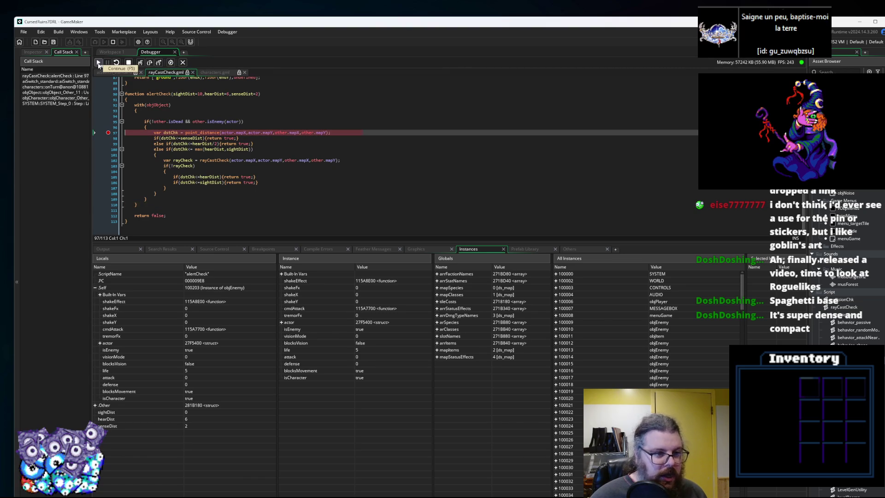
Expand the actor struct in the Locals panel to inspect the current enemy's fields.
mouse_move(221, 121)
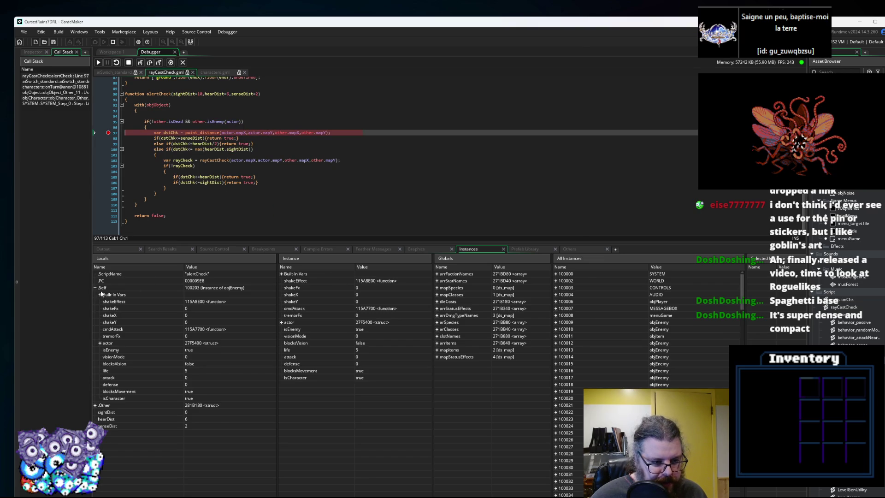
left_click(212, 303)
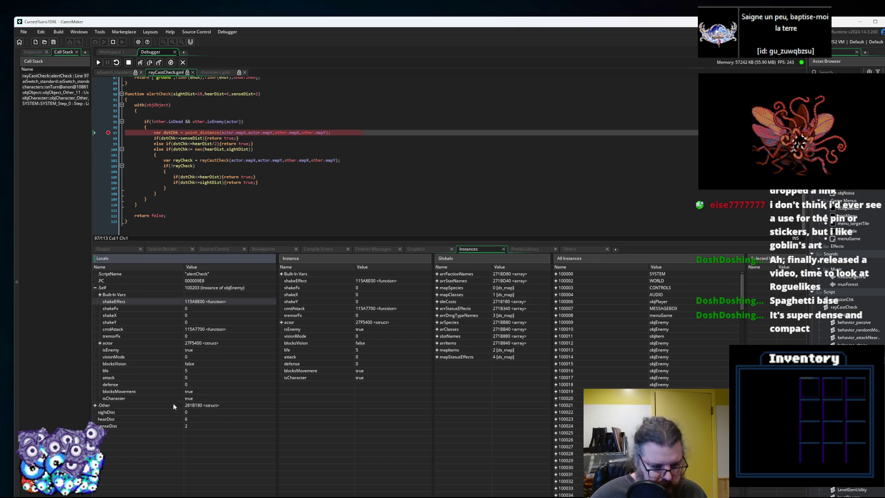
left_click(100, 343)
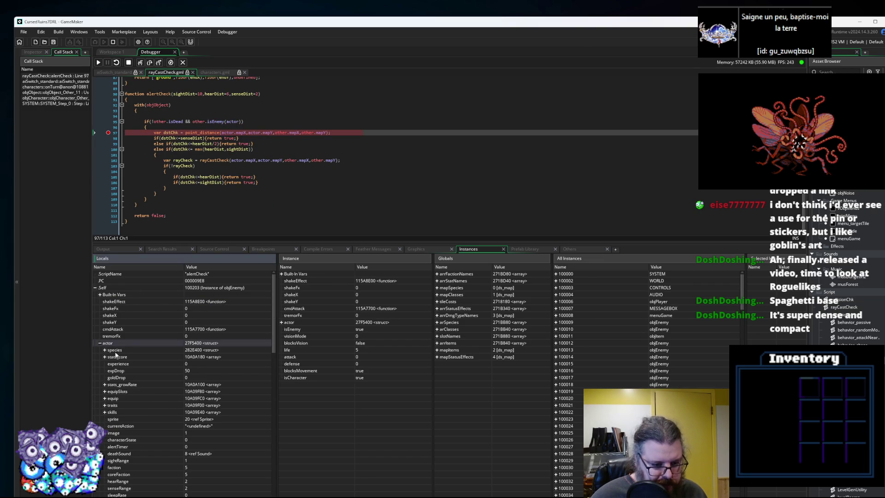
scroll(140, 381, "down", 2)
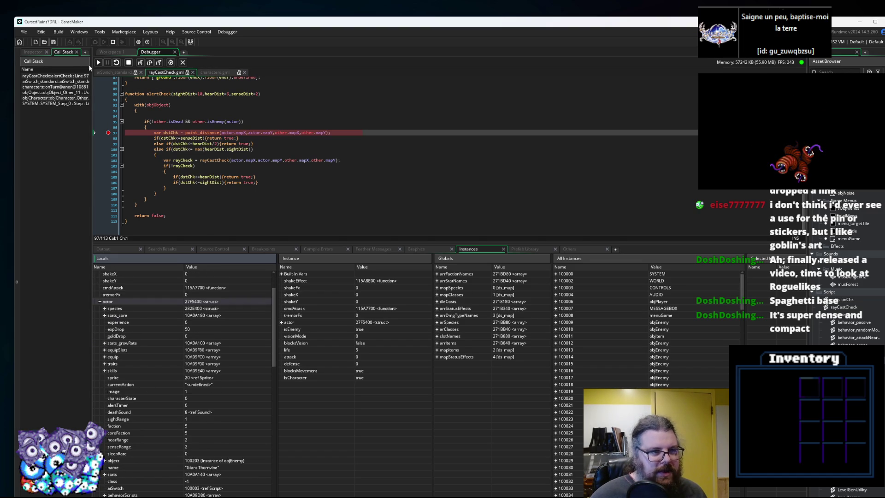
Resume past line 97 through successive enemies, including a Thornvine, Venus Flytrap and Giant Thornvine.
left_click(97, 63)
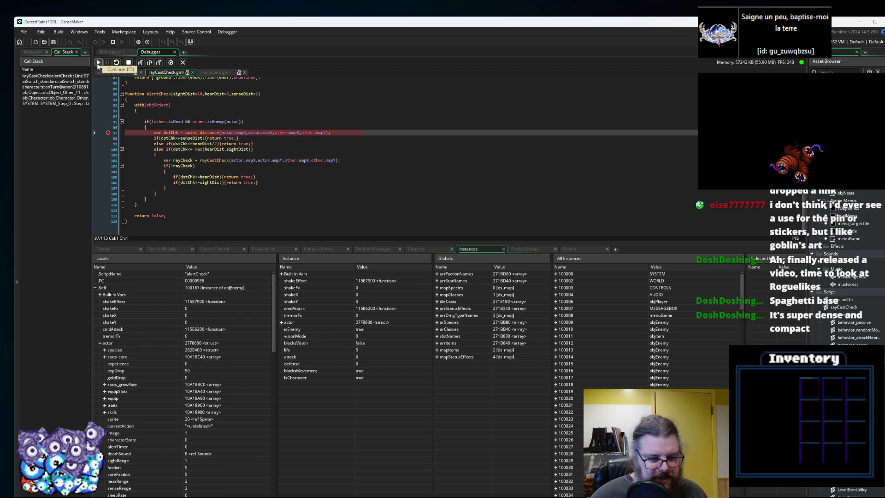
scroll(193, 366, "down", 5)
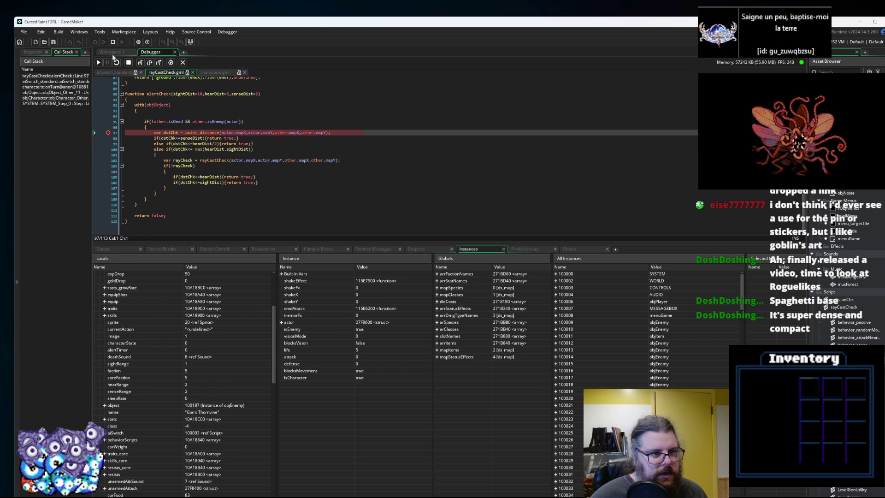
left_click(99, 62)
scroll(197, 306, "down", 2)
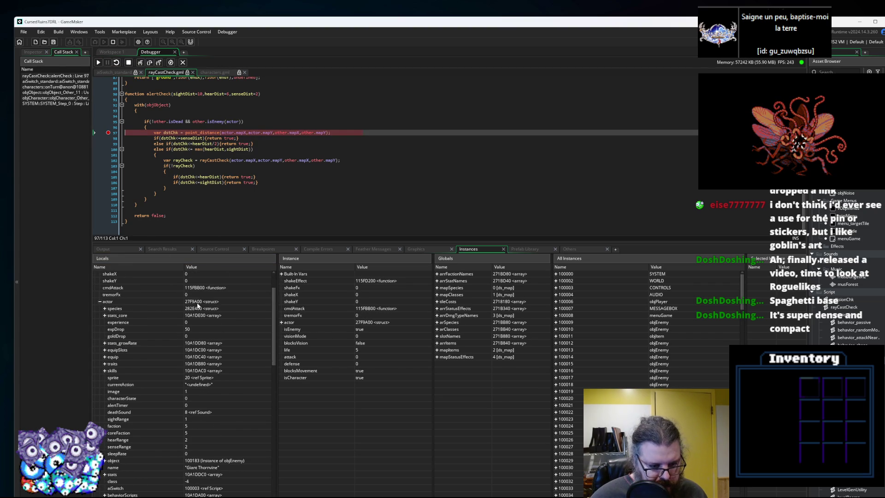
scroll(198, 305, "down", 3)
left_click(98, 62)
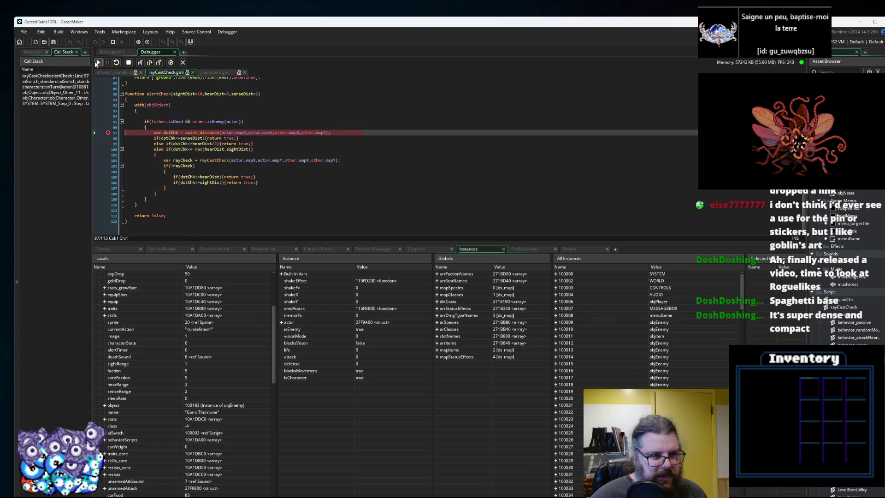
scroll(207, 352, "down", 4)
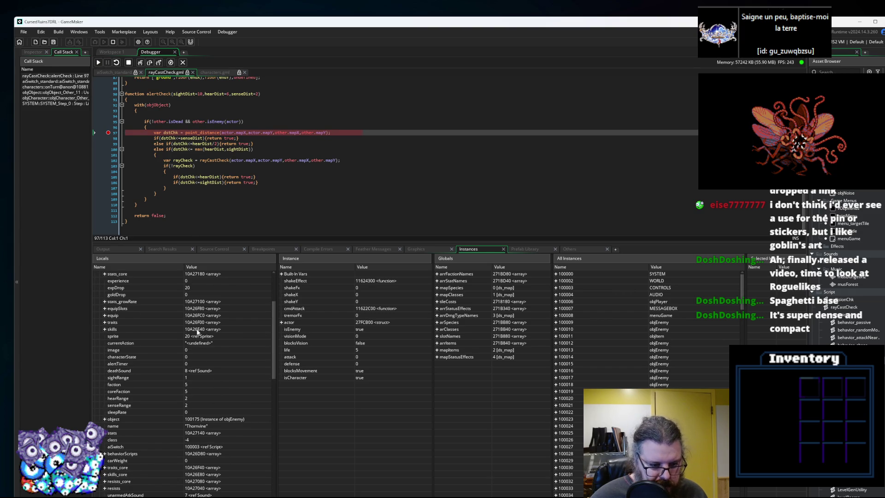
left_click(99, 63)
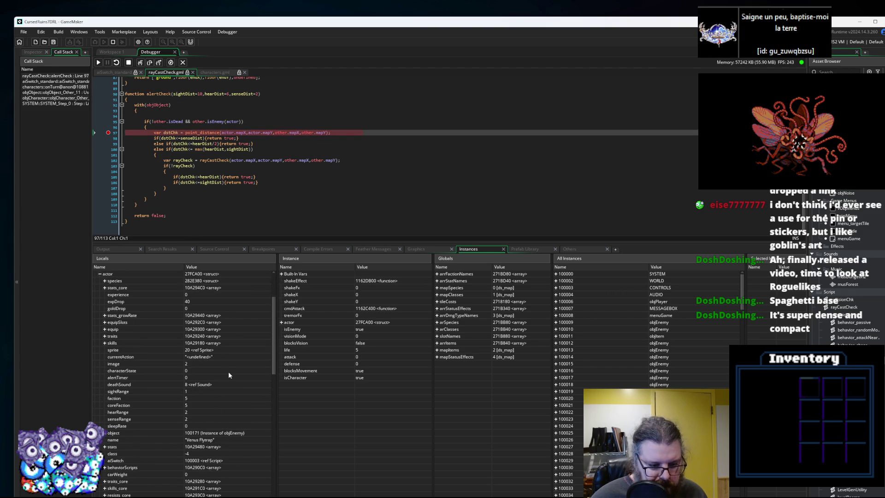
left_click(99, 63)
scroll(240, 343, "down", 2)
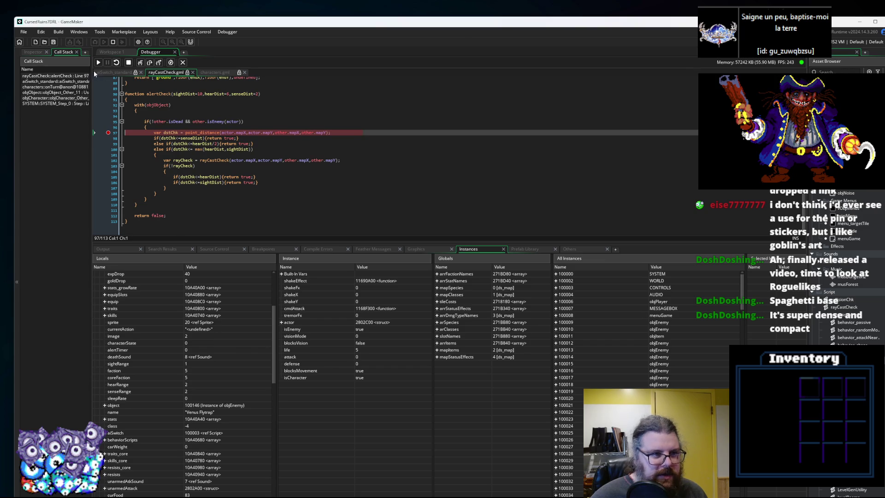
left_click(98, 62)
Keep resuming alertCheck on further enemies, scrolling through each one's actor variables.
scroll(168, 369, "up", 1)
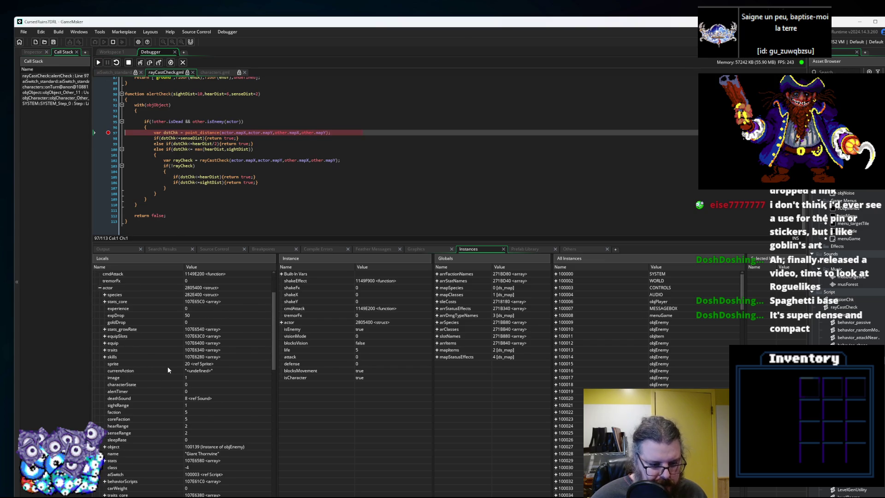
scroll(171, 292, "down", 3)
left_click(97, 63)
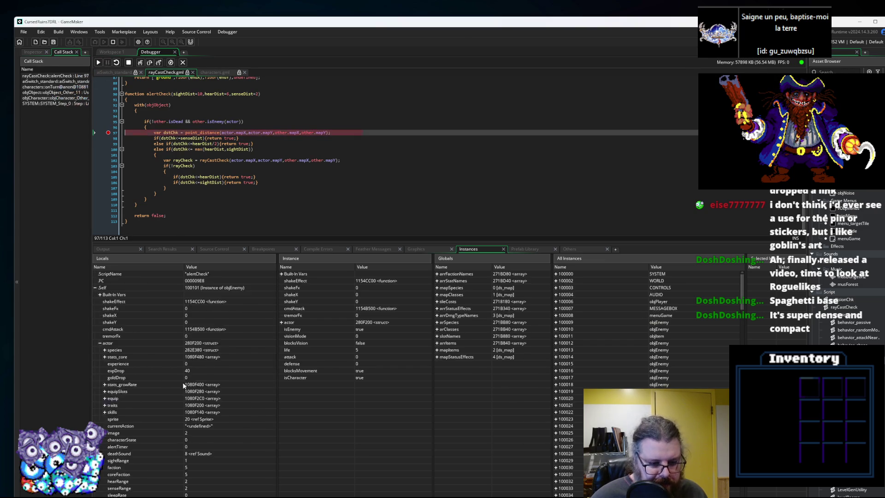
scroll(183, 384, "down", 3)
left_click(99, 63)
scroll(171, 380, "down", 2)
left_click(98, 62)
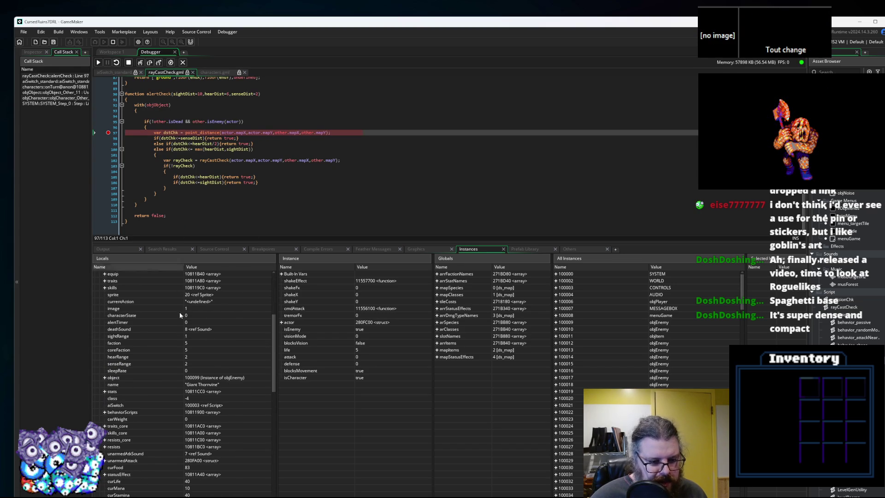
left_click(98, 62)
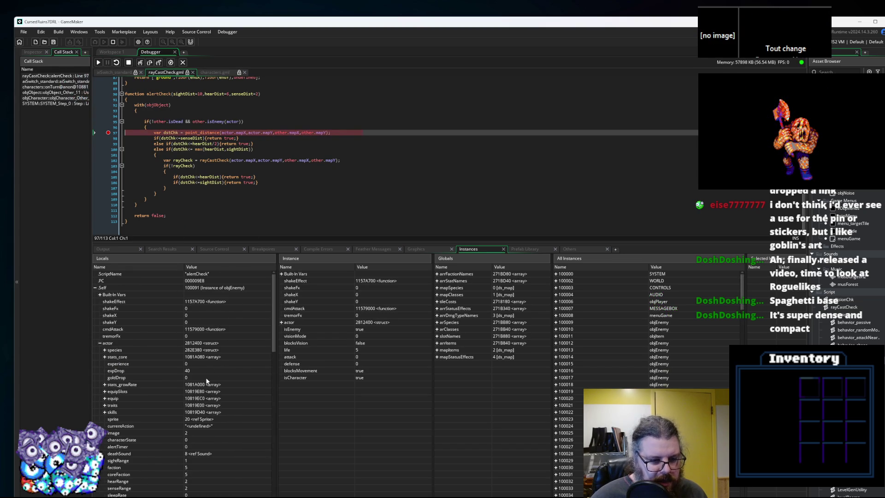
scroll(206, 380, "down", 6)
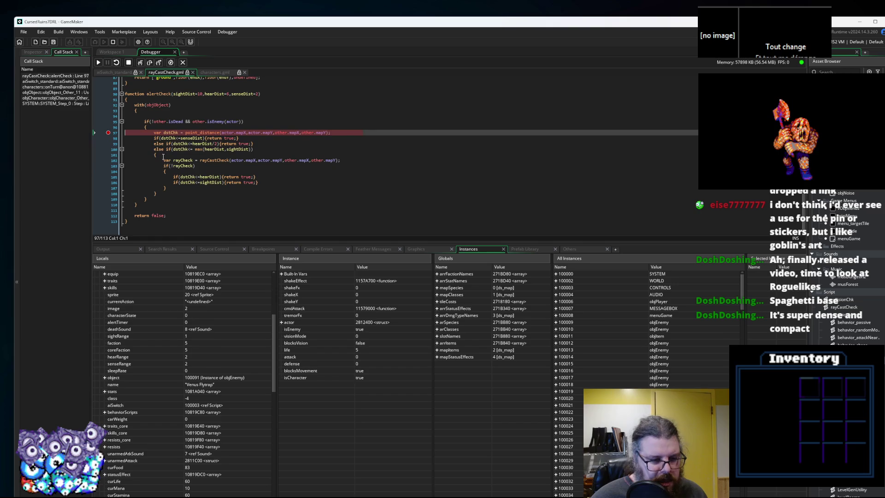
left_click(98, 63)
scroll(197, 346, "down", 1)
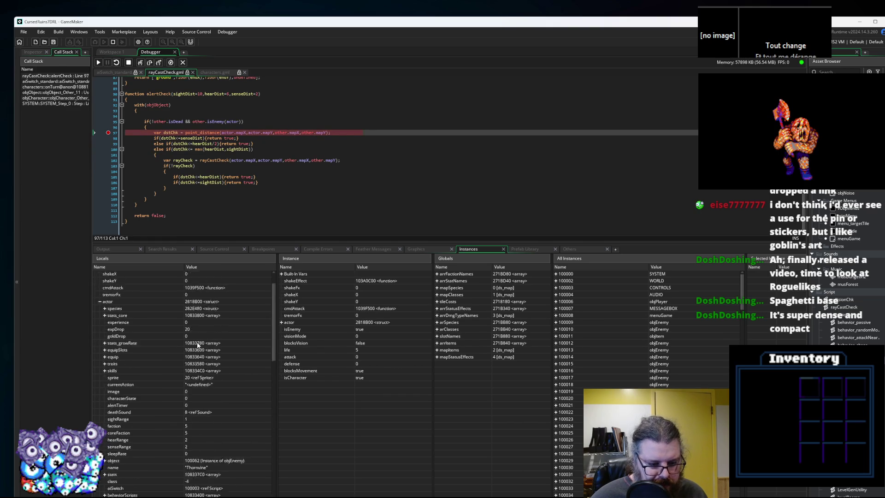
left_click(98, 63)
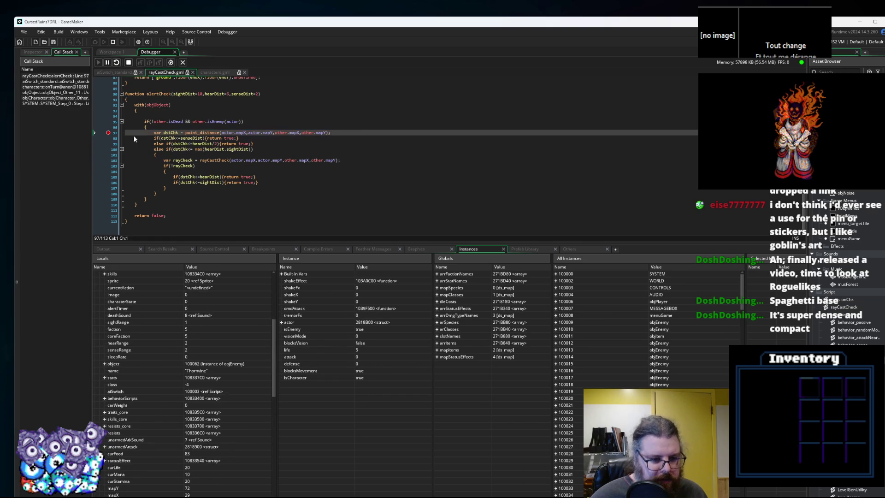
scroll(216, 393, "down", 1)
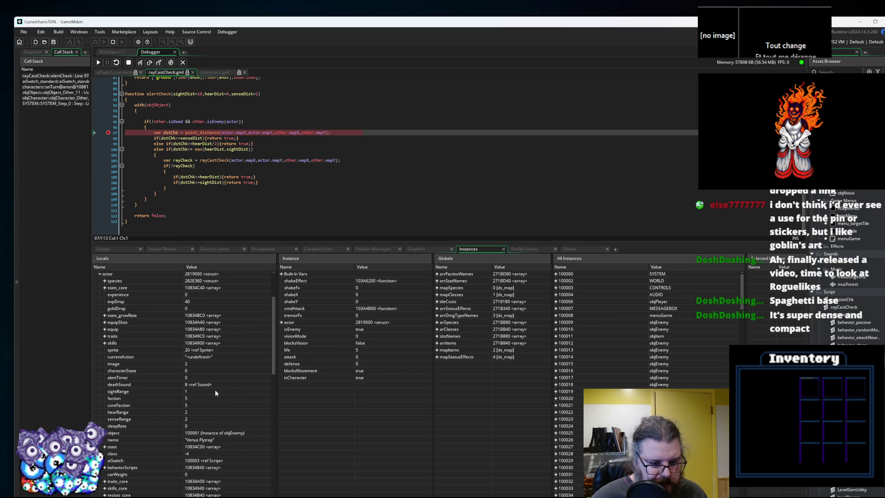
scroll(215, 393, "down", 1)
left_click(99, 62)
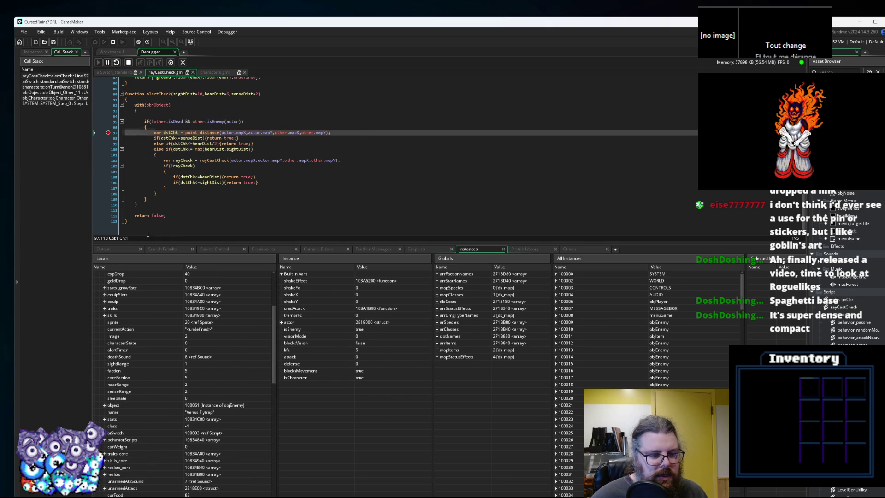
Continue until the breakpoint stops on a Treant with sightRange 6 and view its object entry.
scroll(231, 390, "down", 1)
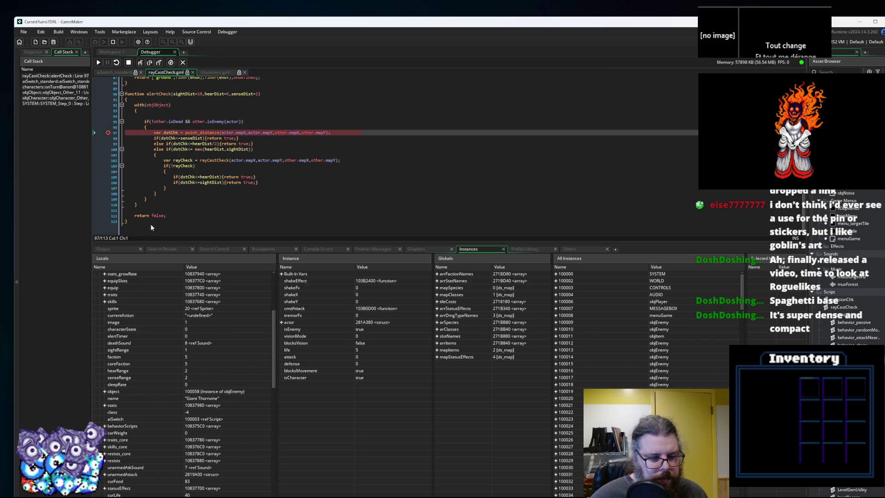
left_click(98, 63)
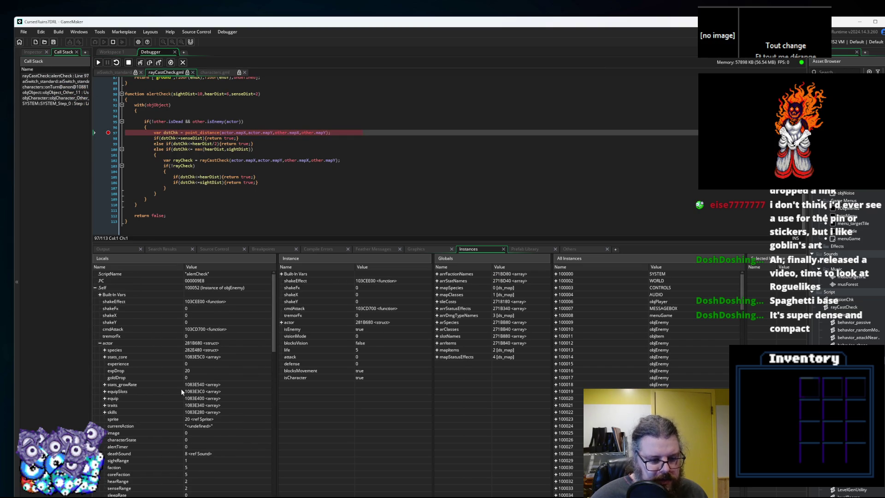
scroll(183, 393, "down", 5)
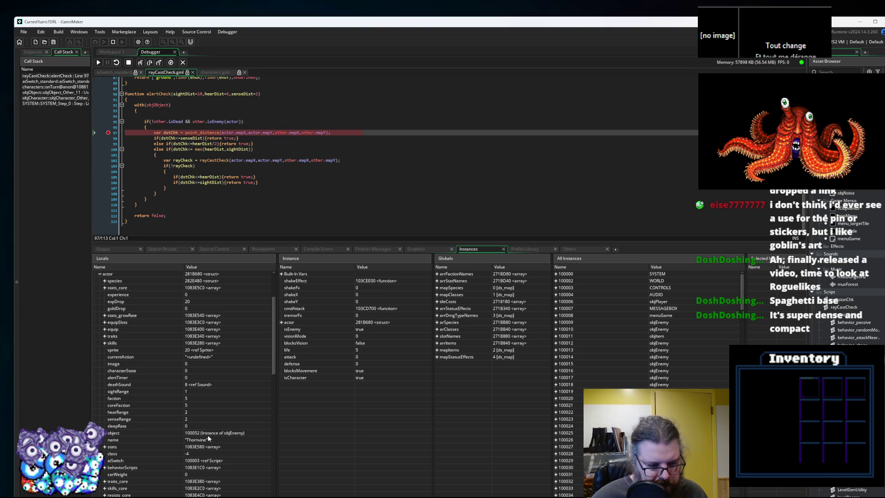
left_click(99, 62)
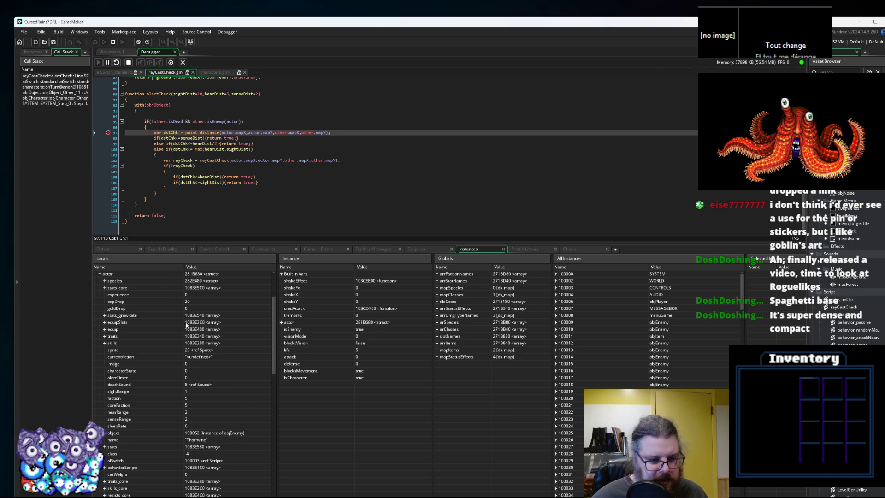
scroll(231, 438, "down", 3)
scroll(232, 436, "down", 3)
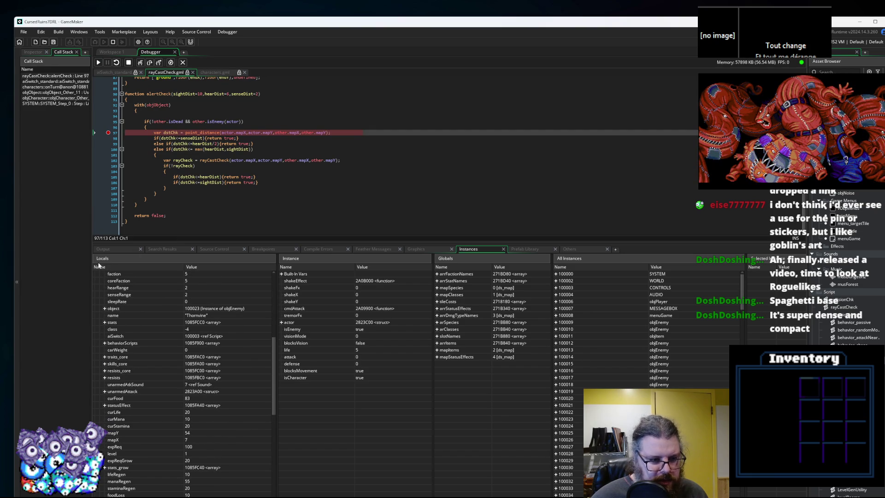
left_click(98, 64)
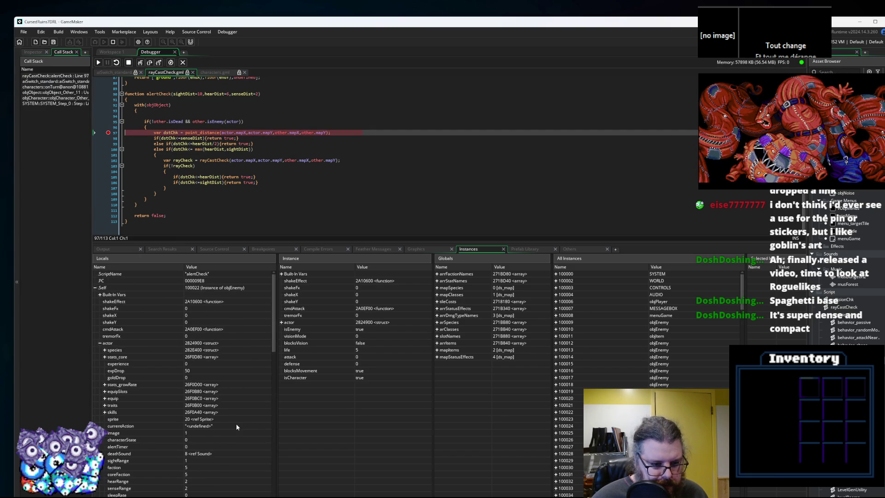
scroll(234, 422, "down", 3)
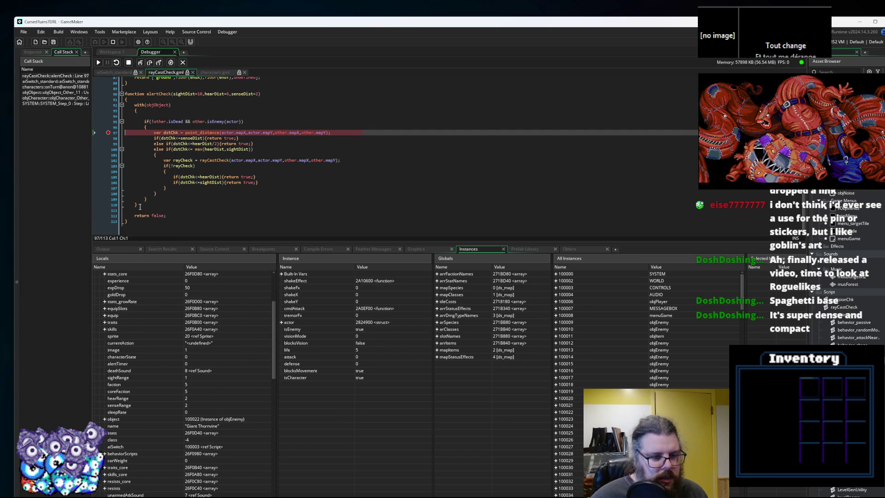
scroll(143, 270, "down", 1)
left_click(98, 62)
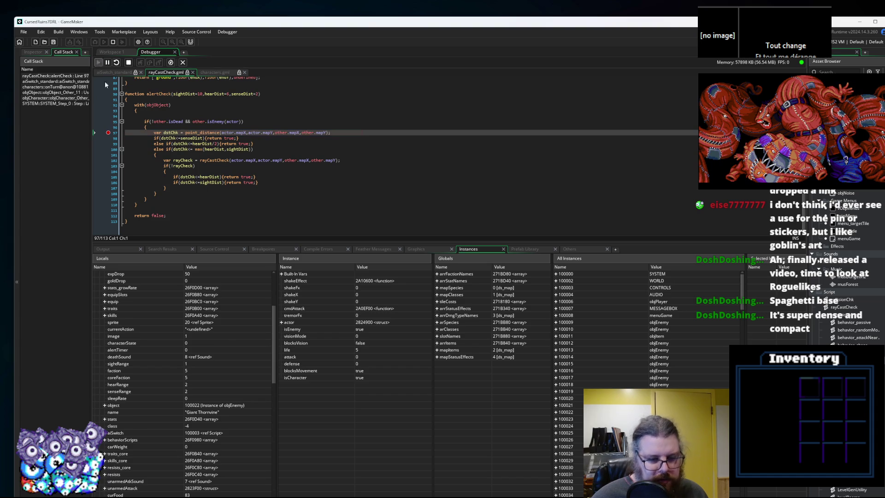
scroll(213, 410, "down", 2)
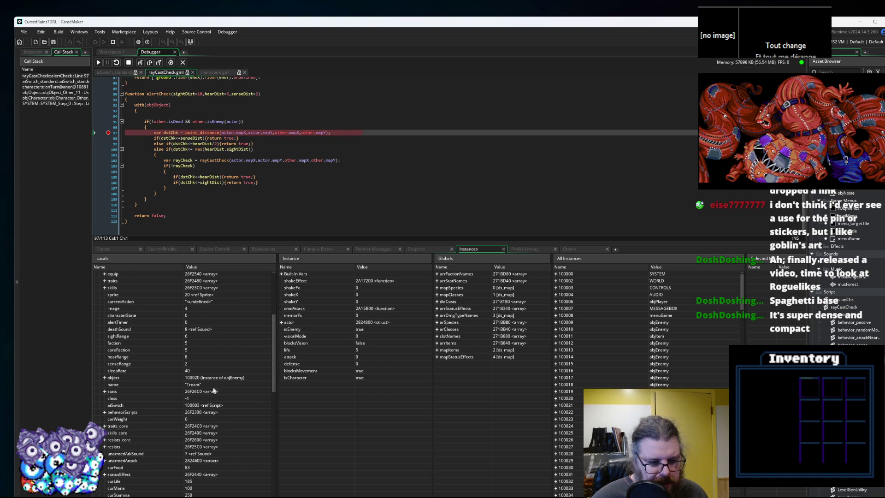
left_click(229, 377)
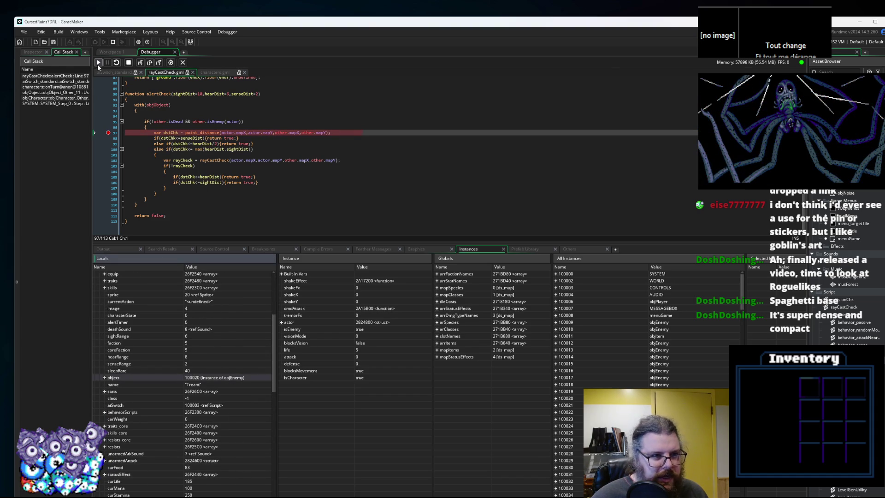
Resume the game, clear the line 97 breakpoint in alertCheck, and stop the debug run.
left_click(98, 63)
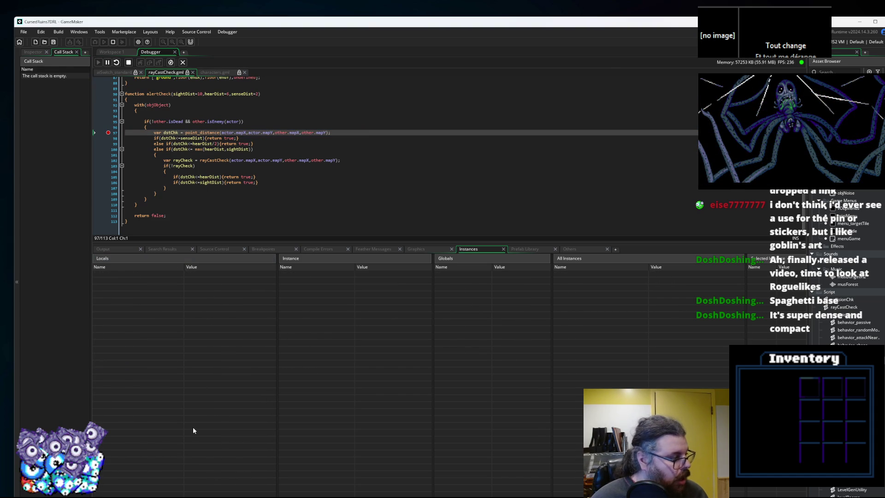
left_click(213, 122)
left_click(106, 131)
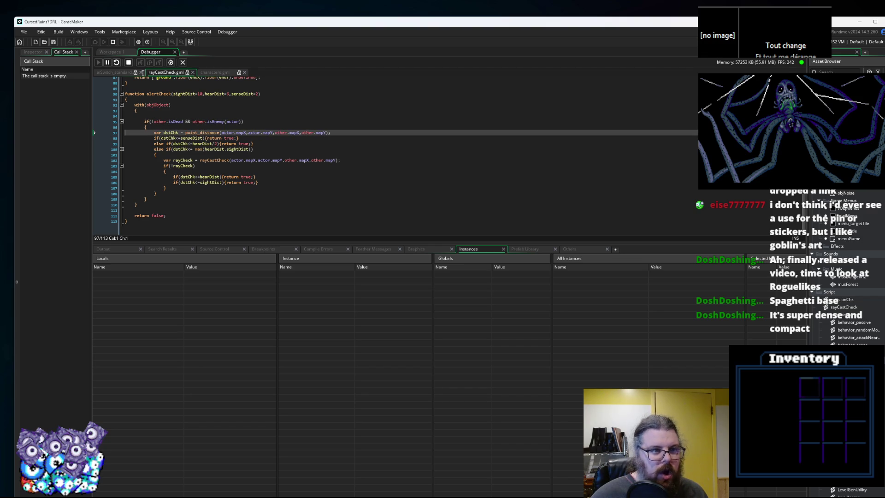
left_click(128, 63)
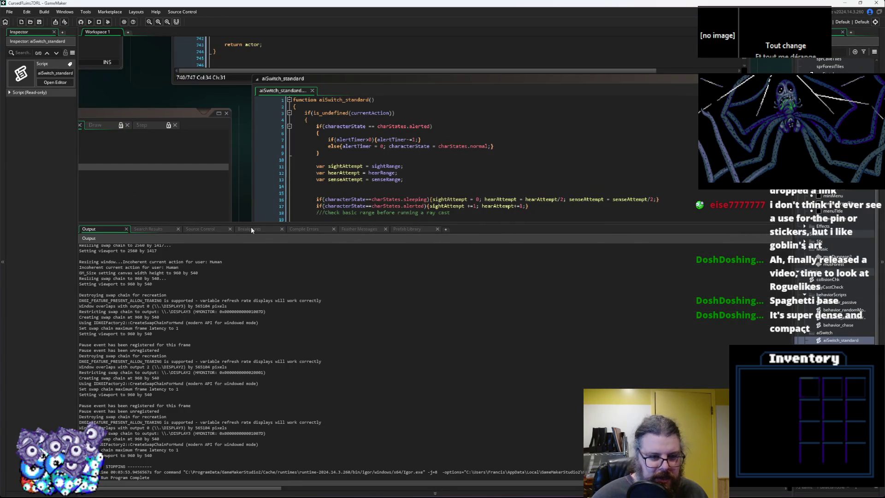
Shrink the output log and remove the breakpoint from the aiSwitch_standard gutter.
left_click_drag(252, 222, 254, 416)
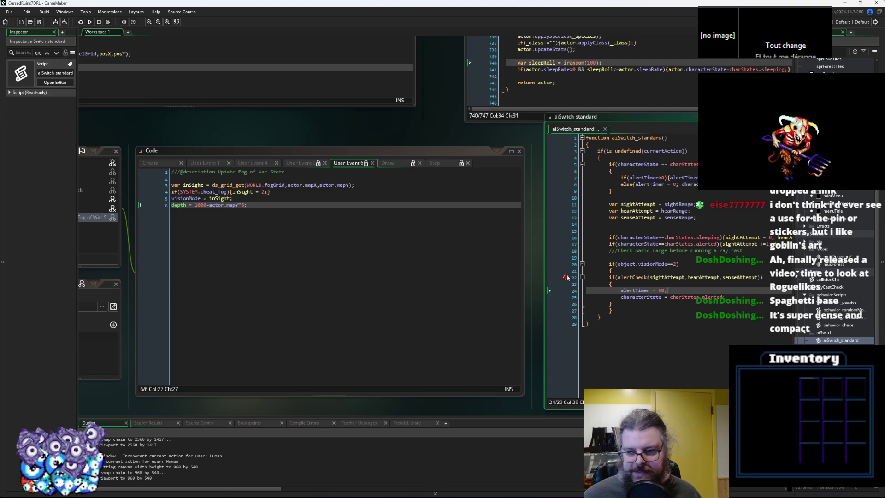
left_click(567, 277)
left_click(648, 334)
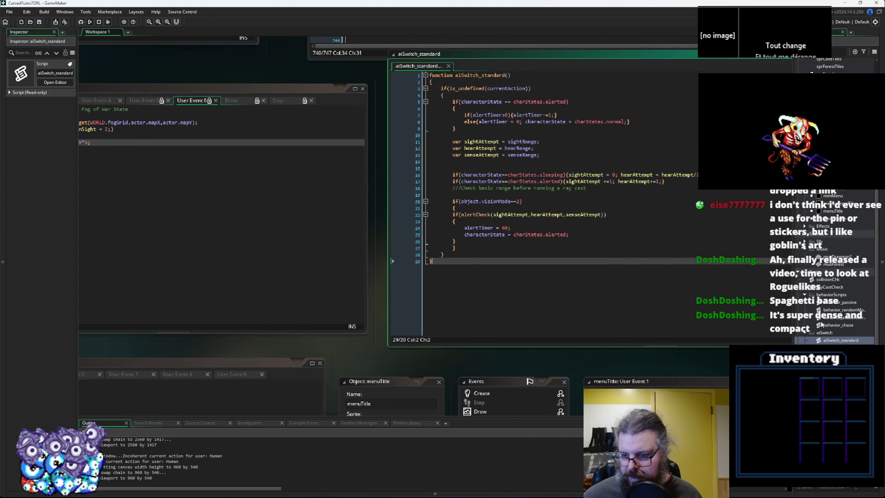
Review the charStates.alerted logic on line 25, then open the menuTitle object.
left_click(558, 208)
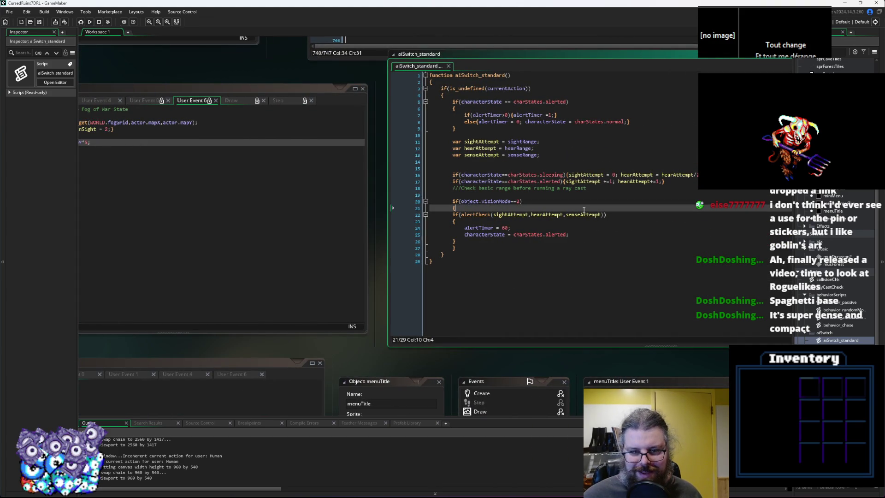
double_click(560, 235)
left_click_drag(514, 235, 571, 236)
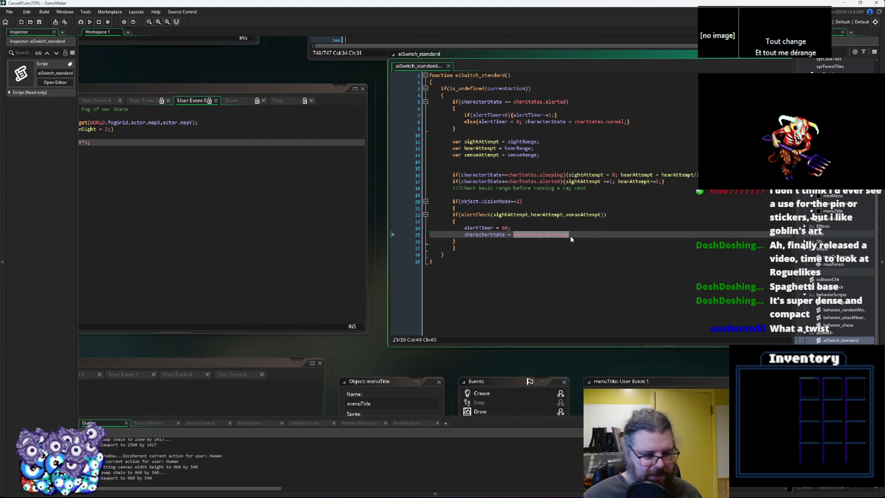
left_click(491, 234)
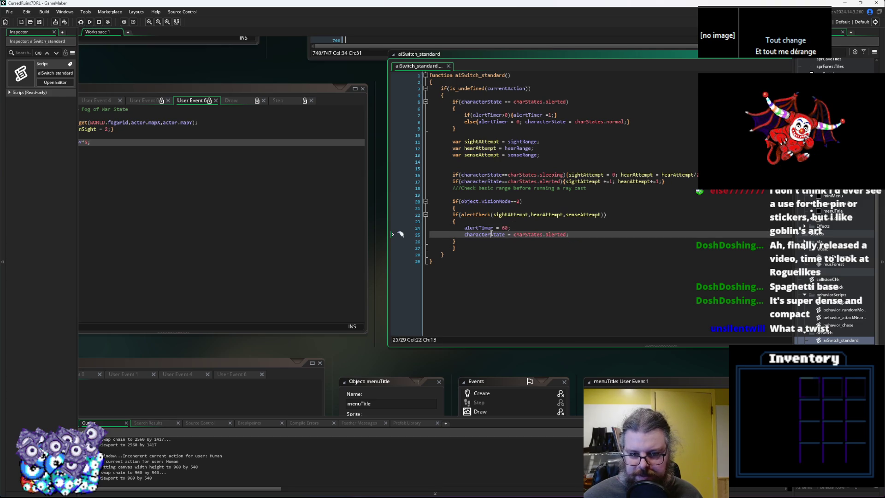
key("Down")
left_click(835, 272)
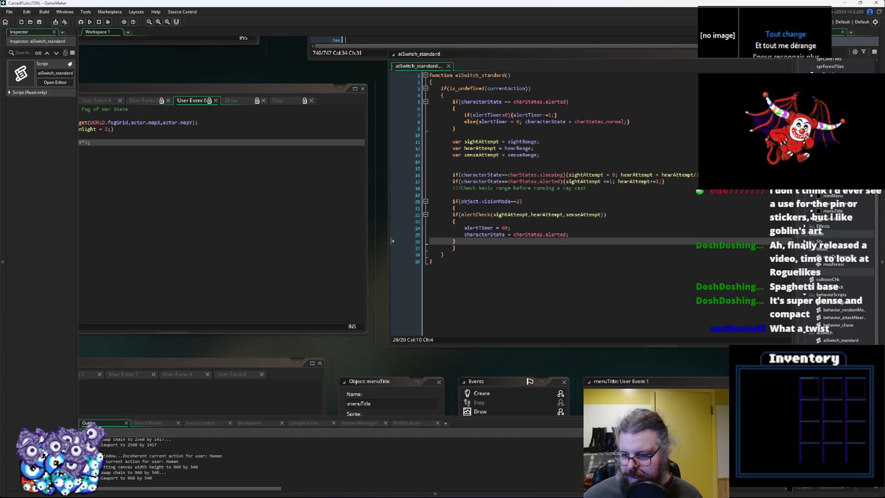
double_click(822, 211)
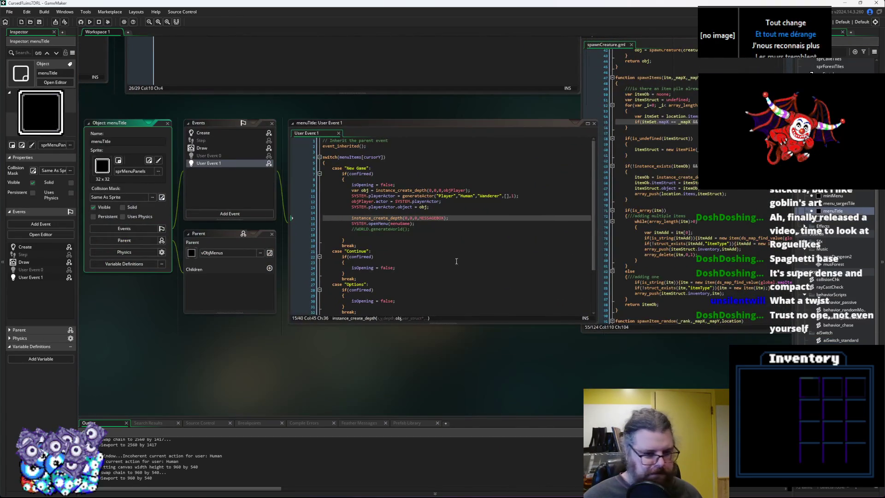
Add SYSTEM.playerActor.faction = eFactions.player; to menuTitle's New Game case and save.
left_click(461, 208)
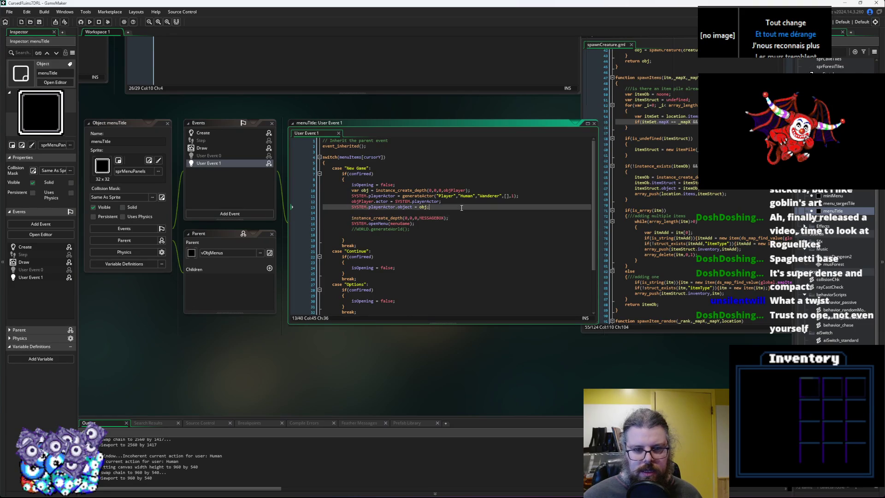
key("Down")
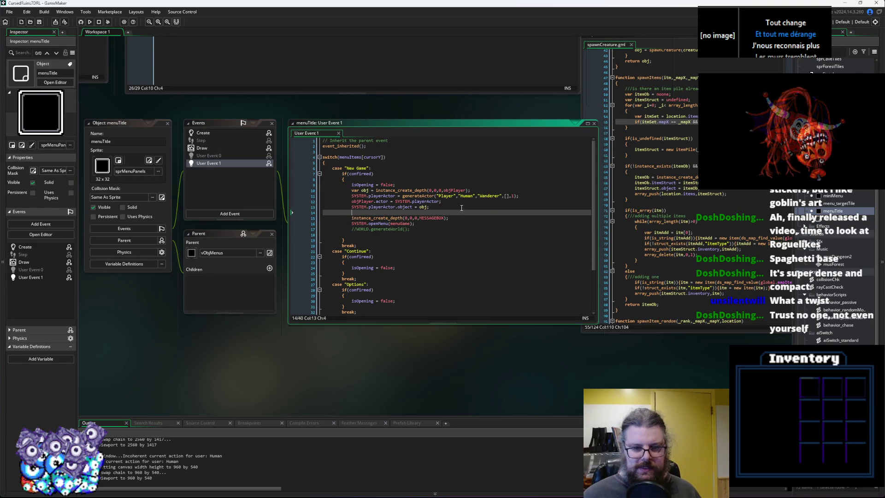
type("SY")
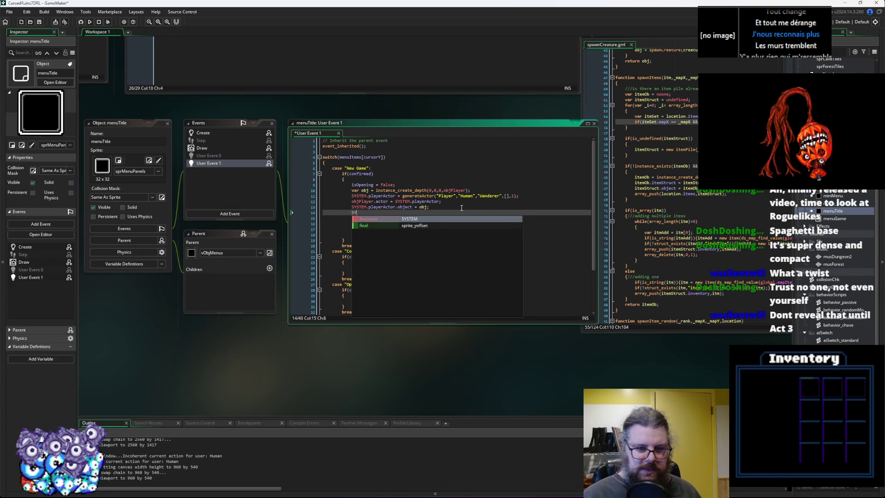
type("STEM.player")
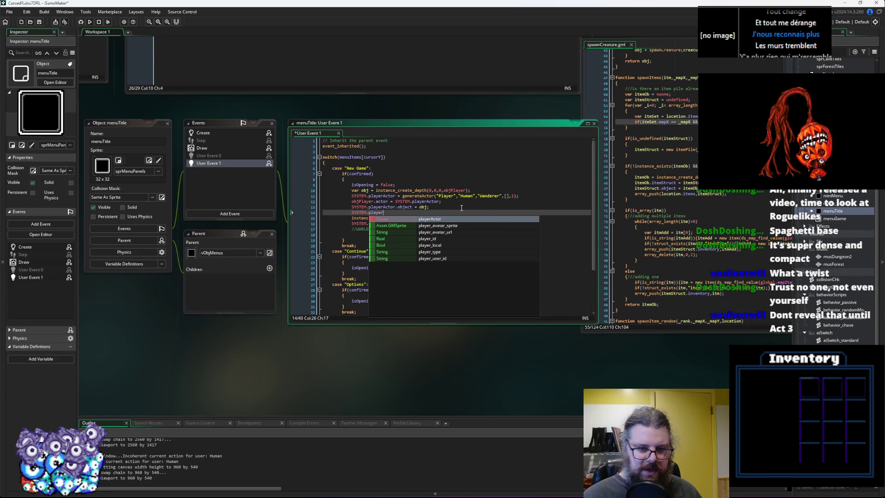
type("Actor.fa")
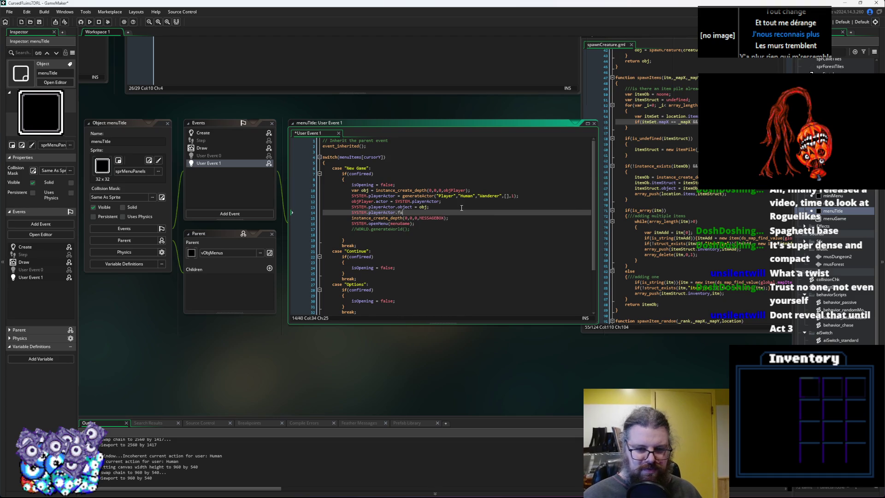
type("ction = e")
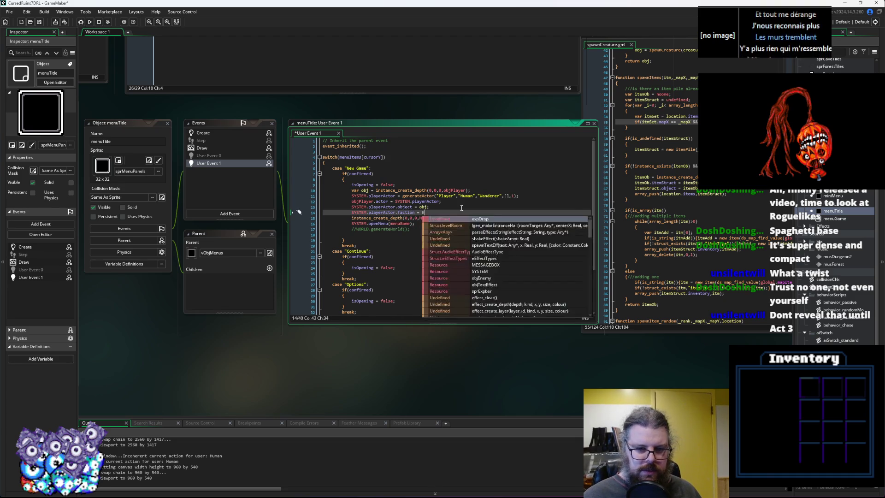
type("factions.")
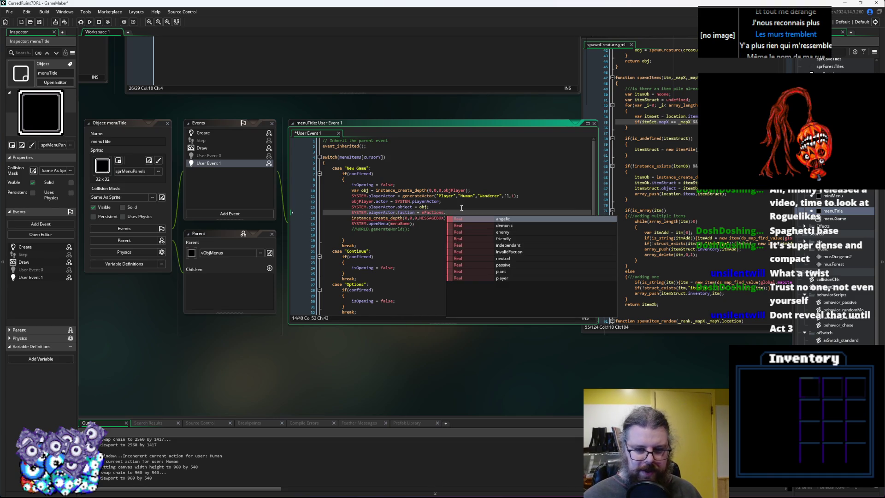
key("Down")
key("Down")
key("Down")
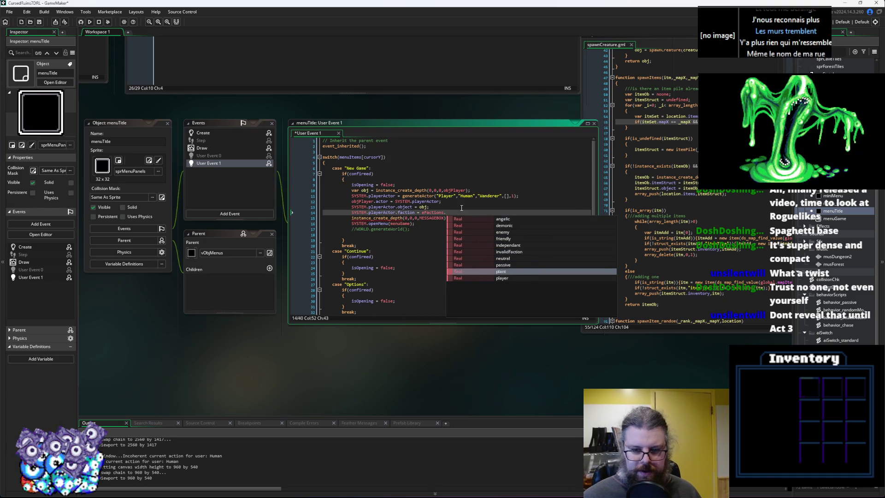
key("Down")
key("Return")
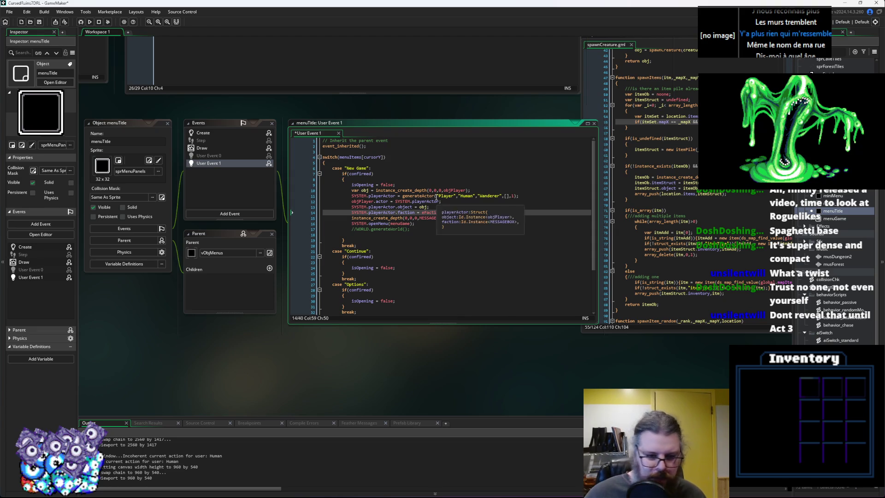
key("ctrl+s")
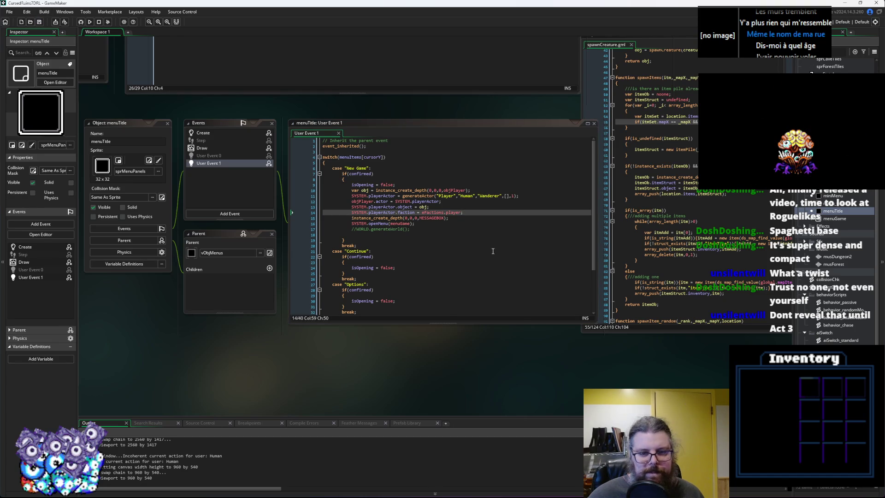
key("ctrl+Tab")
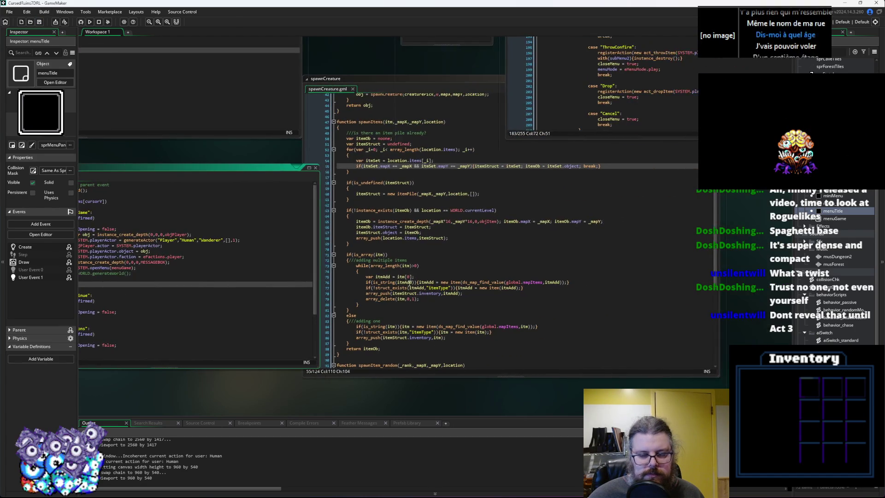
Pan past the menuGame events to the aiSwitch_standard code window and widen it.
key("ctrl+Tab")
key("ctrl+Tab")
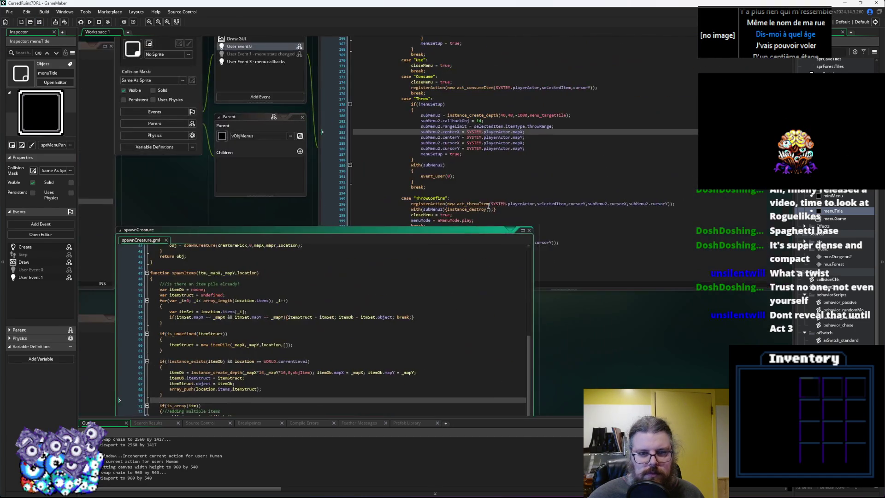
scroll(417, 281, "up", 20)
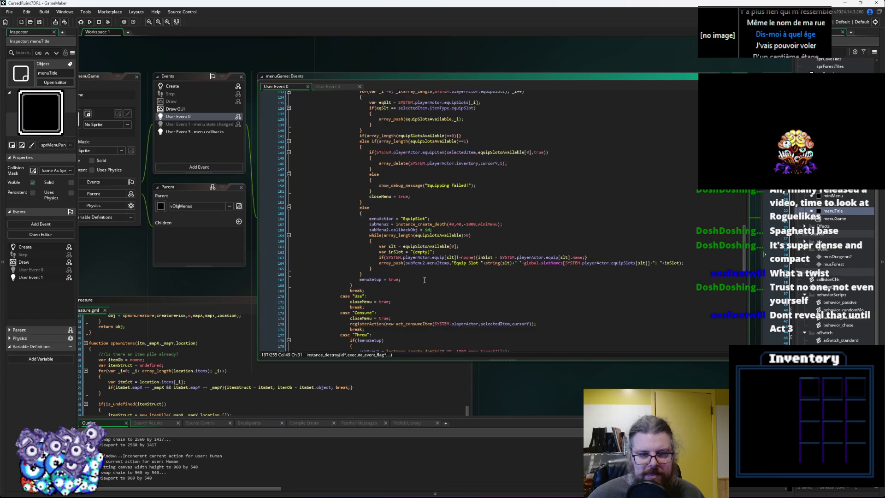
scroll(441, 276, "up", 4)
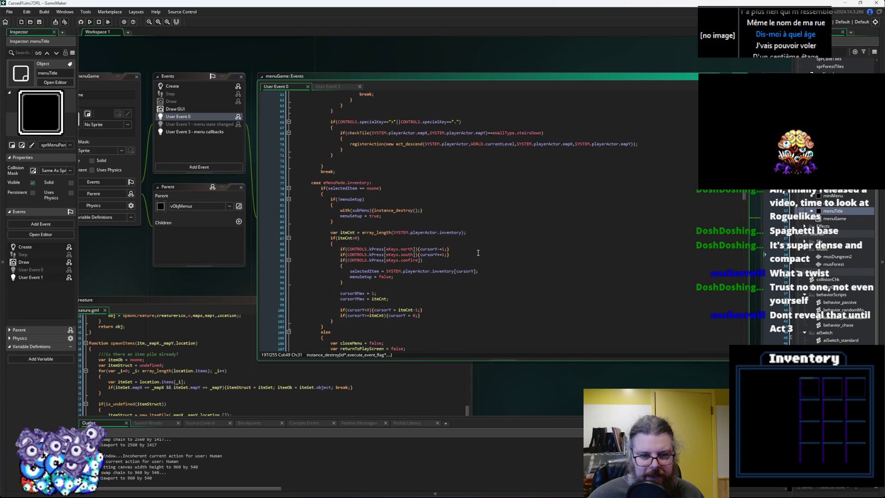
scroll(478, 258, "down", 10)
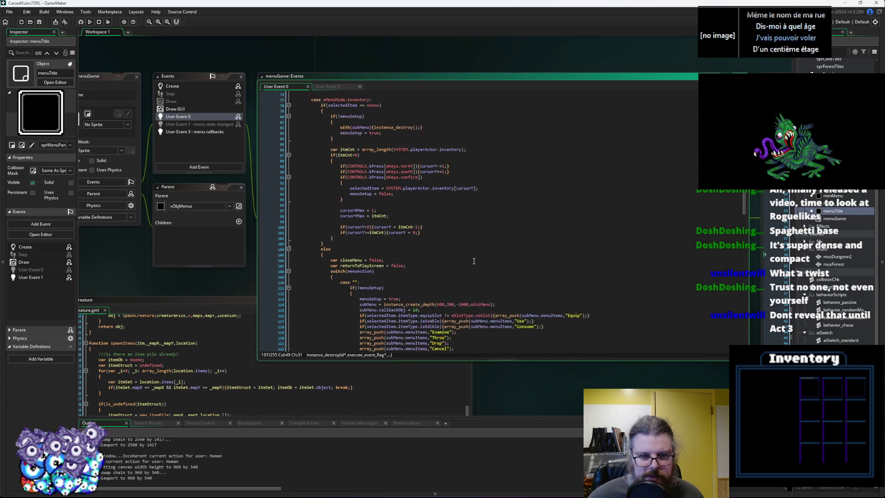
mouse_move(472, 260)
left_mouse_down()
mouse_move(462, 239)
mouse_move(305, 374)
left_mouse_up()
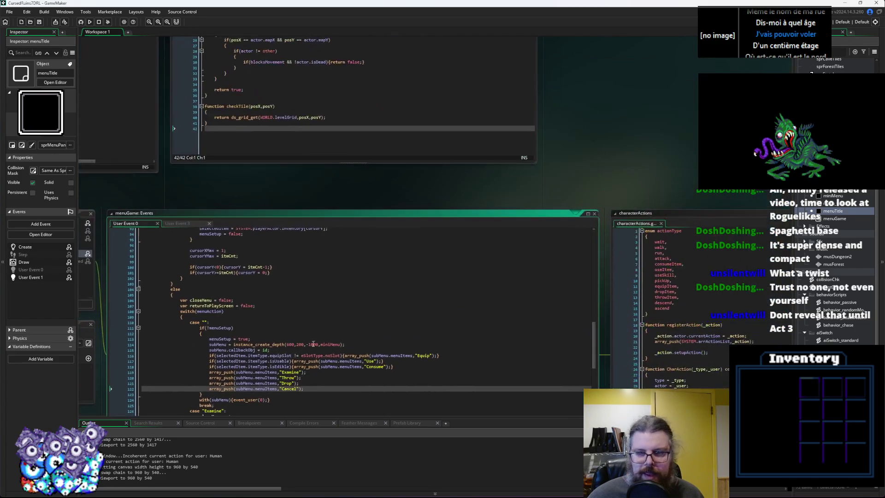
left_click_drag(645, 157, 615, 264)
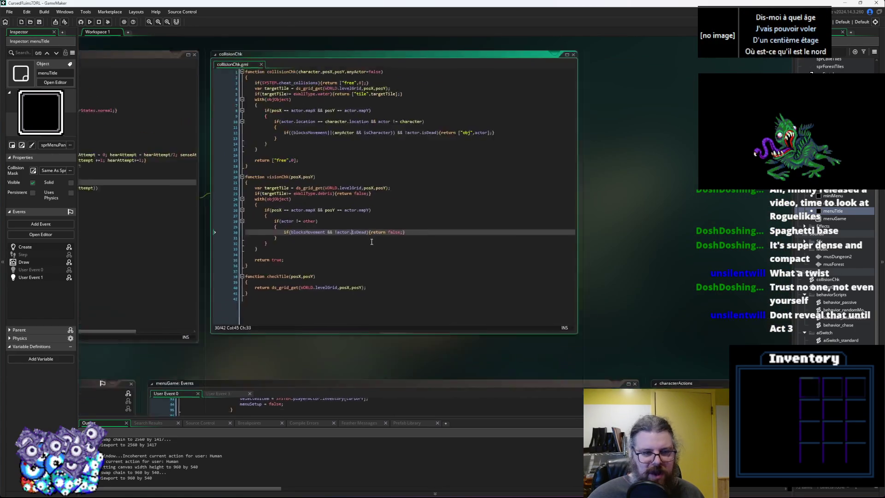
left_click_drag(130, 184, 372, 238)
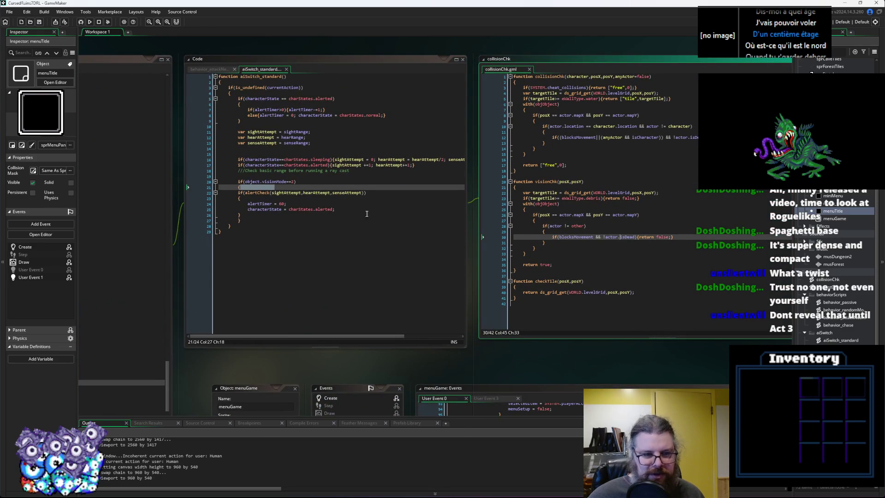
left_click_drag(466, 238, 519, 240)
left_click_drag(65, 299, 500, 258)
Highlight plant occurrences and paste the copied result into the enemy faction's plant and demonic cases.
scroll(381, 253, "up", 20)
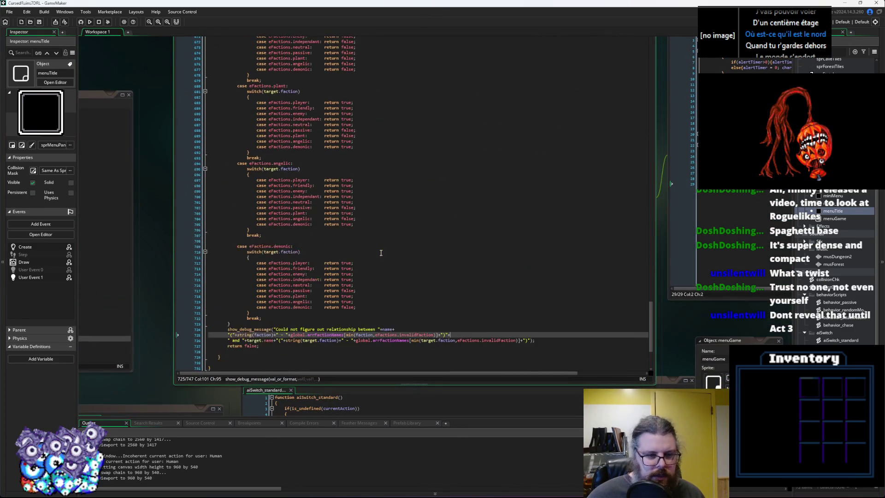
scroll(380, 253, "up", 20)
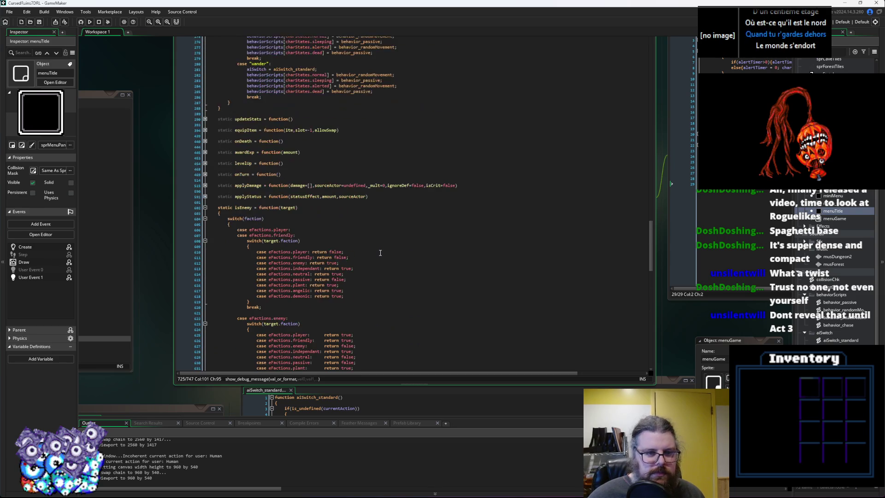
scroll(381, 250, "up", 3)
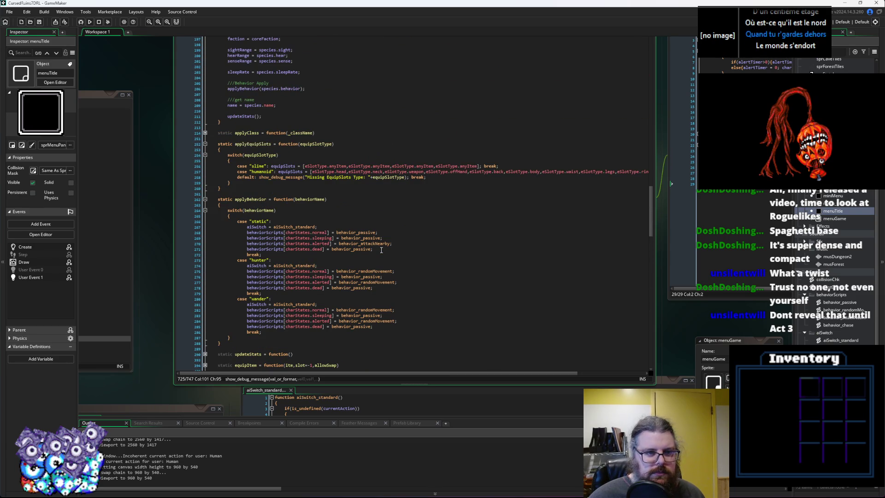
scroll(248, 109, "up", 2)
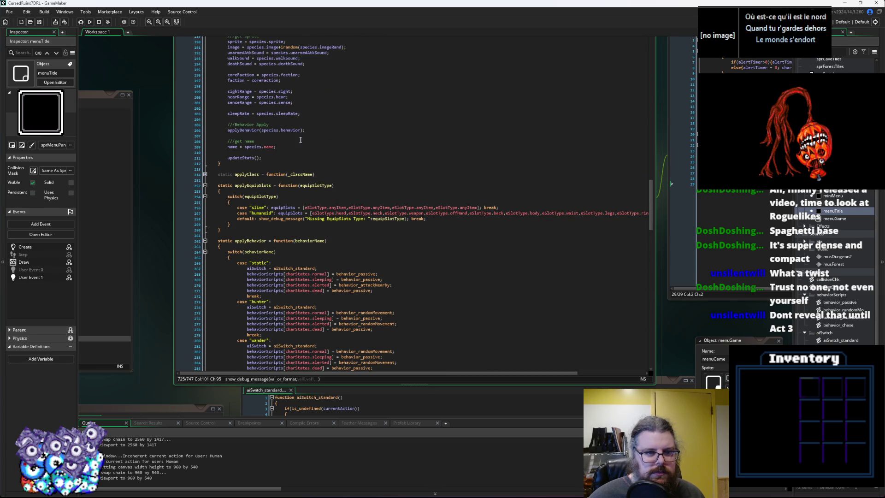
scroll(257, 140, "down", 20)
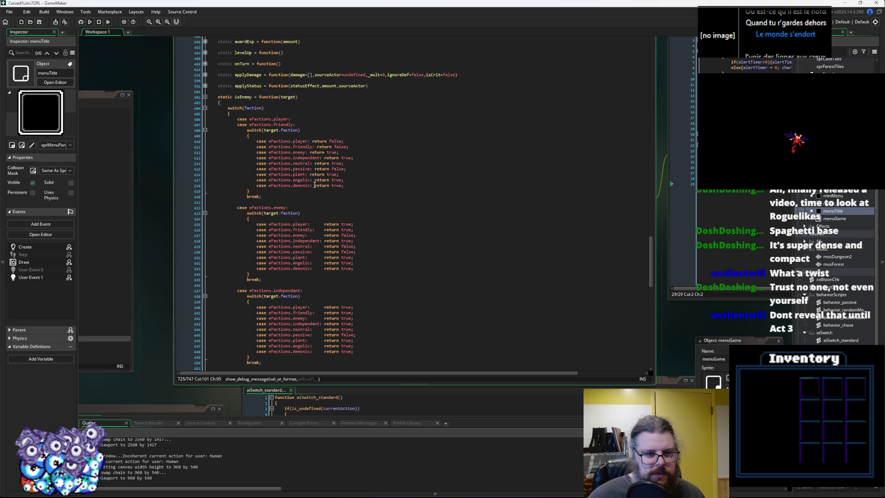
double_click(298, 174)
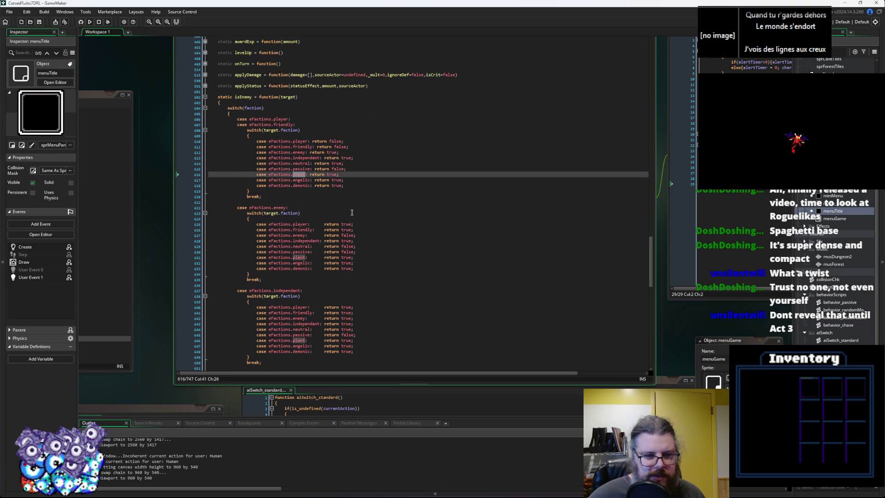
scroll(351, 210, "down", 2)
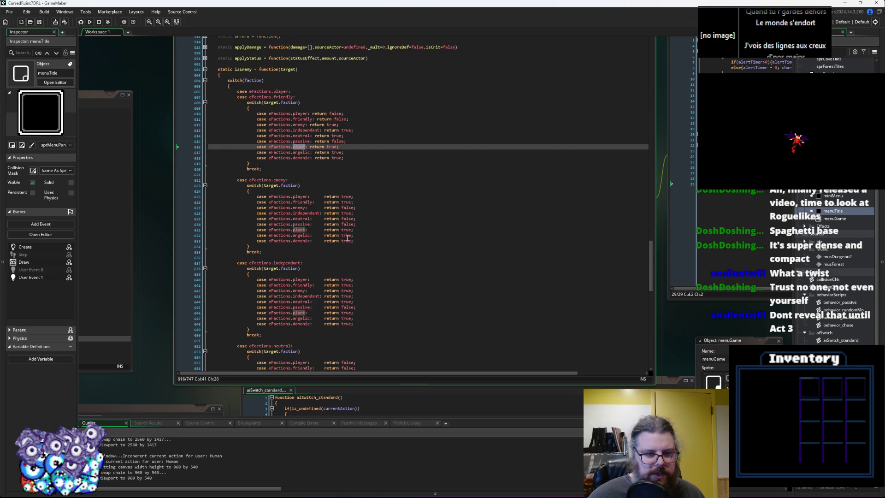
double_click(347, 224)
key("ctrl+c")
double_click(346, 230)
key("ctrl+v")
key("Down")
key("Down")
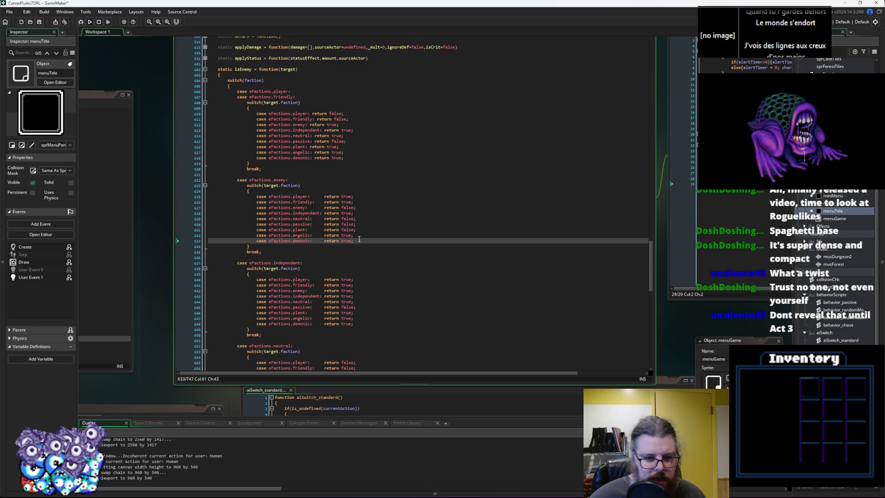
left_click(347, 236)
double_click(346, 240)
key("ctrl+v")
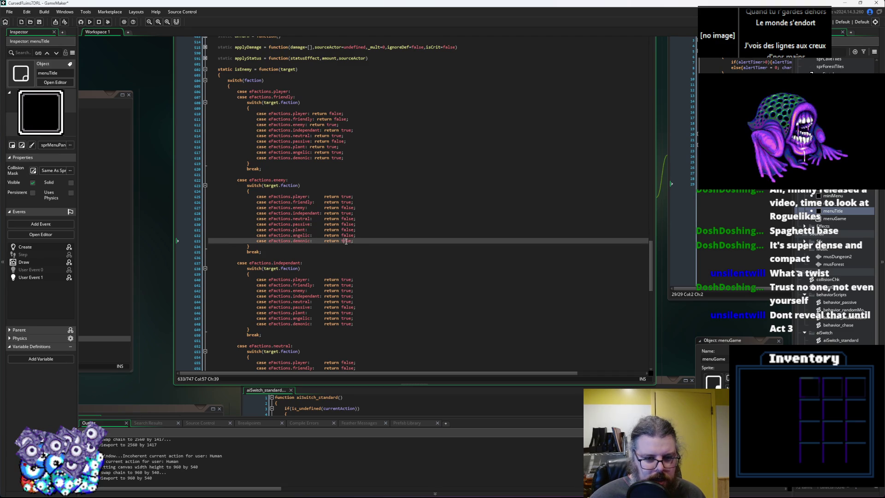
Paste the same result into the independent faction's plant case so independents ignore plants.
scroll(365, 250, "down", 2)
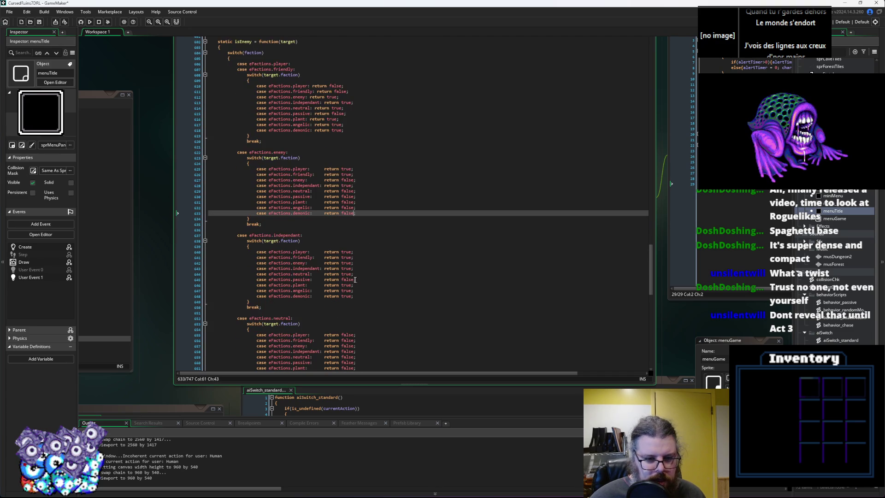
double_click(348, 286)
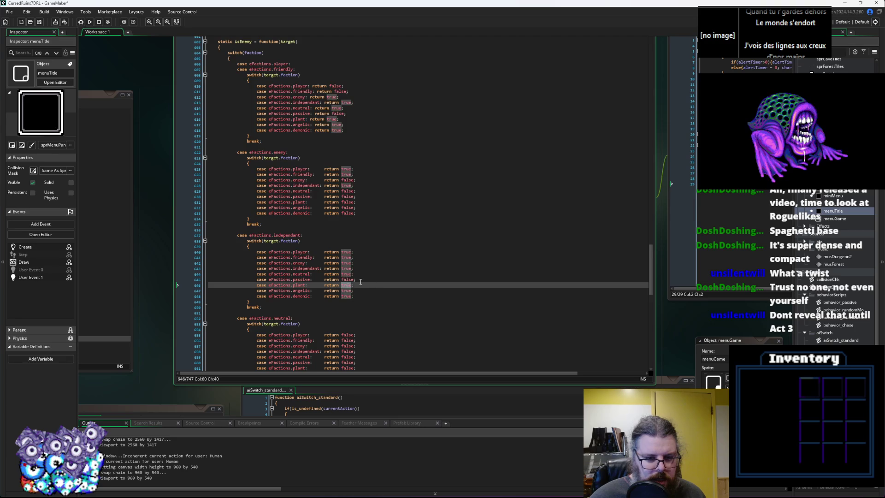
scroll(368, 277, "down", 3)
left_click(385, 273)
double_click(348, 243)
key("ctrl+v")
scroll(377, 267, "down", 1)
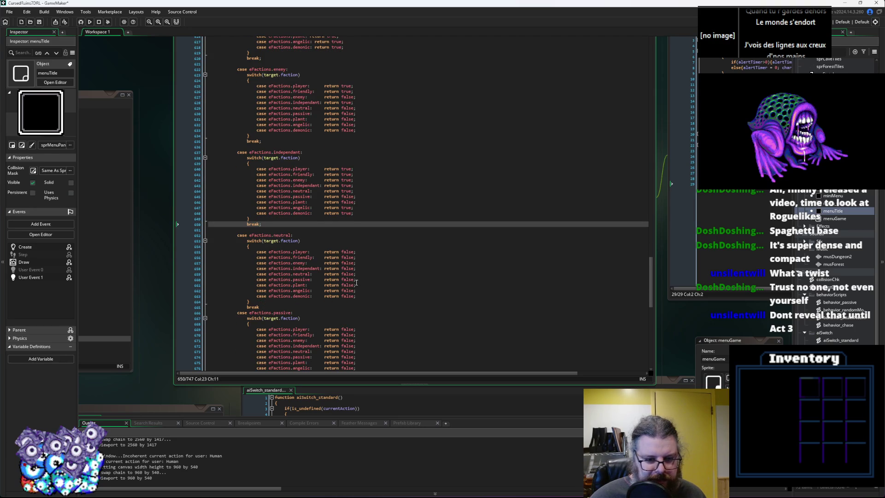
scroll(354, 282, "down", 4)
scroll(354, 283, "down", 3)
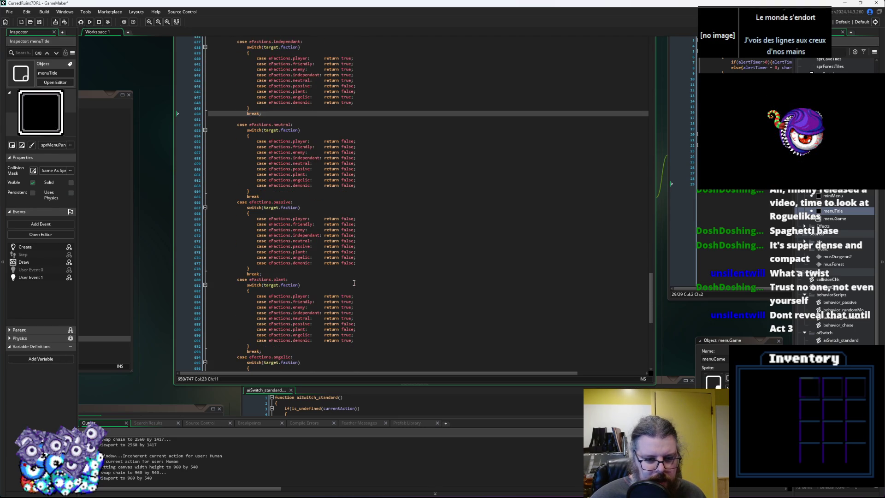
scroll(354, 283, "down", 3)
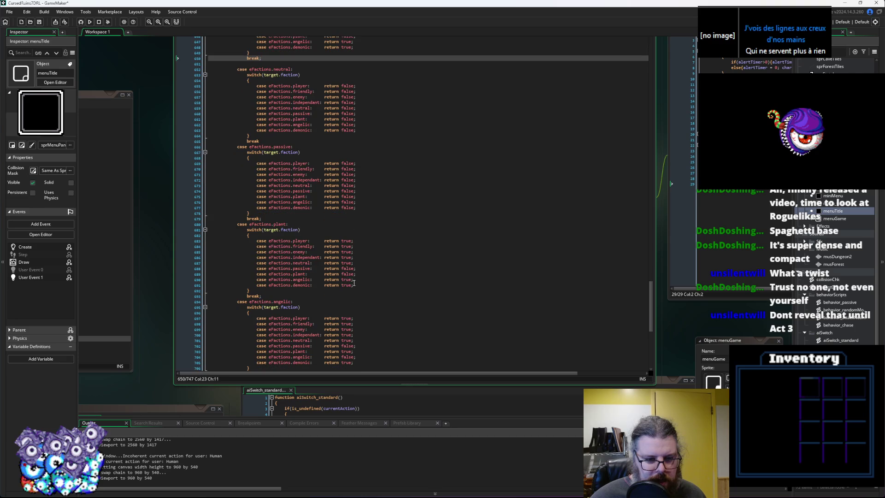
Change the plant return value to false in both the angelic and demonic blocks.
double_click(347, 274)
key("Down")
scroll(365, 258, "down", 2)
left_click(350, 242)
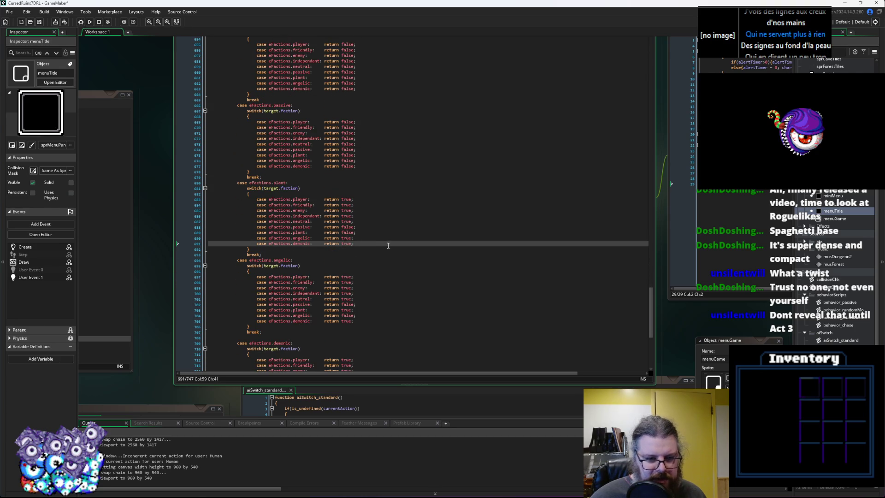
scroll(388, 245, "down", 2)
double_click(346, 282)
type("false")
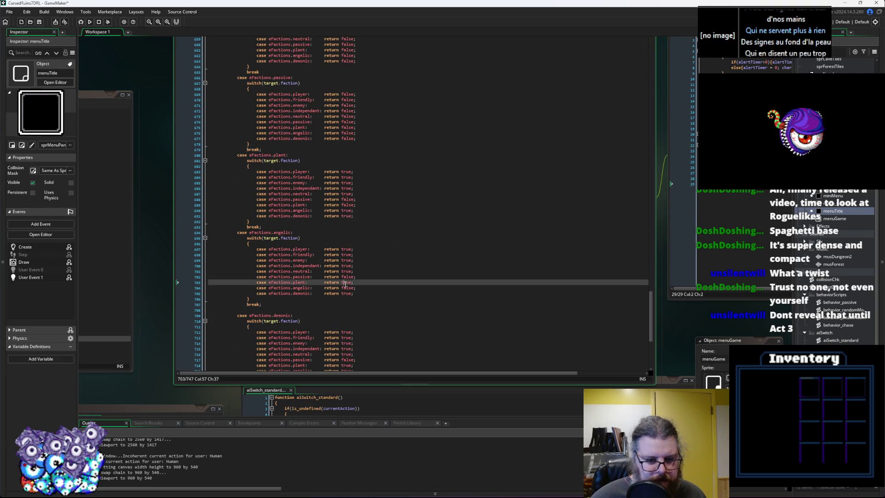
key("Down")
key("Down")
scroll(350, 295, "down", 3)
double_click(348, 310)
type("false")
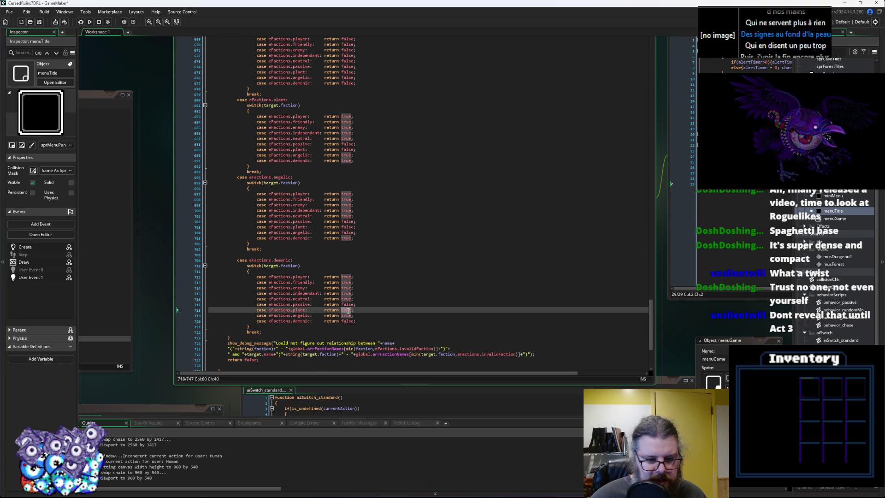
key("Up")
key("Up")
key("Up")
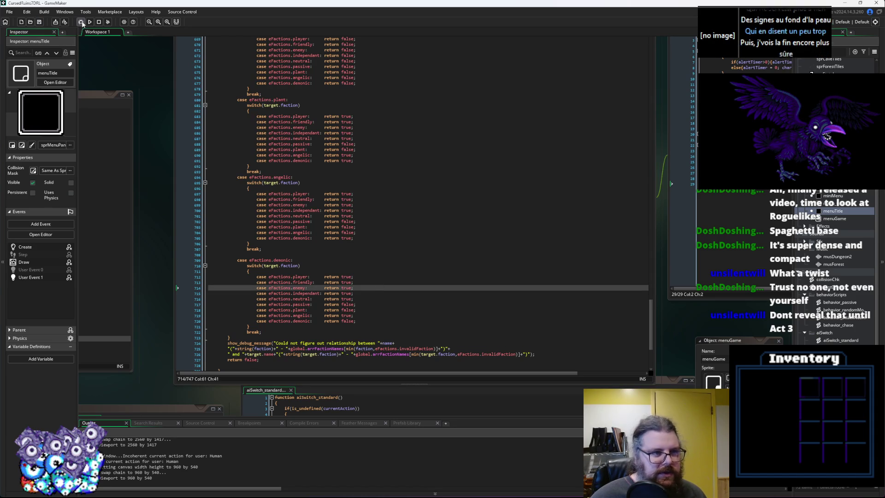
Launch the game with the debugger, start a new game, and walk up to the enemy.
left_click(81, 21)
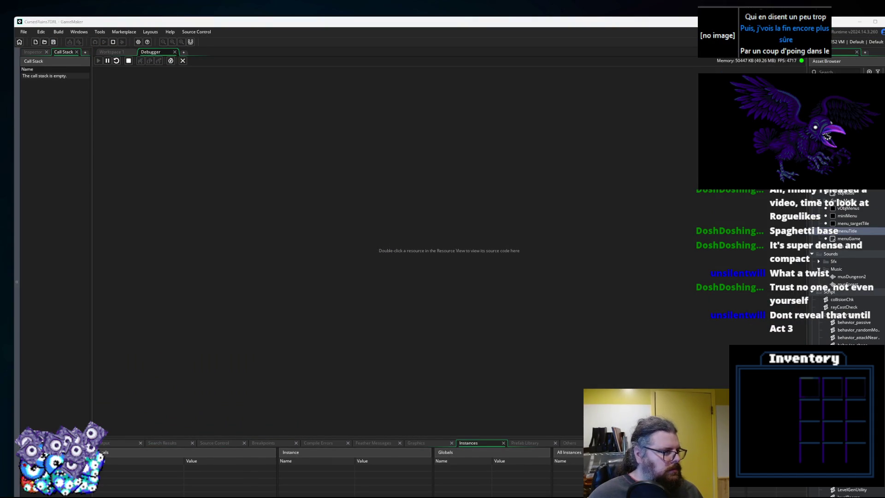
key("Return")
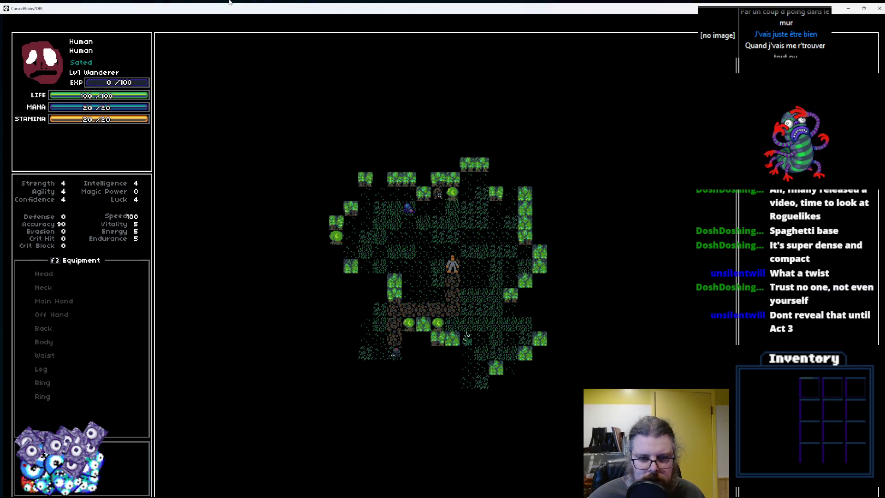
key("Left")
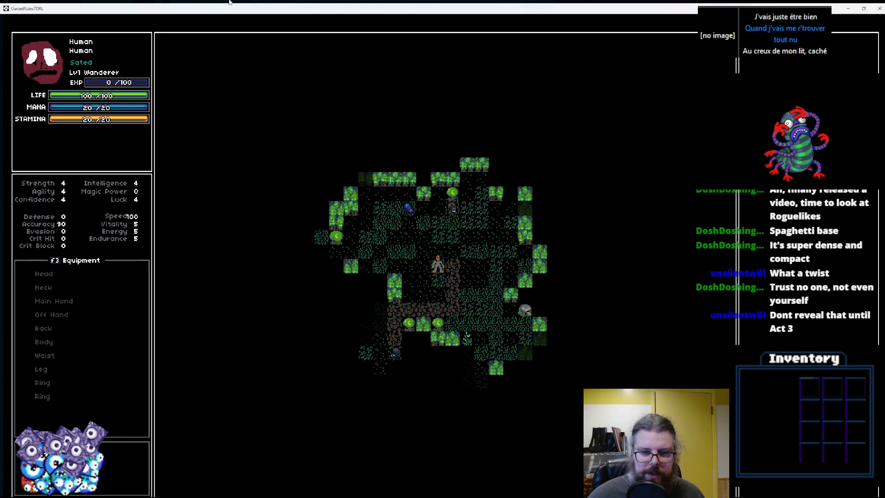
key("Down")
key("Right")
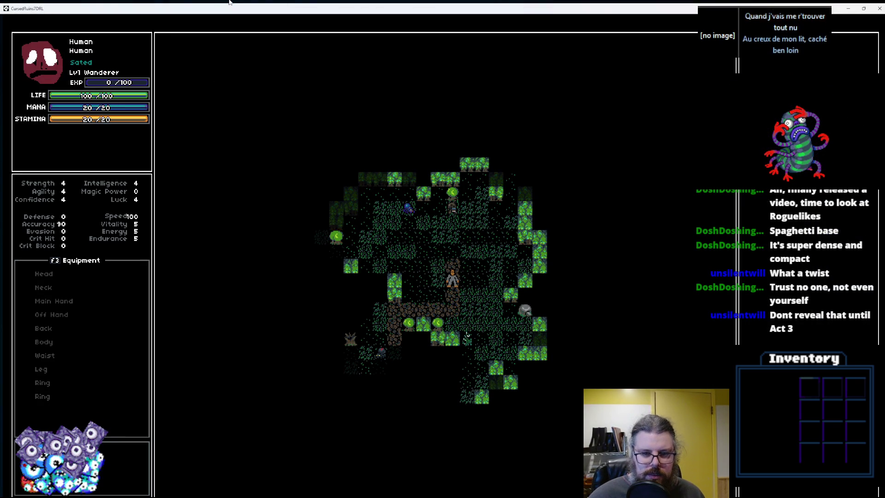
key("Right")
key("Up")
key("Up")
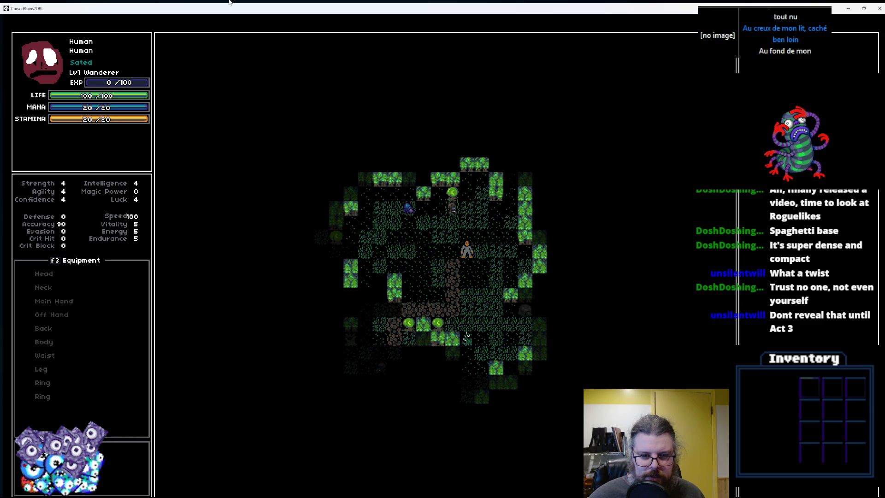
key("Up")
key("Up")
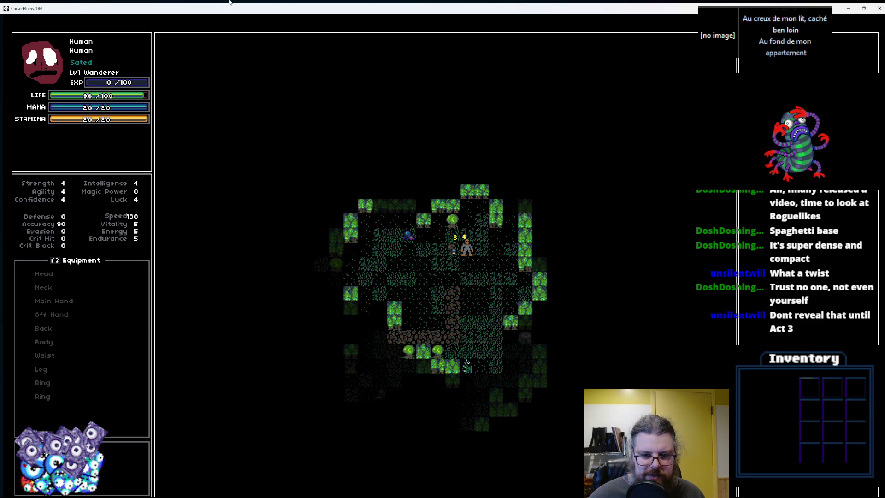
Attack the adjacent enemy four times until it dies and gives experience.
key("Left")
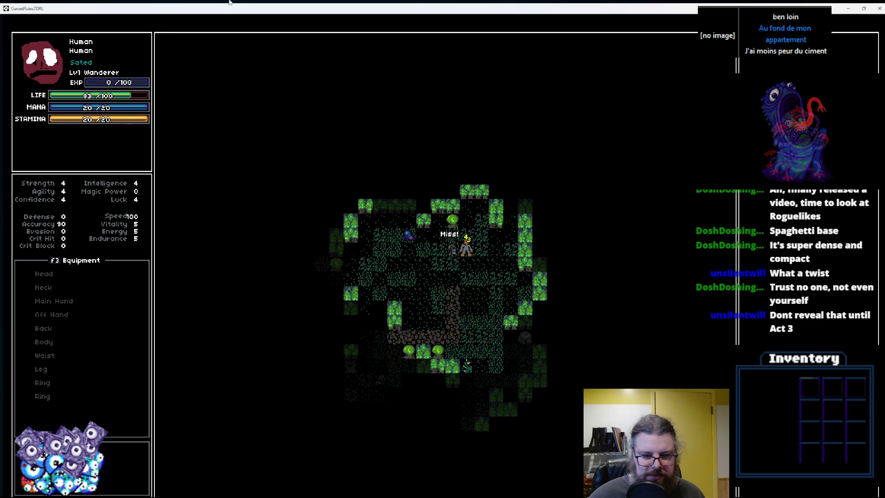
key("Left")
key("Left")
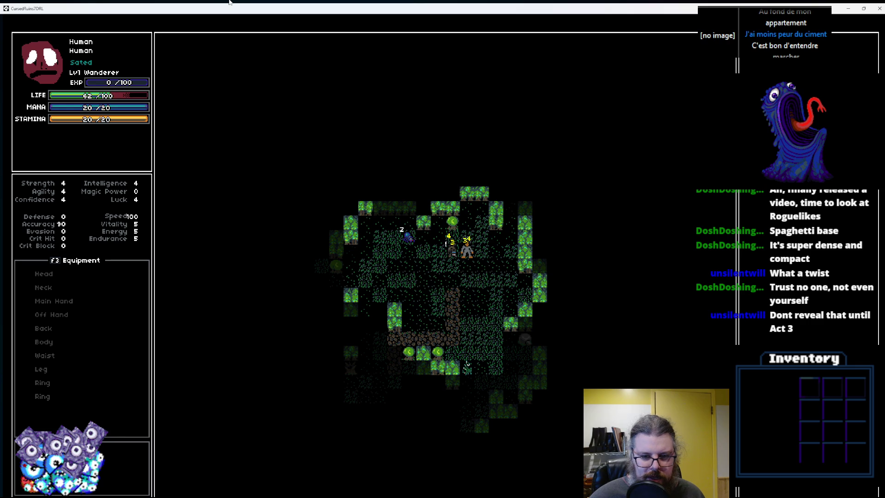
key("Left")
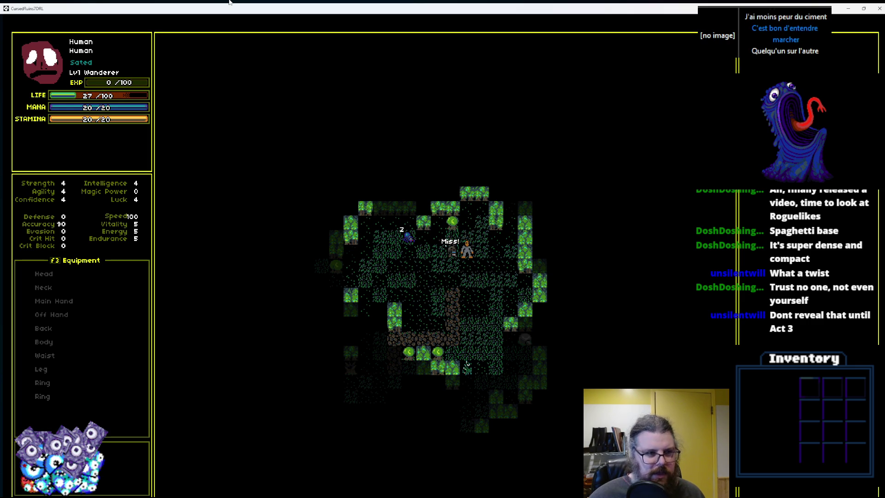
key("Left")
key("Left")
key("Left")
key("Left")
key("Left")
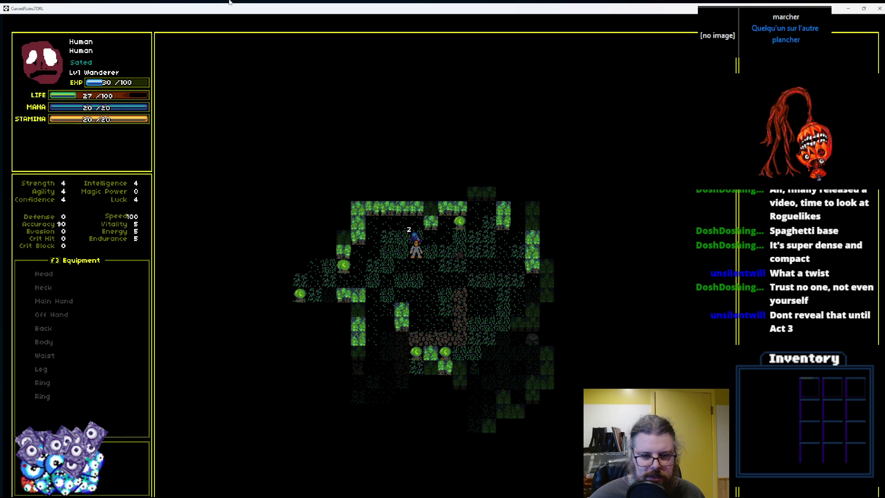
Step beside the sleeping enemy, then quit the game back to the code workspace.
key("Left")
key("Up")
key("Down")
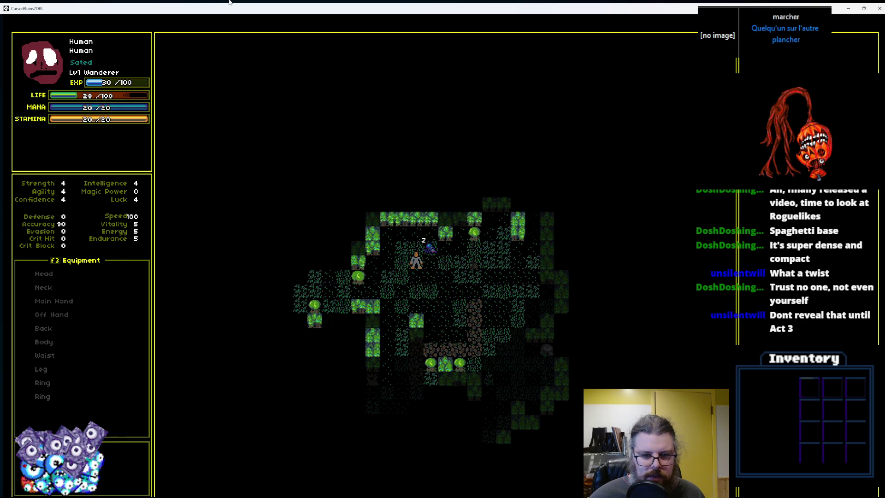
key("Right")
key("Escape")
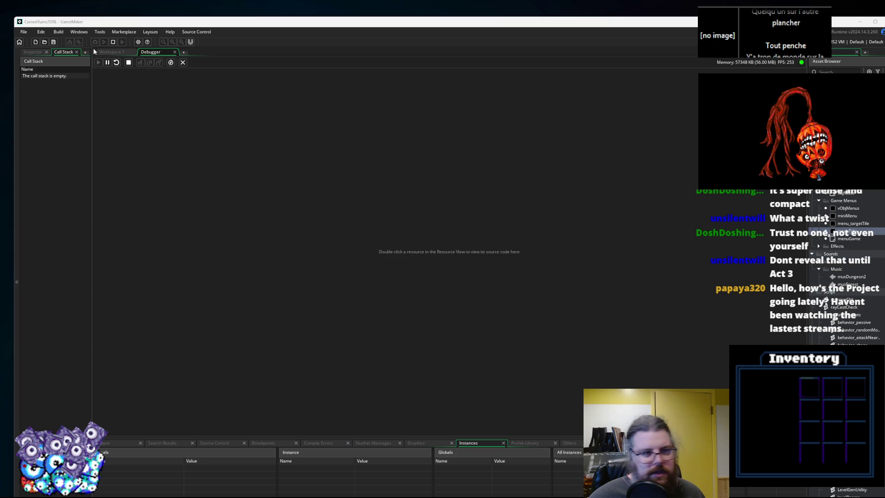
left_click(120, 54)
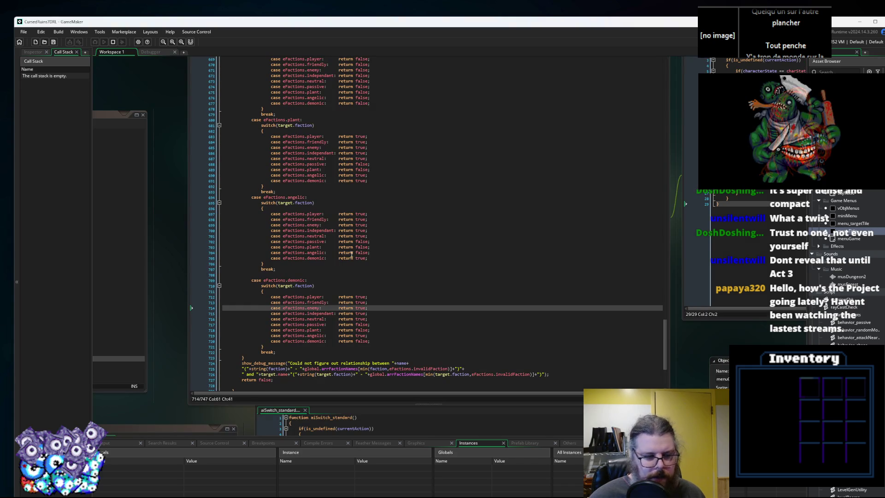
Cycle through code windows to aiSwitch_standard and set a breakpoint on the line 22 alertCheck call.
left_click_drag(568, 297, 521, 180)
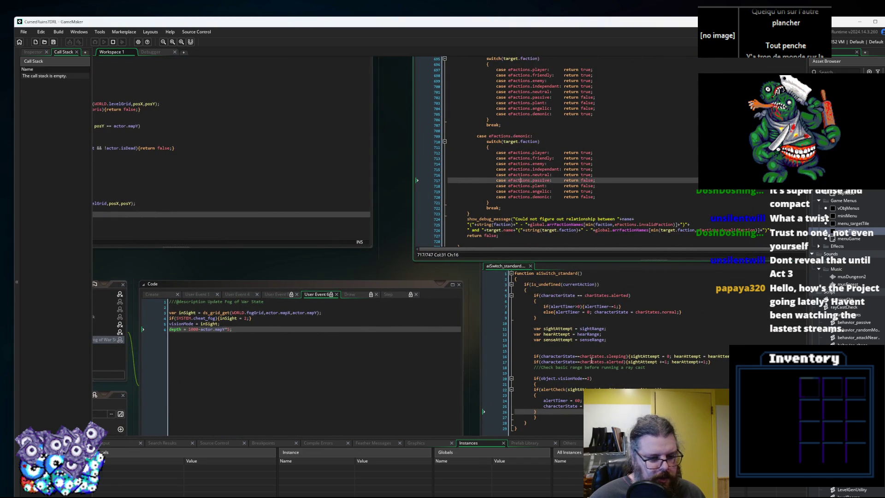
left_click(409, 282)
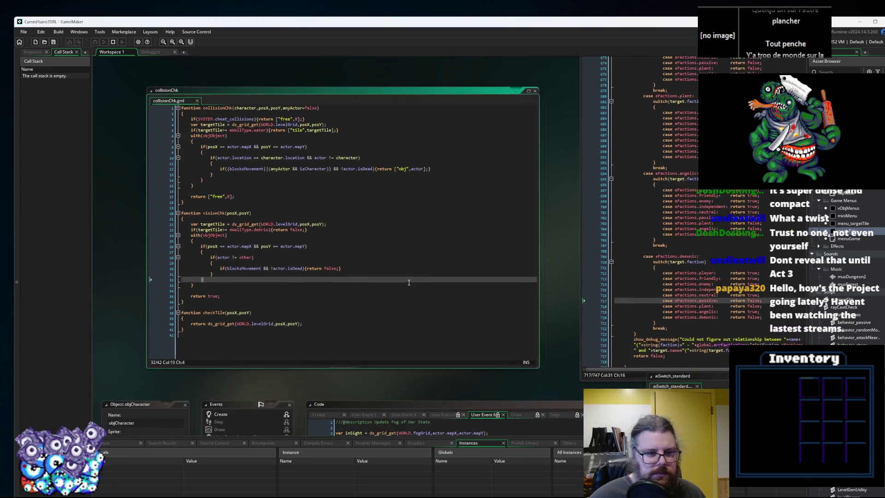
left_click(399, 290)
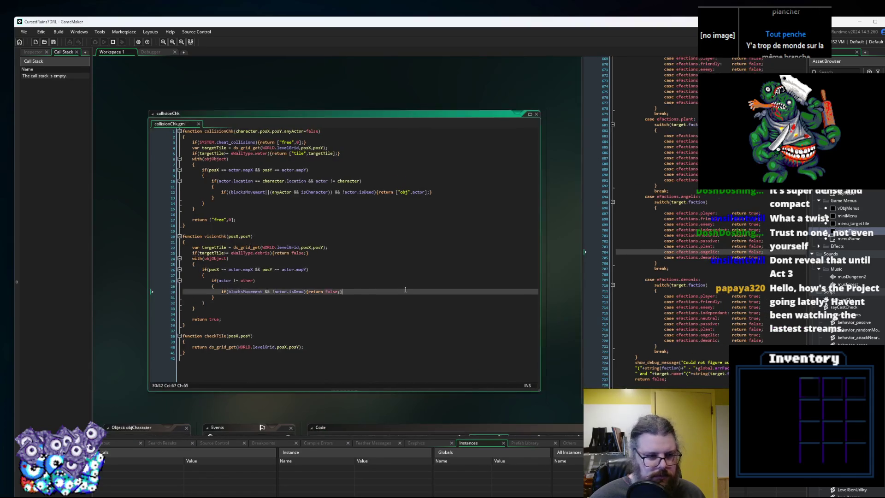
key("ctrl+Tab")
key("ctrl+Tab")
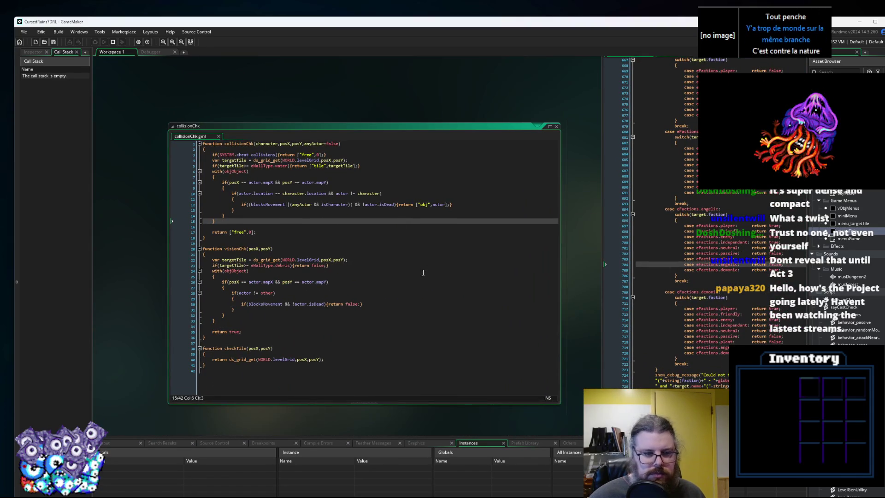
key("ctrl+Tab")
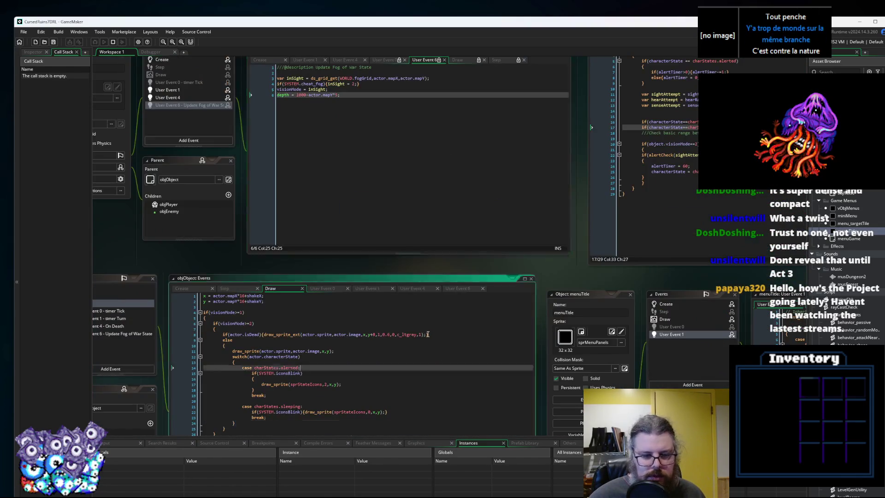
left_click(424, 364)
left_click(519, 332)
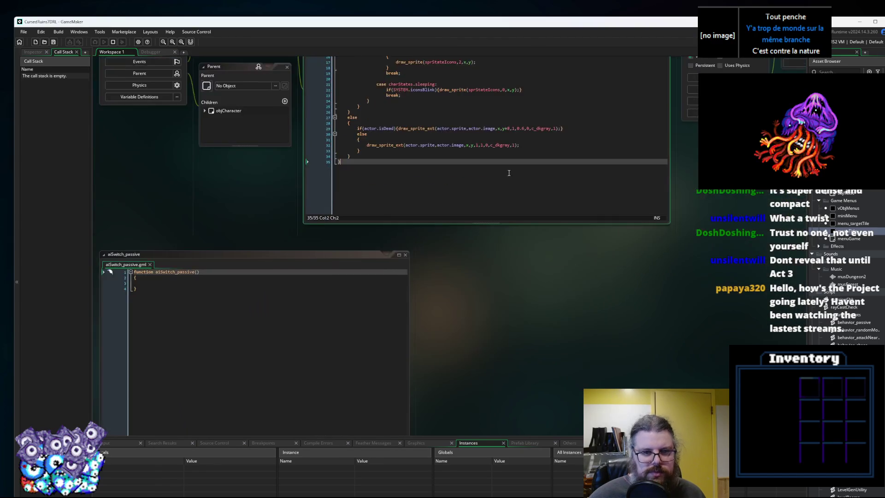
key("ctrl+Tab")
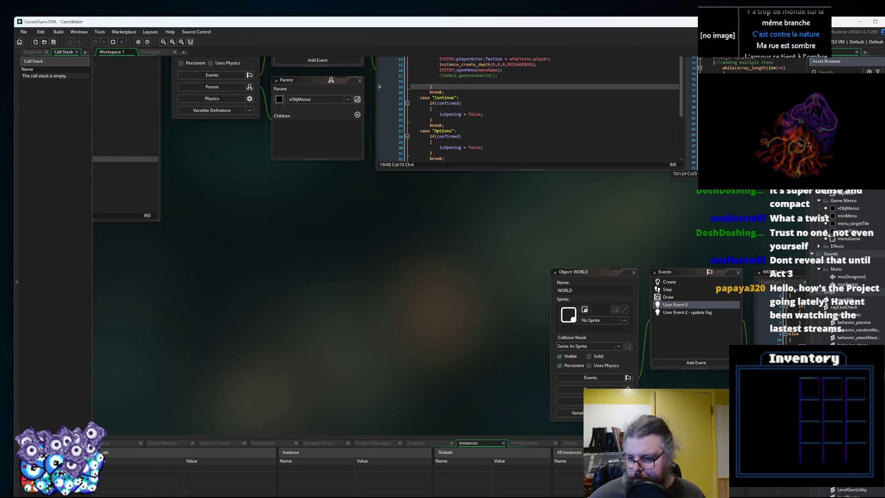
key("ctrl+Tab")
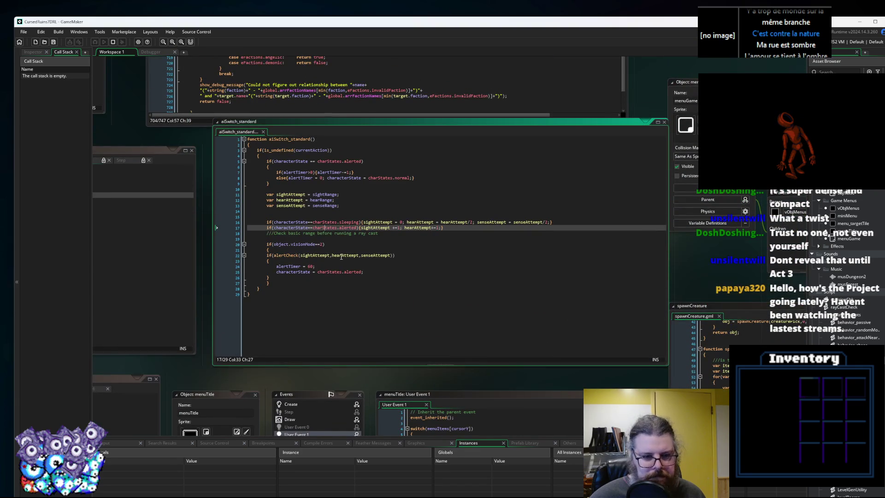
left_click(242, 267)
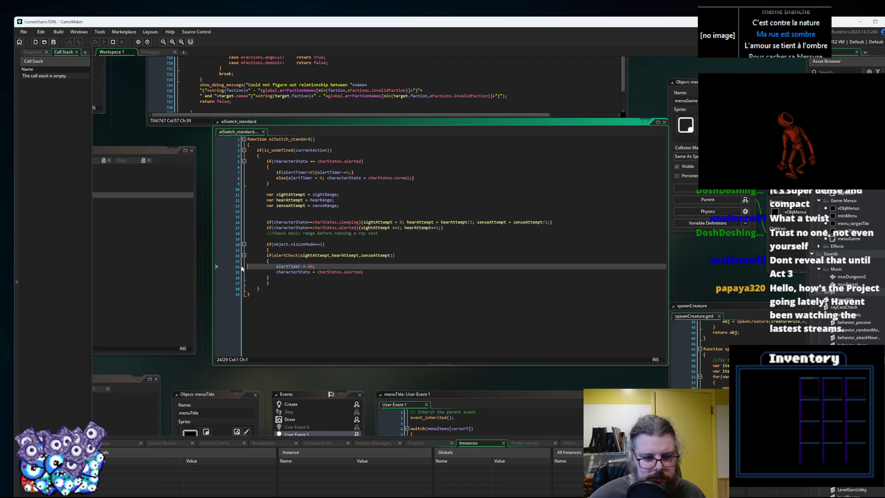
left_click(233, 255)
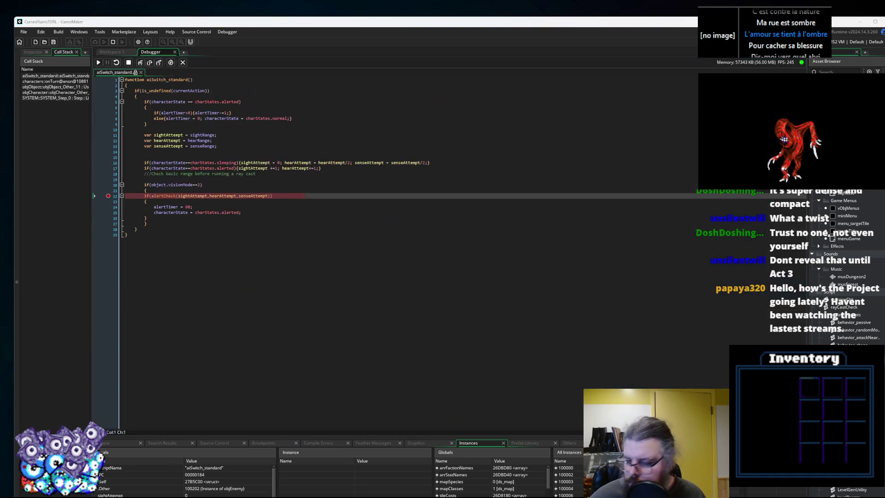
Enlarge the variables panels and expand the Other instance's actor struct to inspect its values.
mouse_move(189, 195)
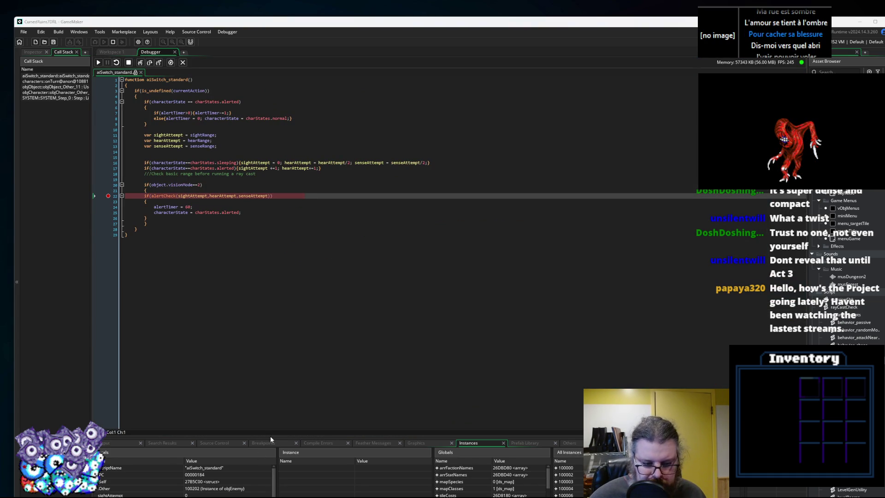
left_click_drag(270, 435, 306, 271)
left_click(96, 324)
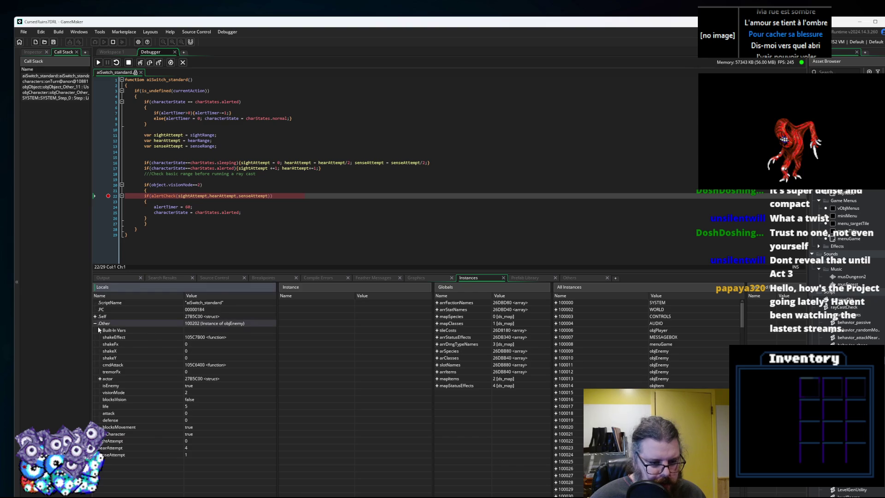
left_click(100, 379)
scroll(119, 390, "down", 4)
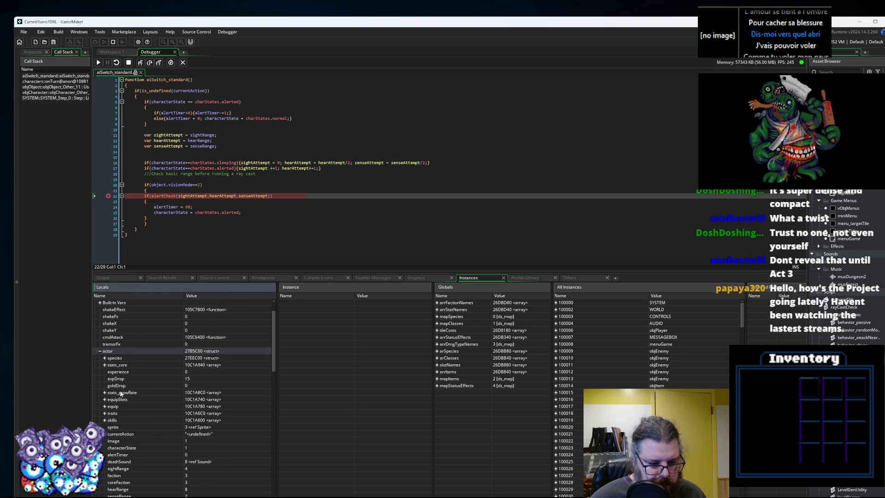
scroll(120, 393, "up", 1)
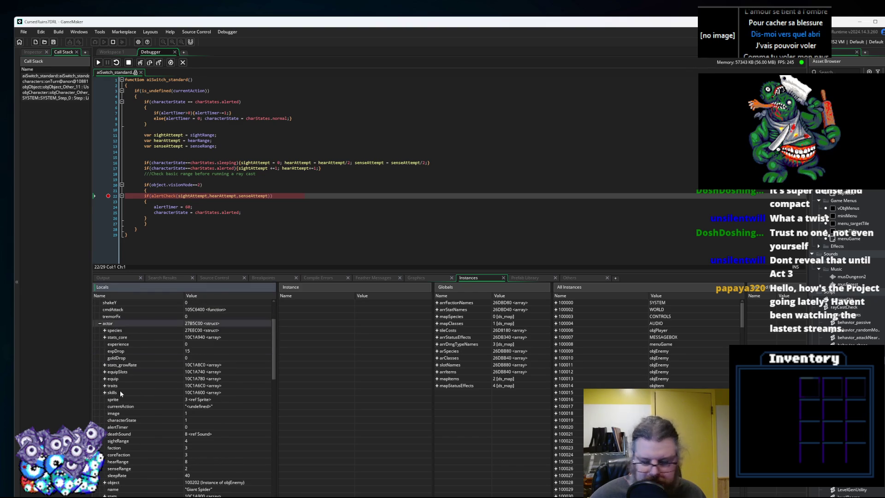
scroll(120, 391, "down", 1)
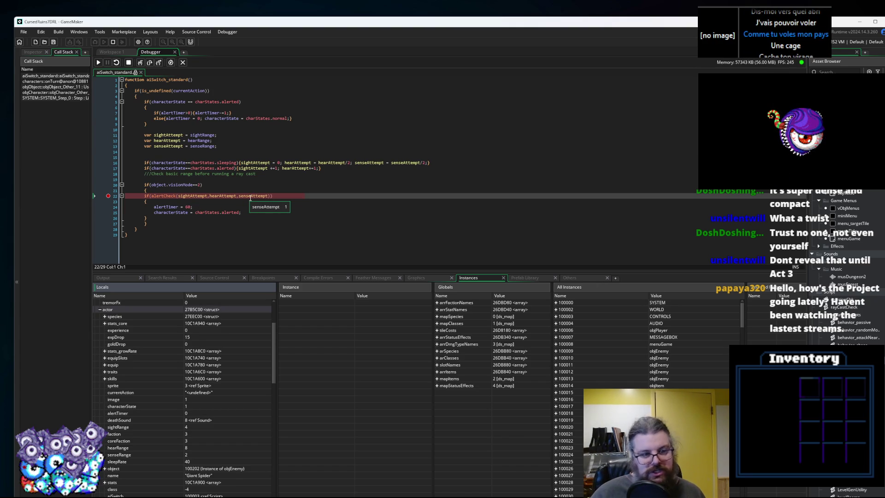
Move the breakpoint from line 22 to line 24, resume the game, then restore line 22's breakpoint.
left_click(108, 197)
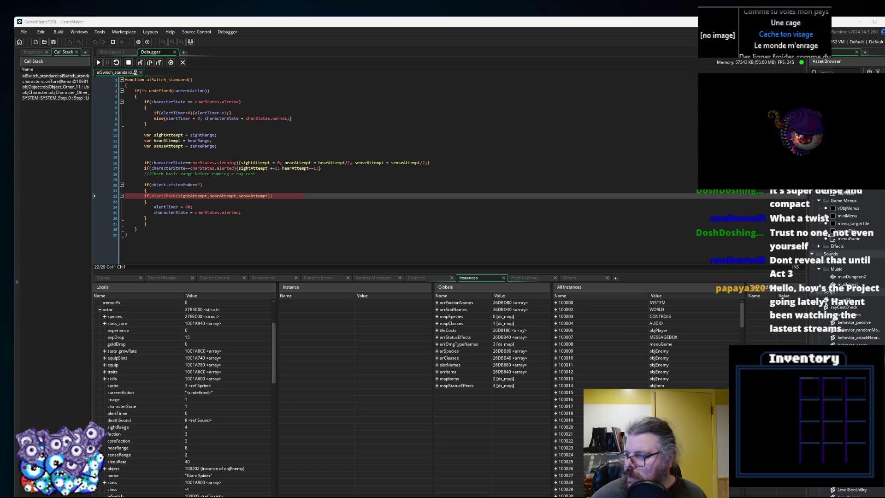
left_click(506, 179)
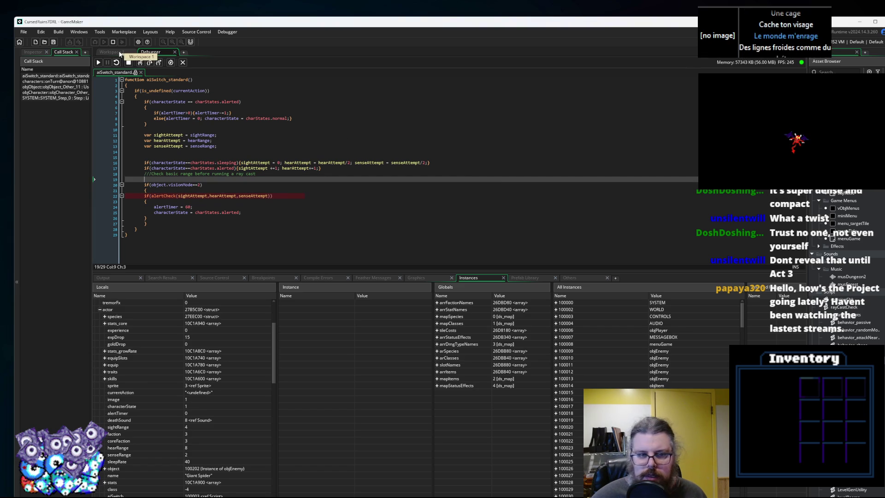
left_click(114, 208)
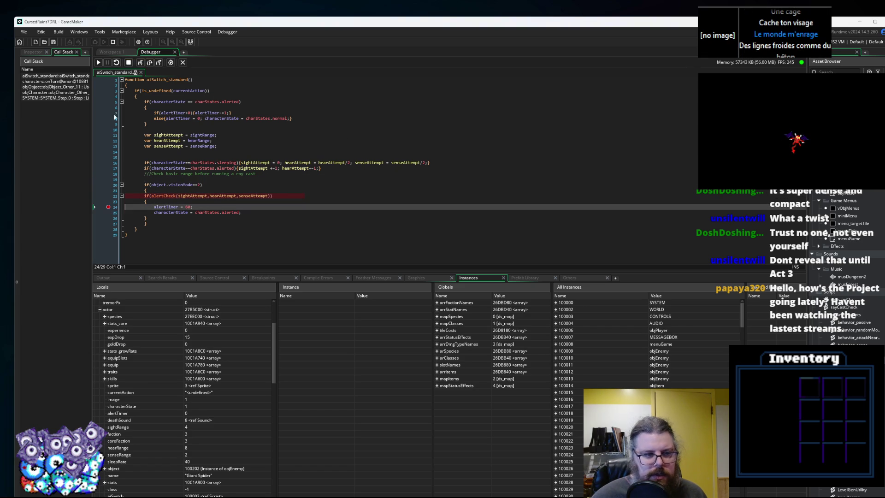
left_click(100, 64)
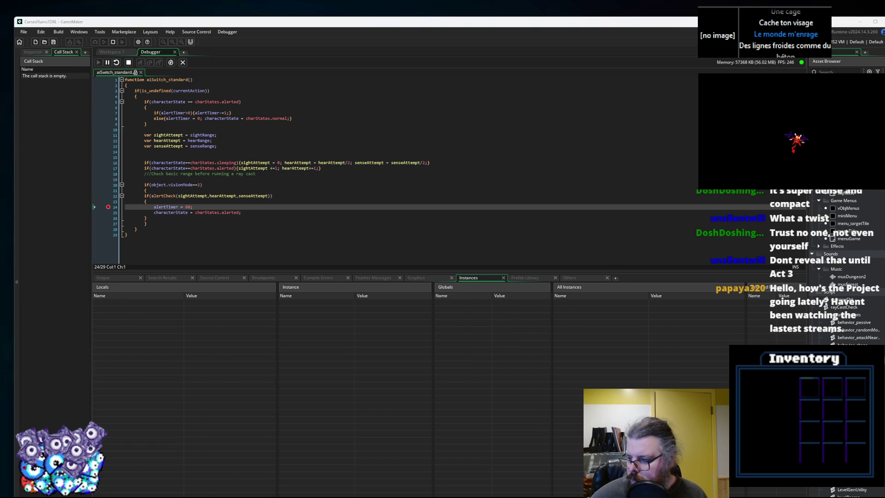
left_click(109, 196)
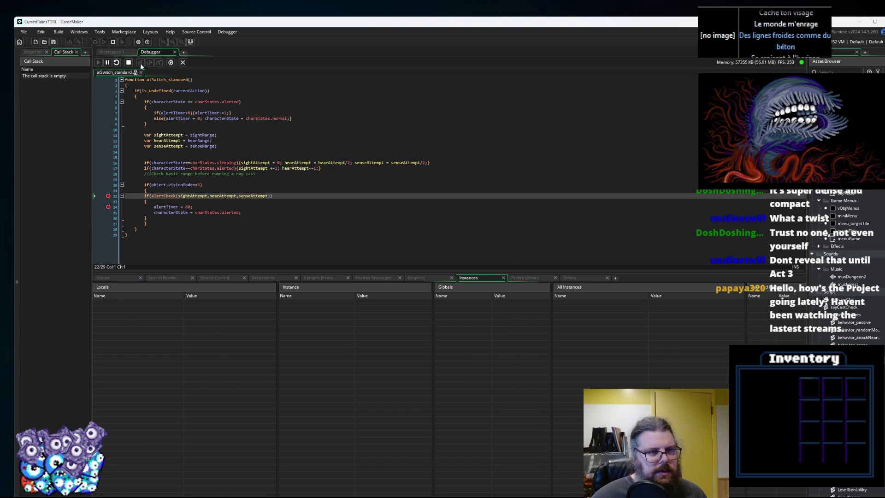
In the code workspace, clear the line 22 and 24 breakpoints and stop the running game.
left_click(111, 52)
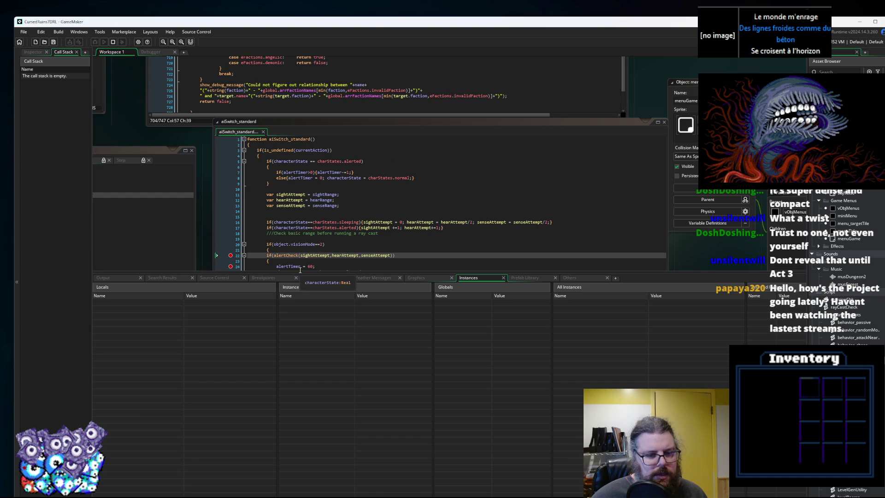
left_click_drag(300, 277, 300, 410)
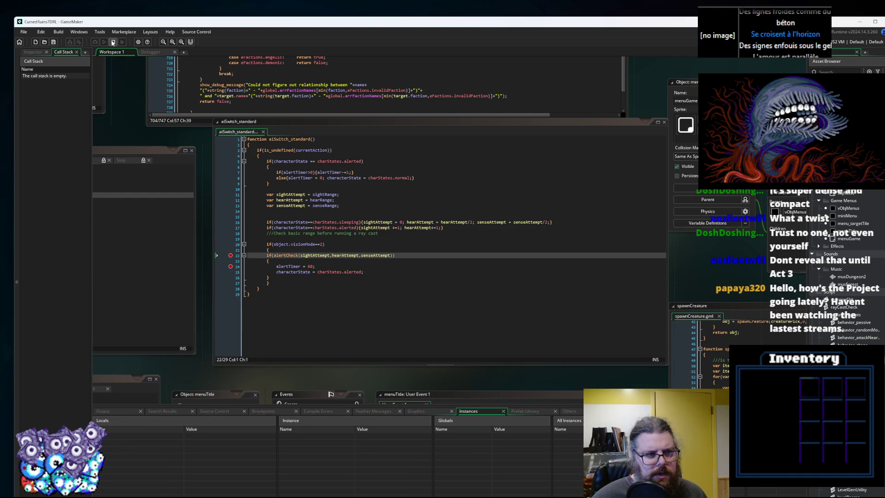
left_click(230, 266)
left_click(230, 255)
left_click(116, 41)
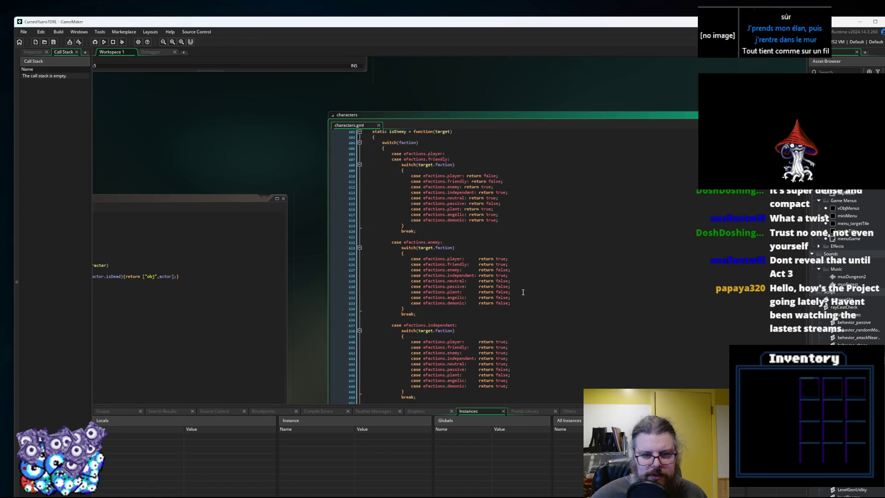
Add an if (target.faction == eFactions.player) block with var dummyvar = true at the top of isEnemy.
left_click(447, 238)
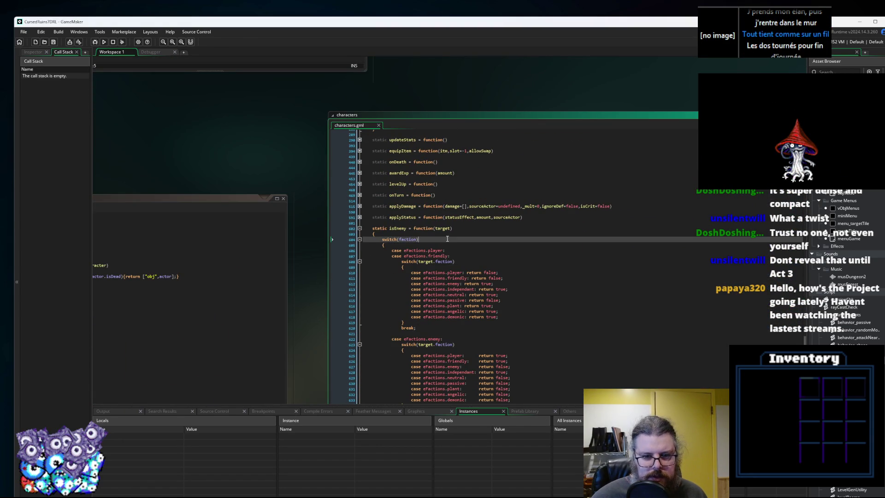
left_click_drag(454, 261, 419, 261)
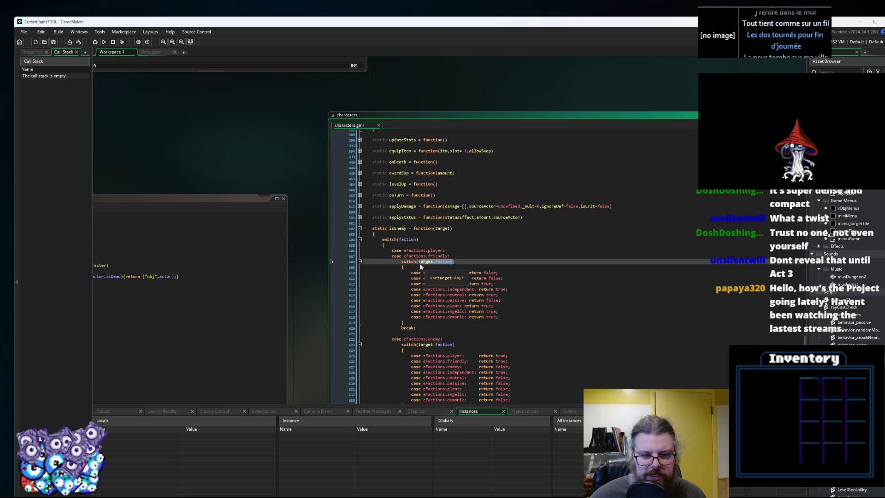
left_click(410, 234)
key("Return")
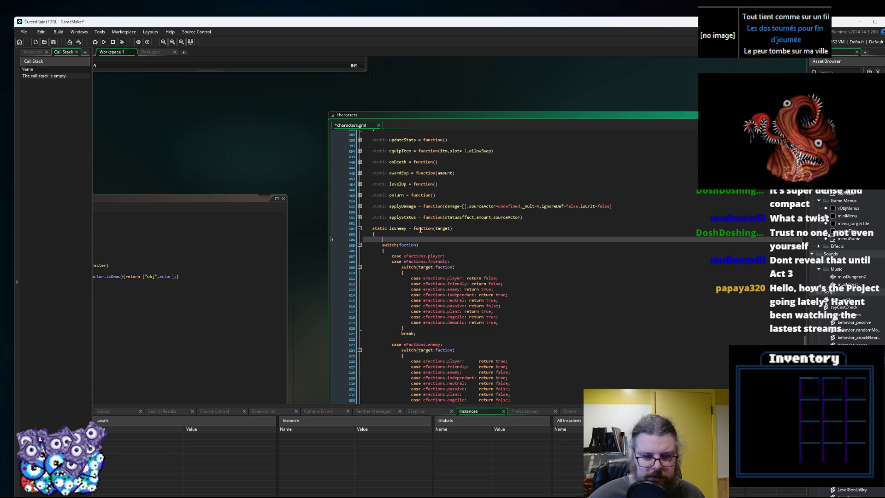
type("if(target.faction==")
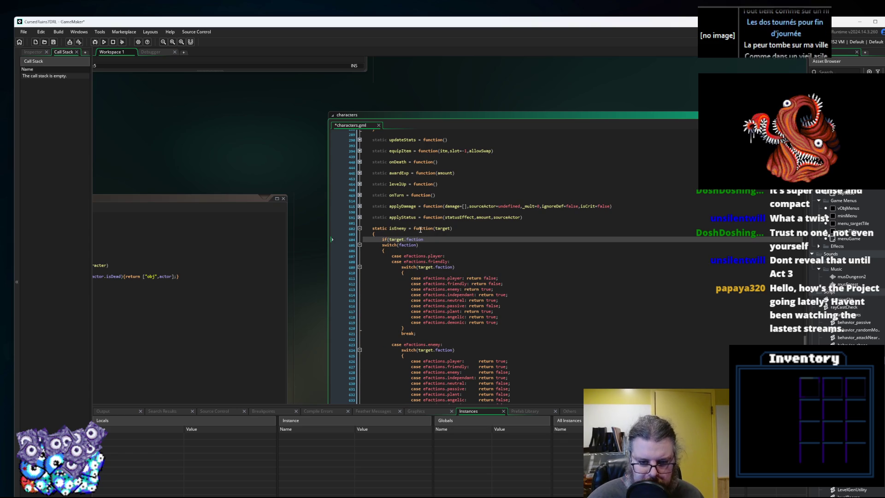
left_click(464, 277)
key("ctrl+c")
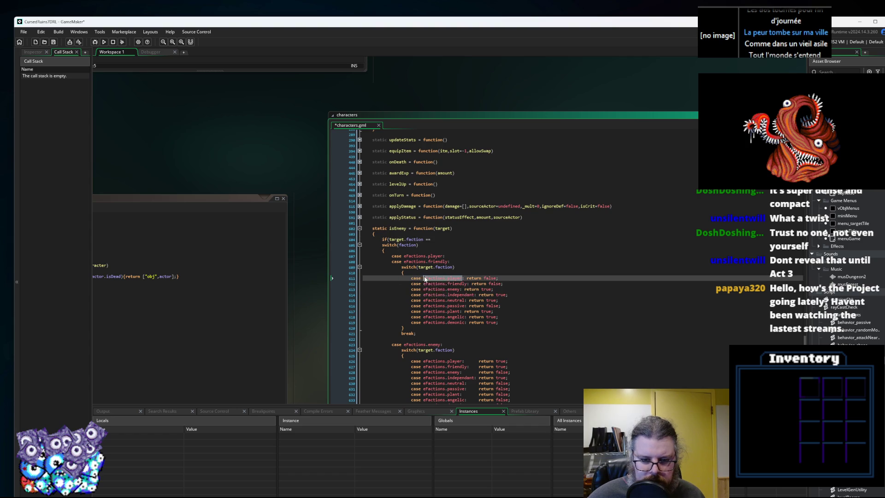
left_click(475, 239)
key("ctrl+v")
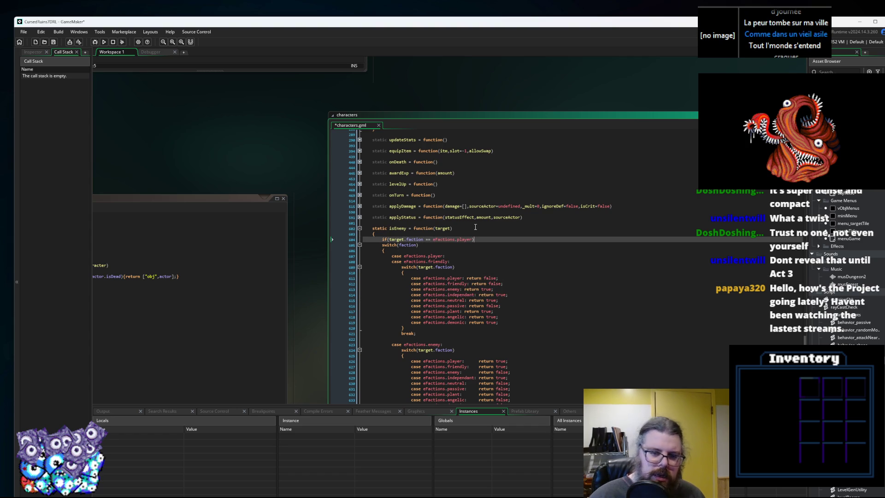
key("Return")
type("{")
key("Return")
type("var dummyvar = true;")
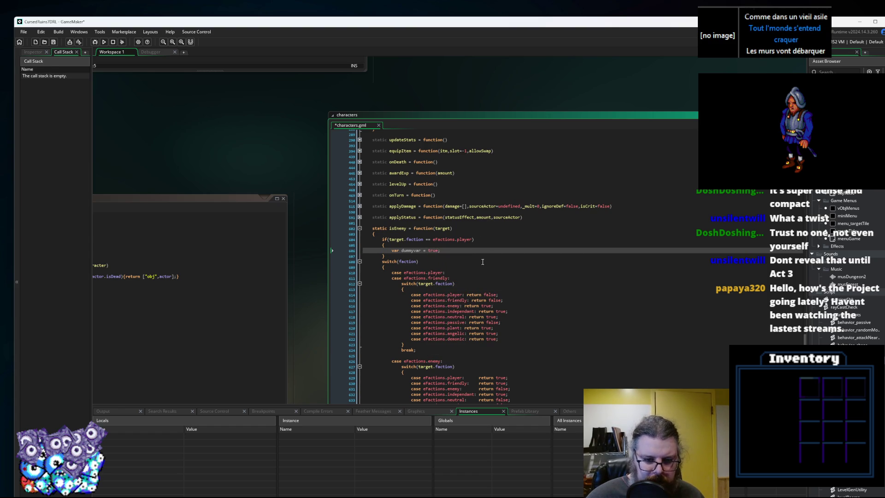
Save characters.gml and relaunch the game with the debugger attached.
left_click(483, 261)
left_click(53, 43)
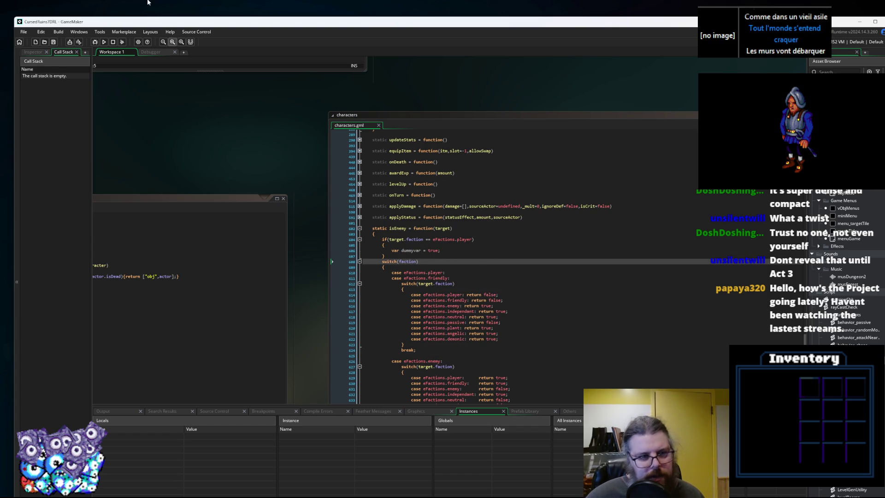
left_click(95, 43)
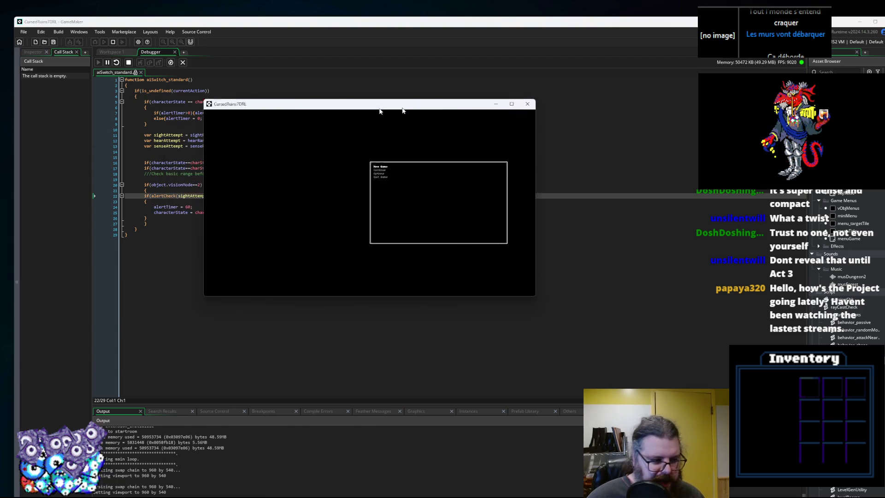
Start a New Game fullscreen, walk the player up and up-left, then shrink the game window.
key("Return")
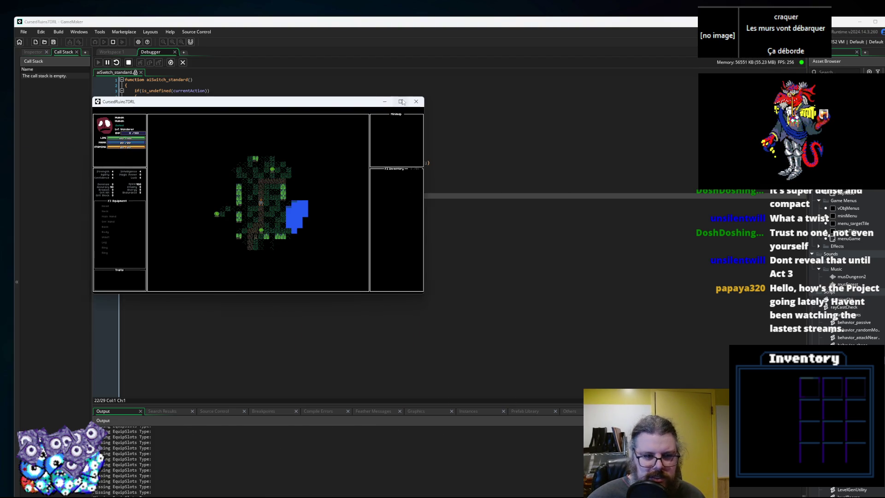
left_click(400, 101)
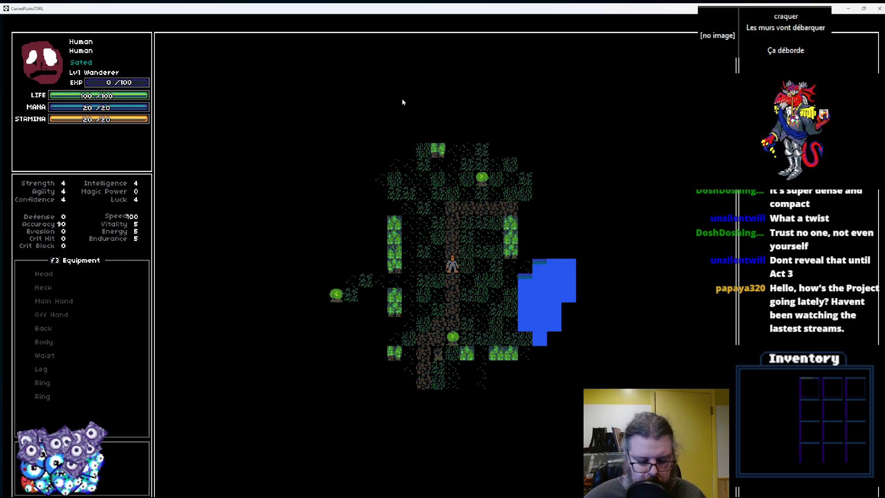
key("Up")
key("Up")
key("Up")
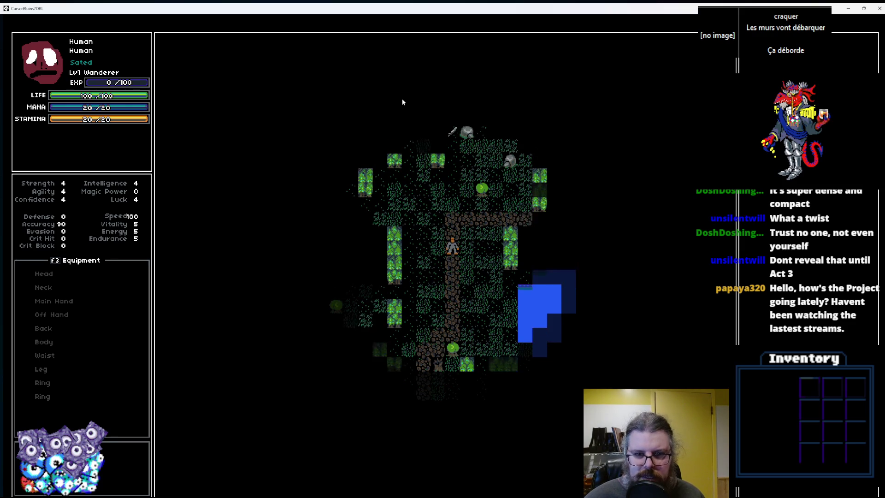
key("Up")
key("Left")
left_click(402, 99)
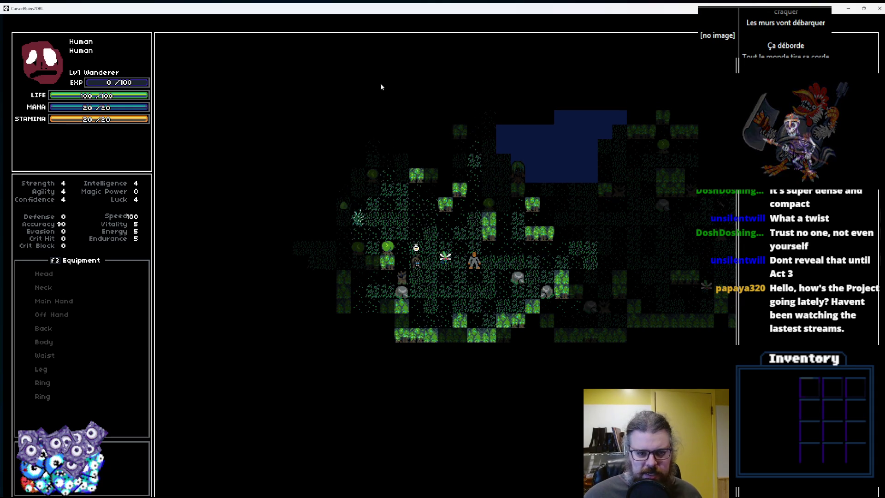
left_click_drag(356, 10, 555, 179)
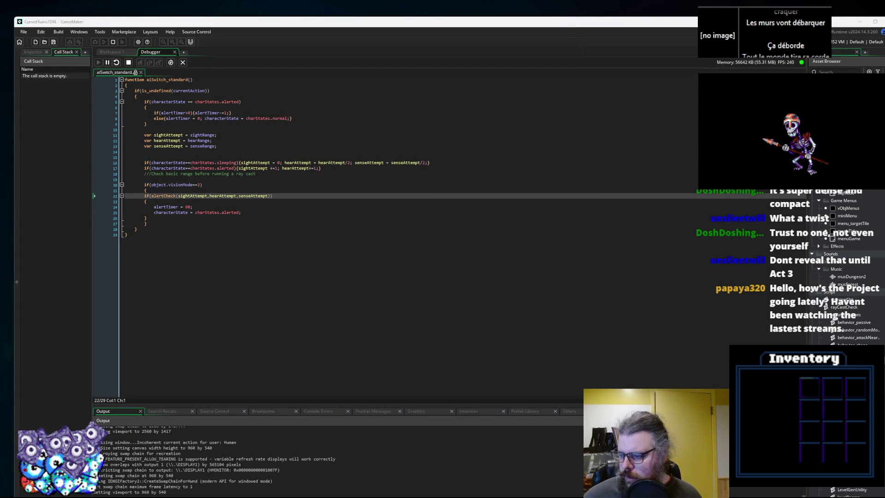
Set a breakpoint on line 22 of aiSwitch_standard and enlarge the breakpoint and variables panels.
left_click(111, 52)
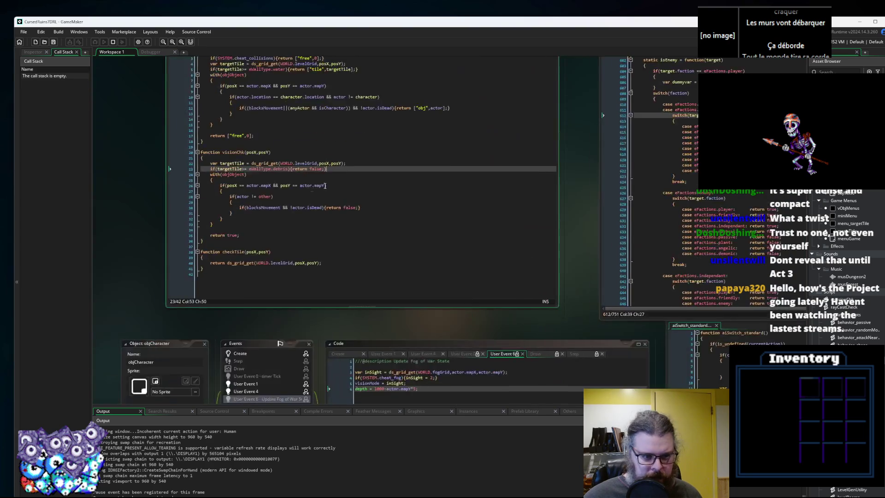
left_click(326, 272)
key("ctrl+Tab")
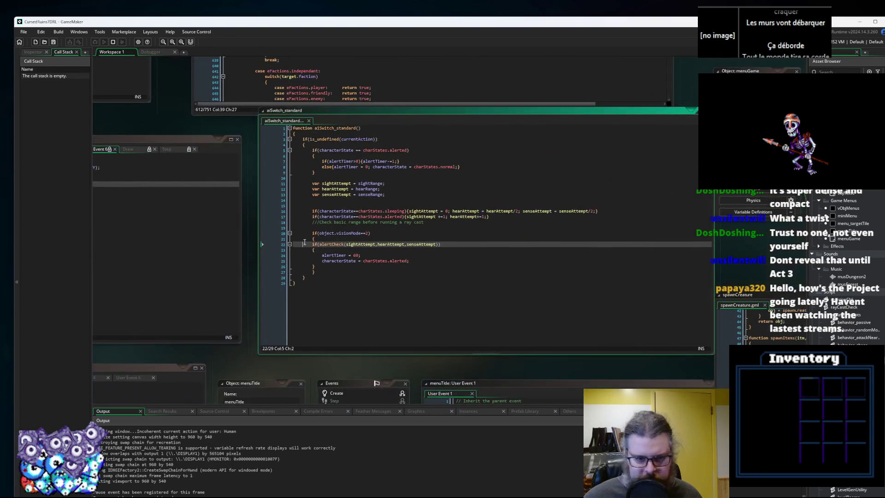
left_click(281, 244)
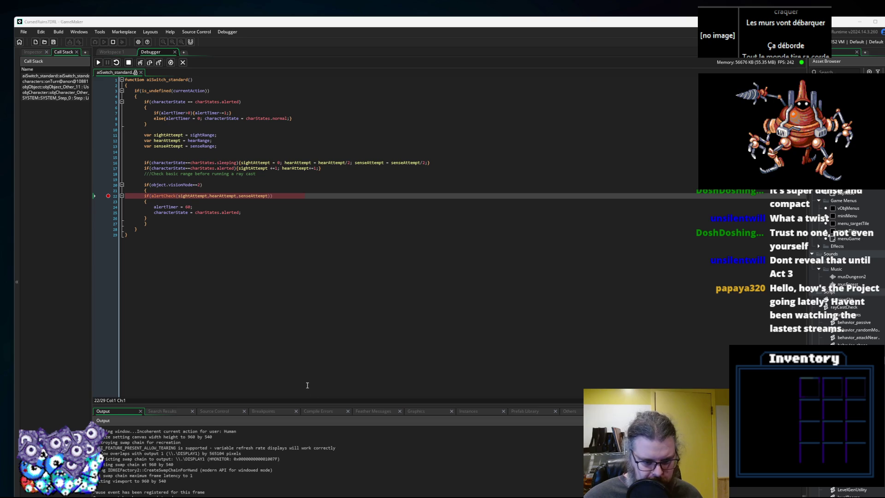
mouse_move(320, 405)
left_mouse_down()
mouse_move(331, 272)
mouse_move(344, 264)
left_mouse_up()
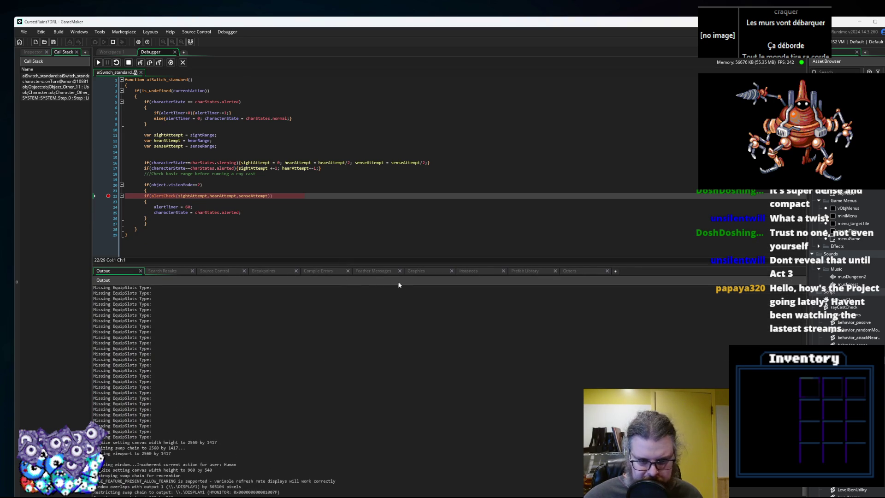
left_click(271, 272)
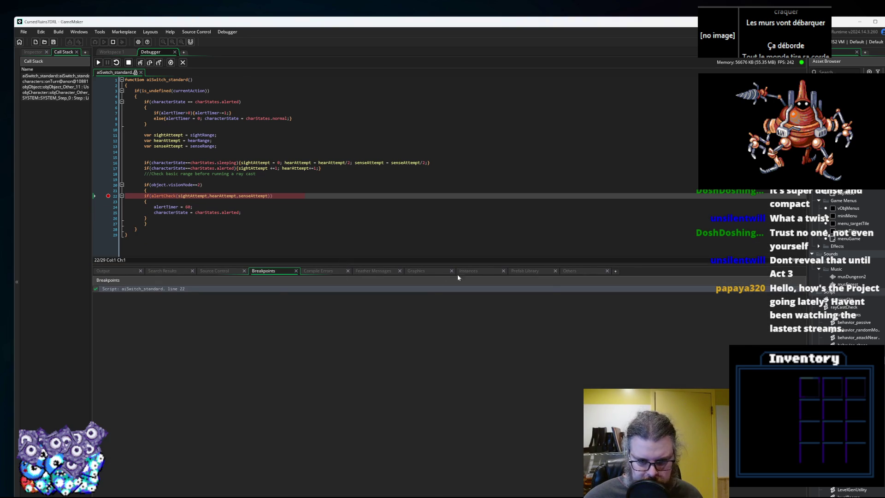
left_click(470, 271)
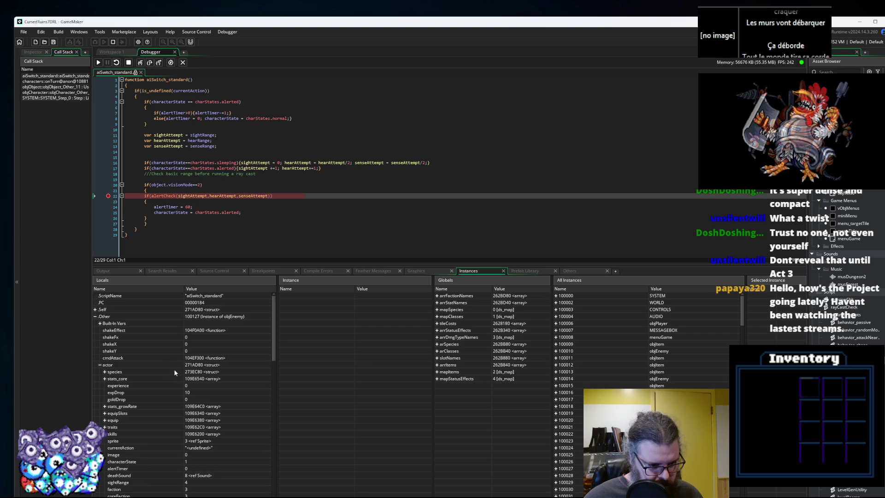
scroll(175, 371, "down", 1)
scroll(176, 368, "down", 3)
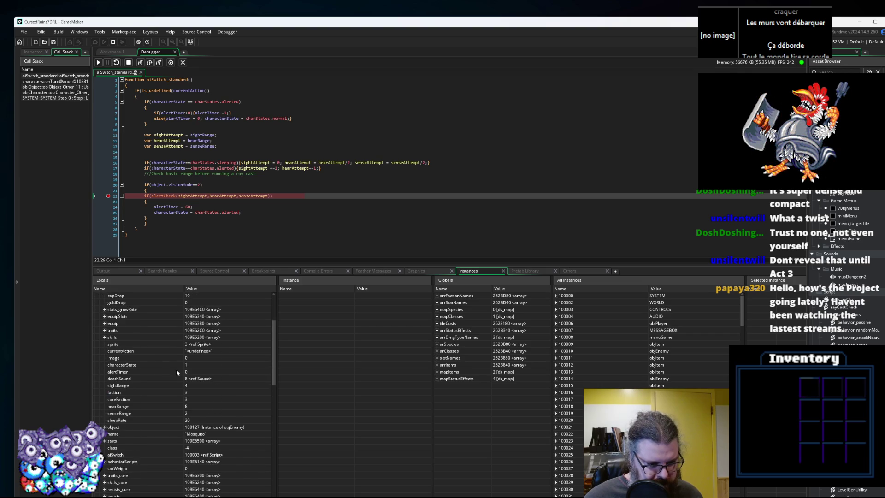
Inspect sightAttempt and senseAttempt, highlighting every senseAttempt use and the alerted state assignment.
mouse_move(193, 197)
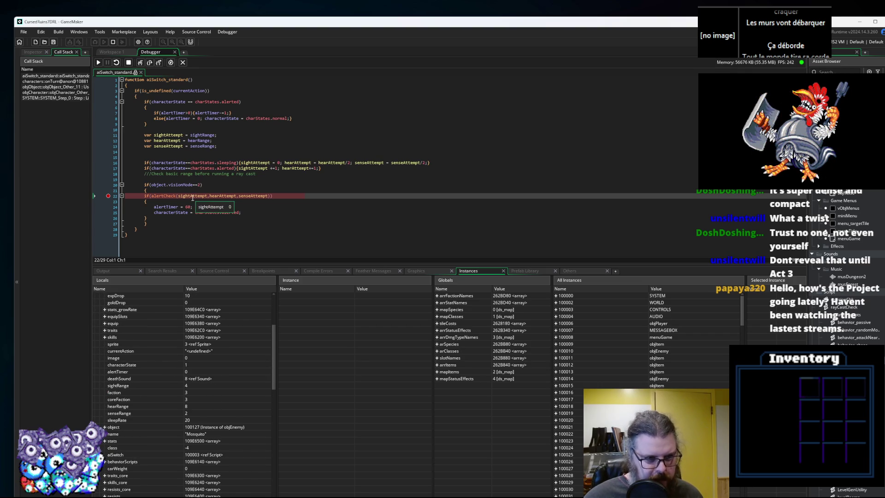
mouse_move(255, 196)
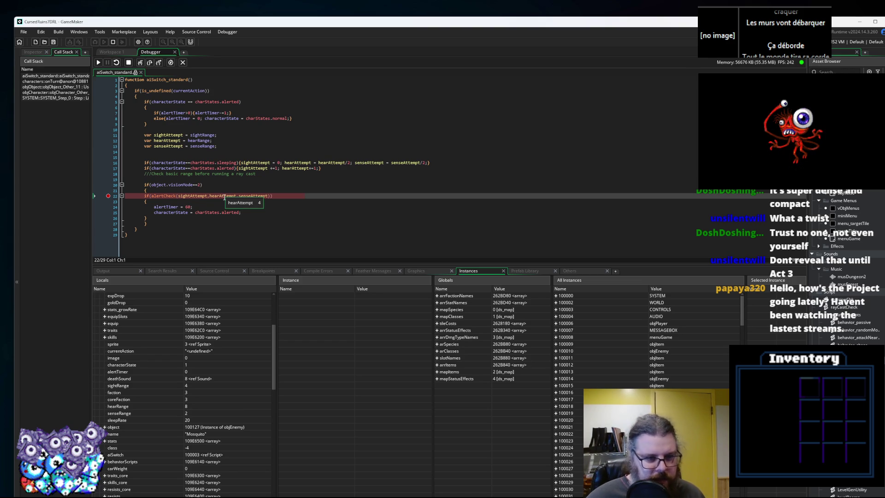
left_click(257, 196)
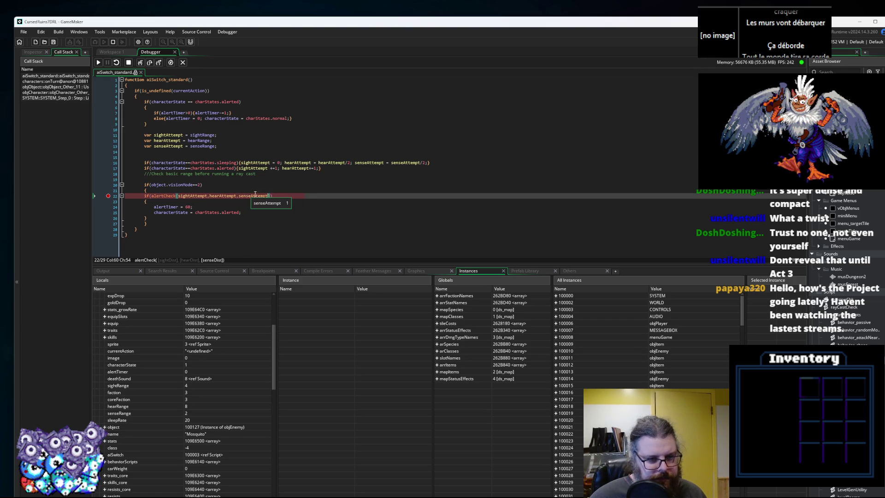
left_click(261, 197)
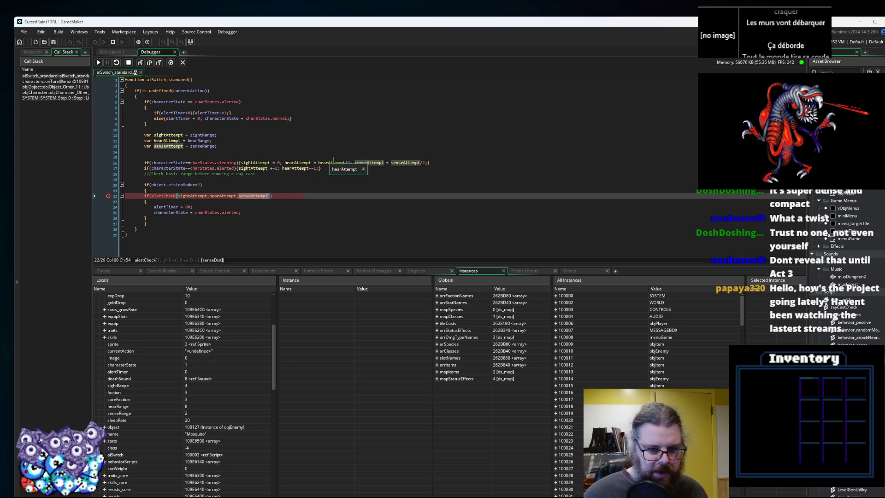
left_click(403, 162)
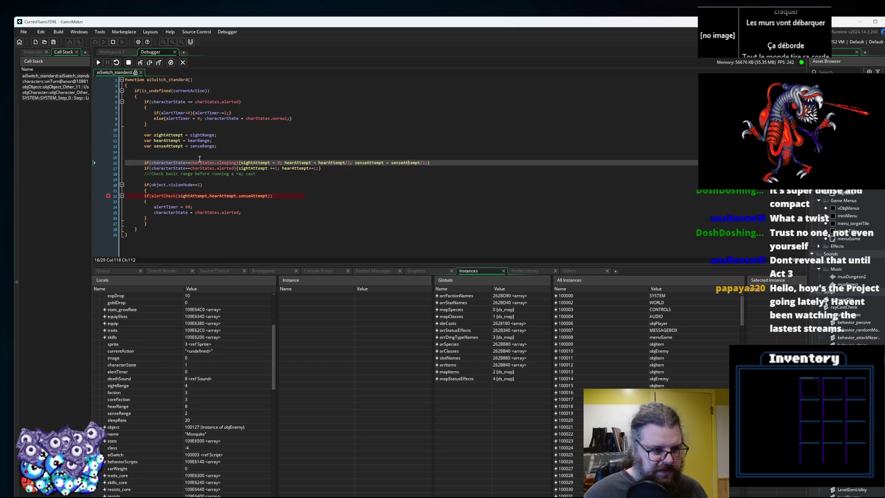
left_click(241, 213)
mouse_move(237, 212)
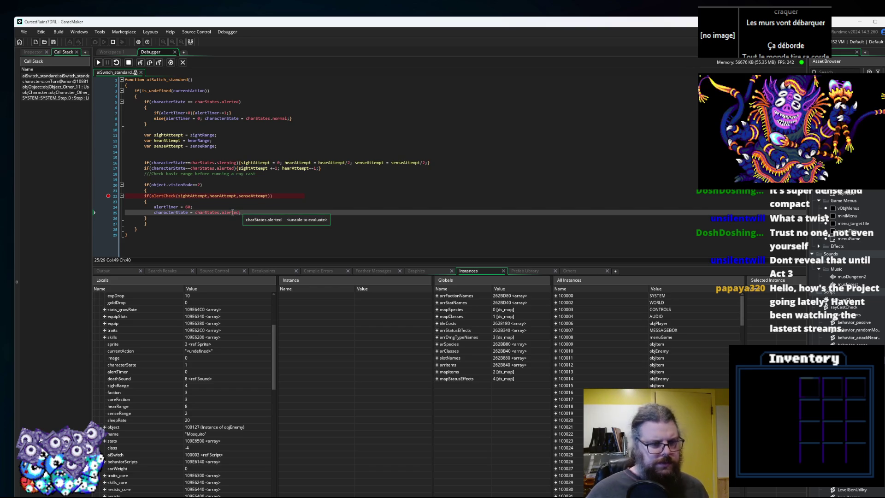
left_click(226, 196)
Step over alertCheck, step into it, then continue until the breakpoint hits another enemy.
key("F10")
left_click(199, 196)
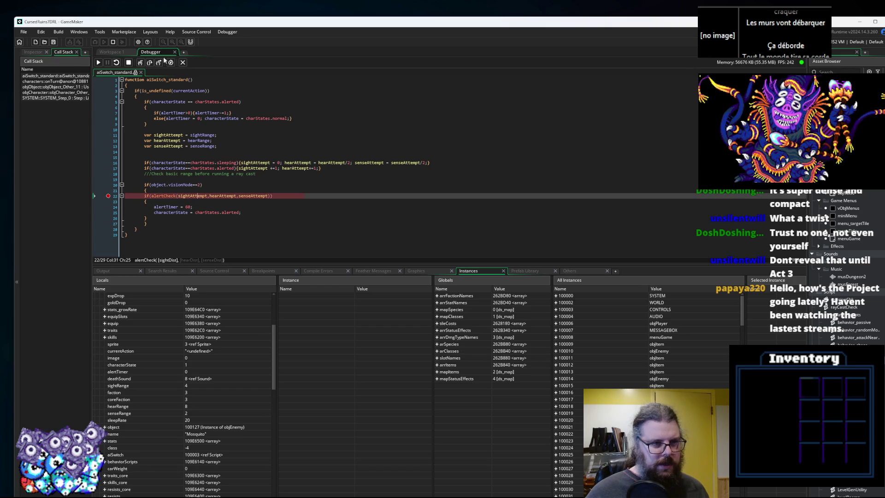
left_click(140, 62)
left_click(98, 63)
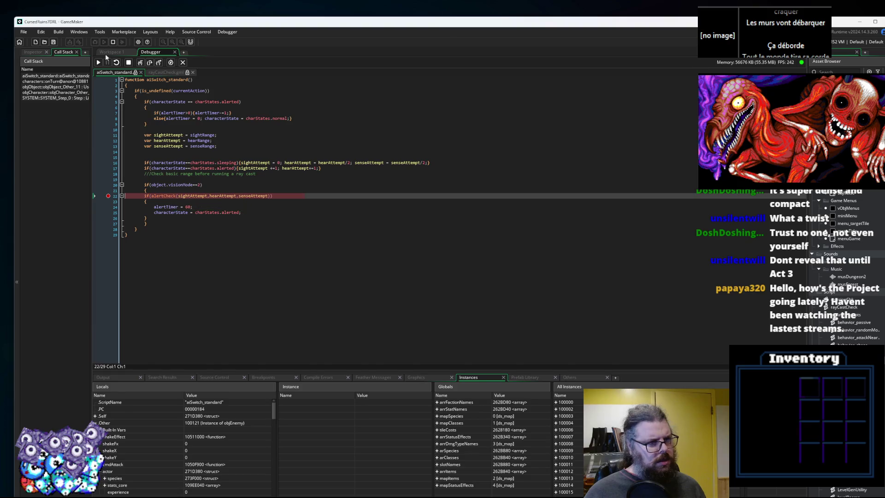
left_click(140, 63)
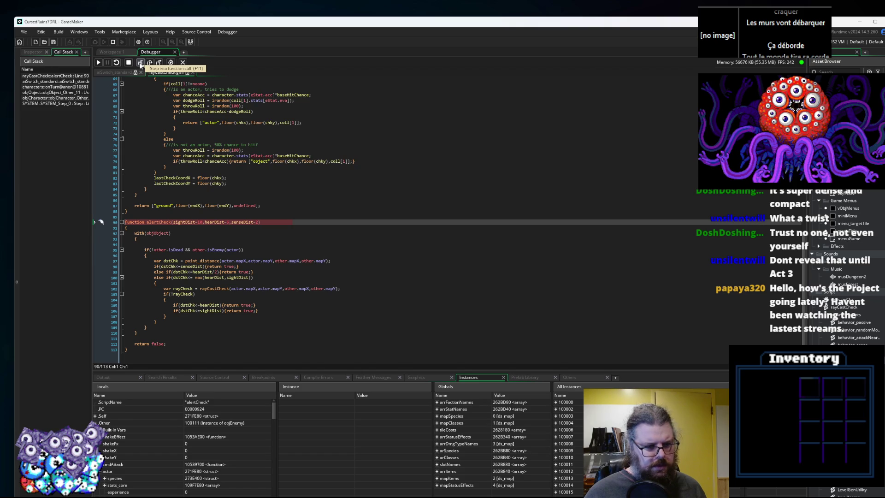
Examine isEnemy and every actor use in rayCastCheck's alertCheck, then stop the debug session.
left_click(112, 72)
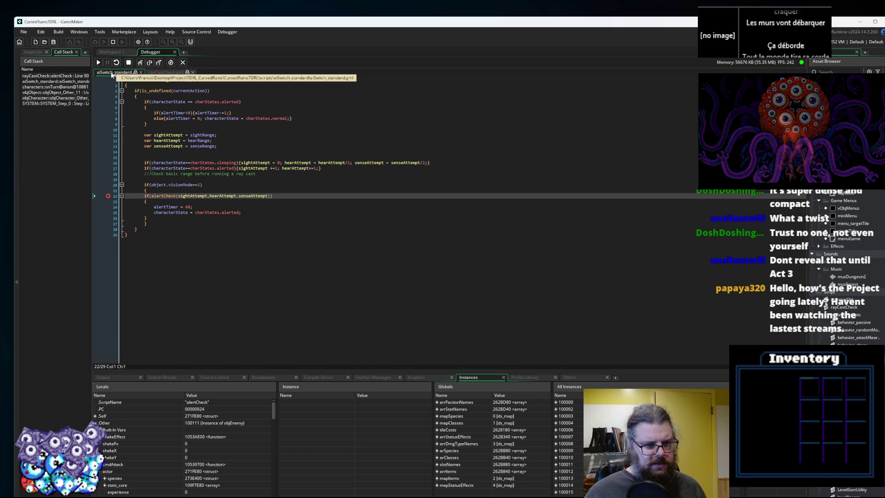
left_click(155, 72)
mouse_move(219, 250)
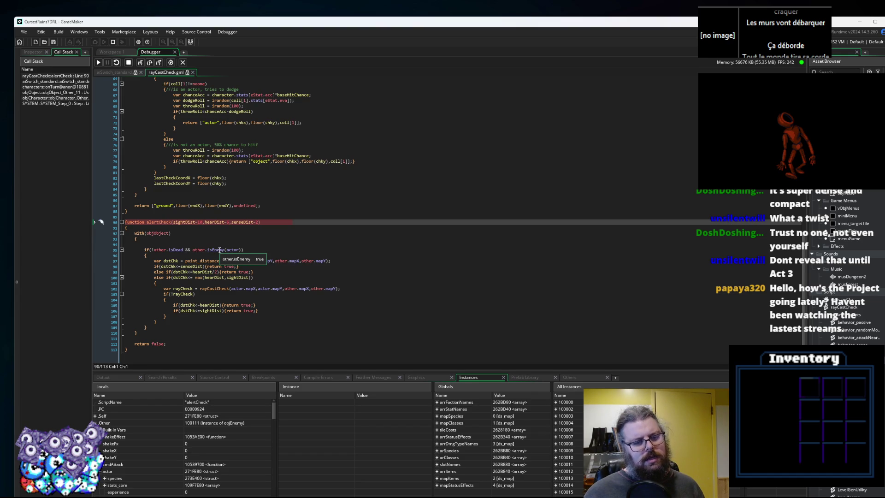
double_click(231, 249)
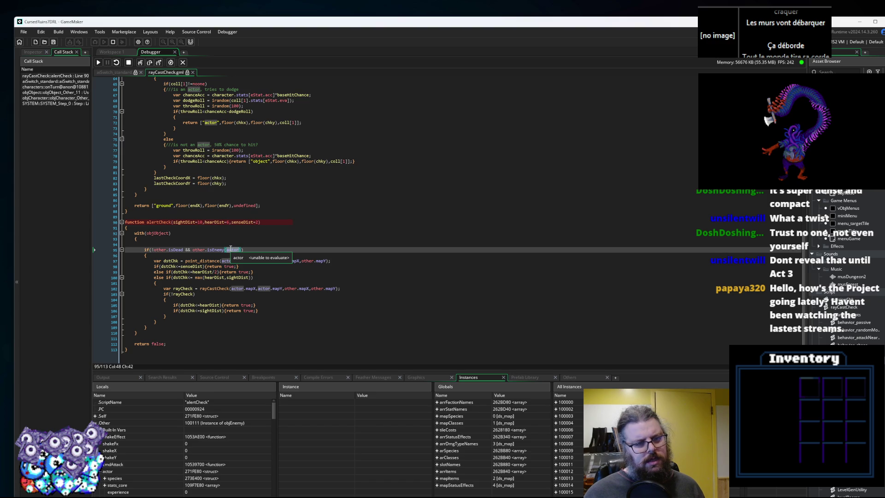
key("shift+F5")
left_click(242, 246)
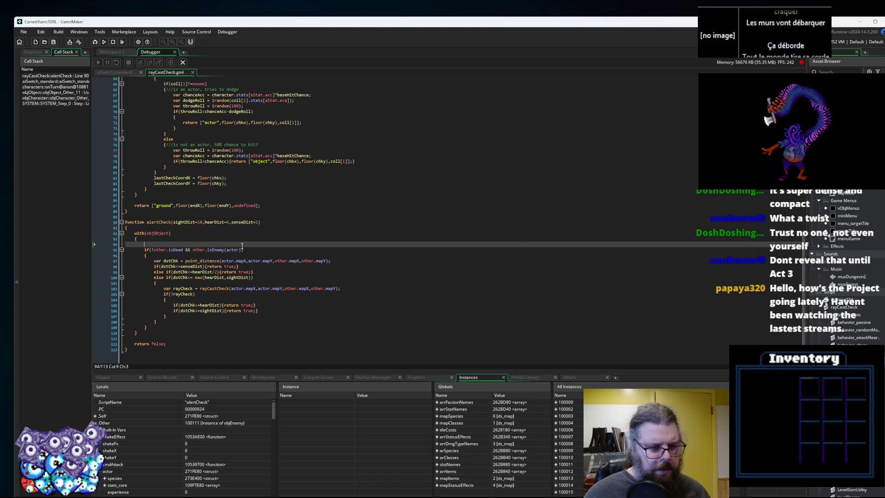
Return to the main workspace, shrink the bottom panel, and focus the collisionChk code window.
left_click(182, 62)
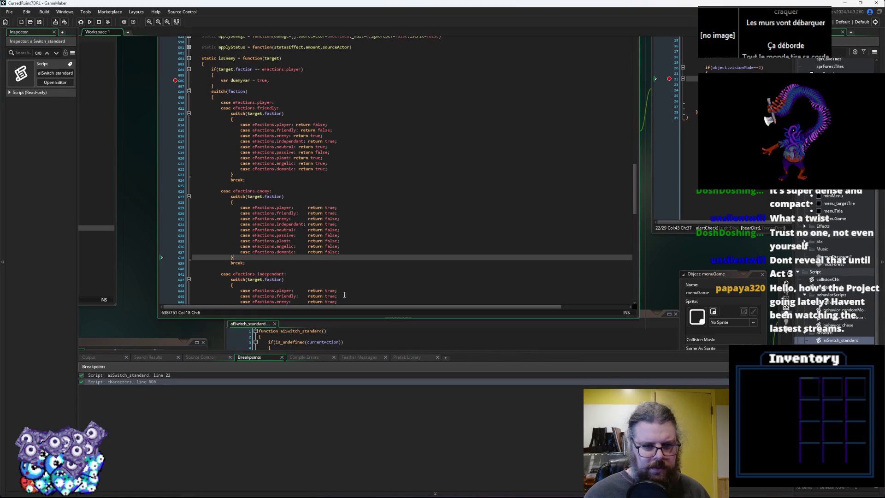
left_click_drag(360, 353, 364, 430)
scroll(385, 206, "down", 5)
left_click(386, 206)
left_click(185, 264)
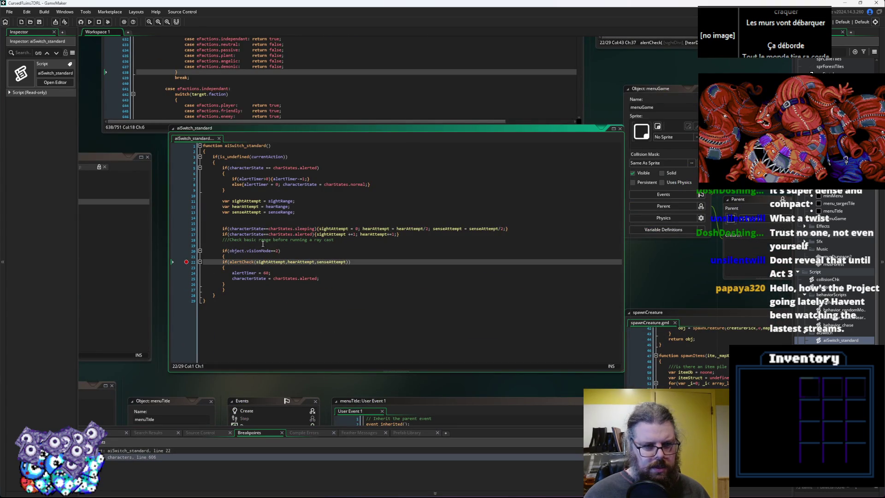
middle_click(255, 248)
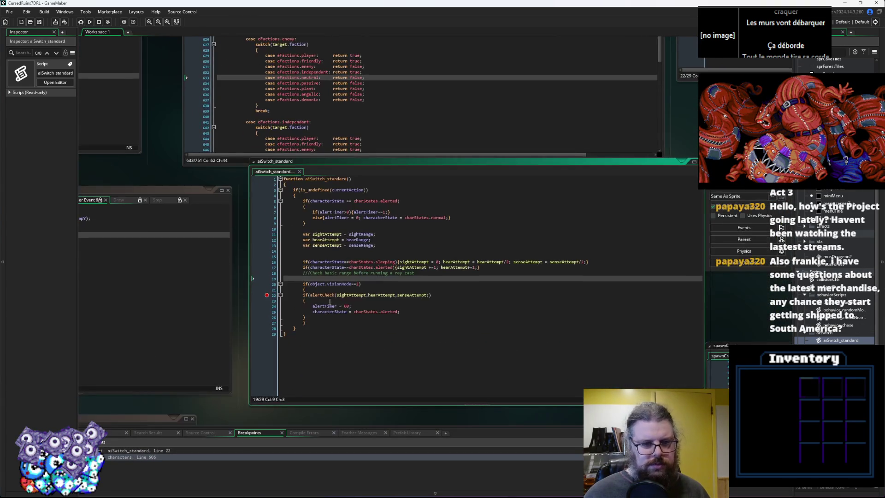
double_click(828, 278)
Cycle through the code windows to aiSwitch_standard and clear the line 22 breakpoint.
key("alt+Left")
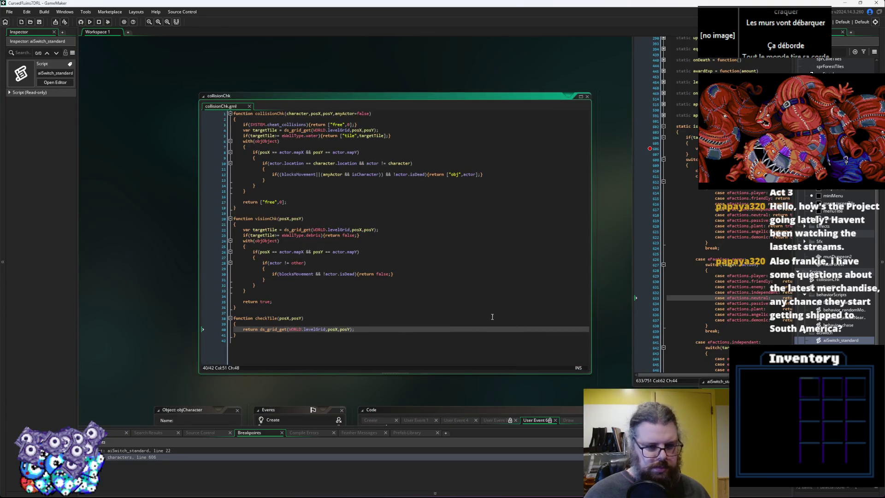
key("alt+Left")
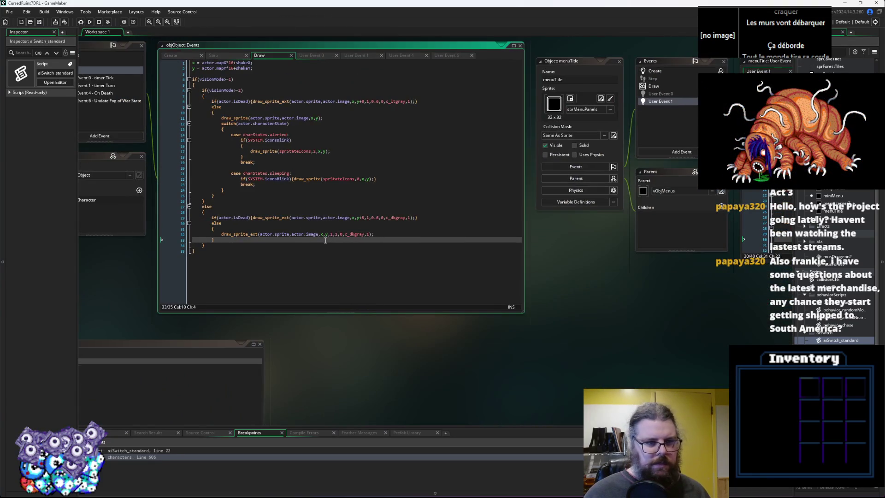
key("alt+Left")
key("alt+Left")
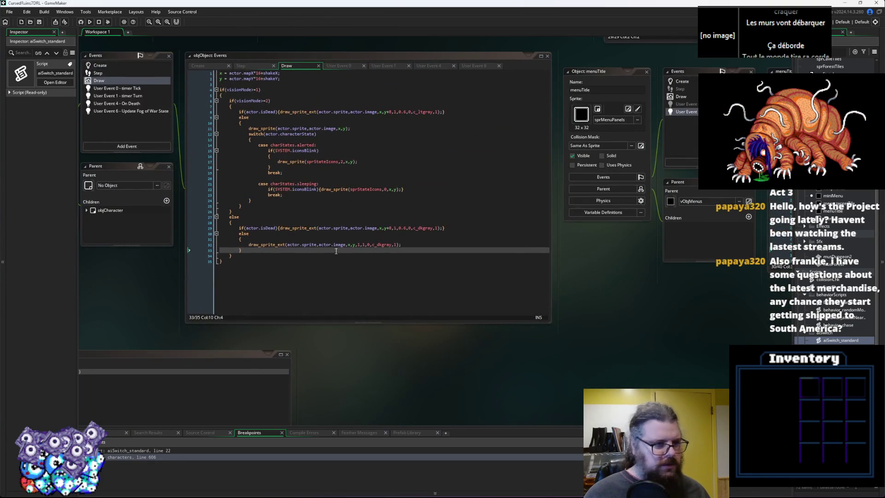
key("alt+Left")
key("alt+Left")
key("alt+Left")
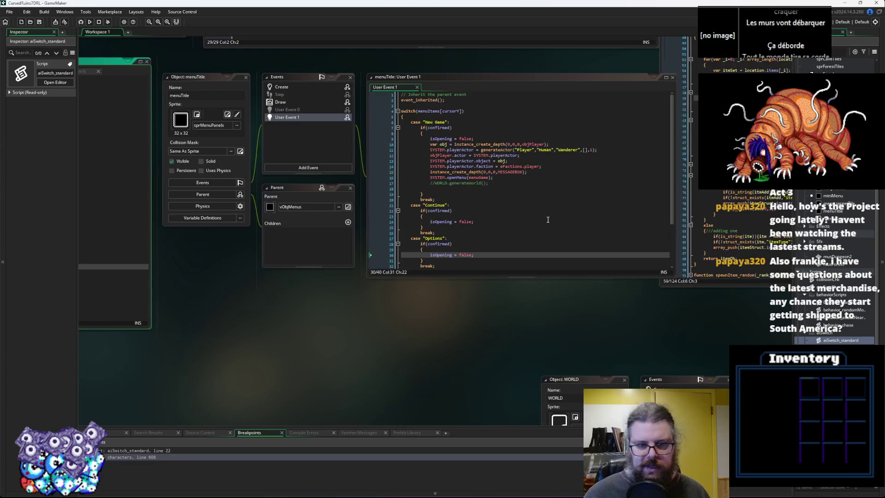
key("alt+Left")
key("alt+Left")
key("alt+Left")
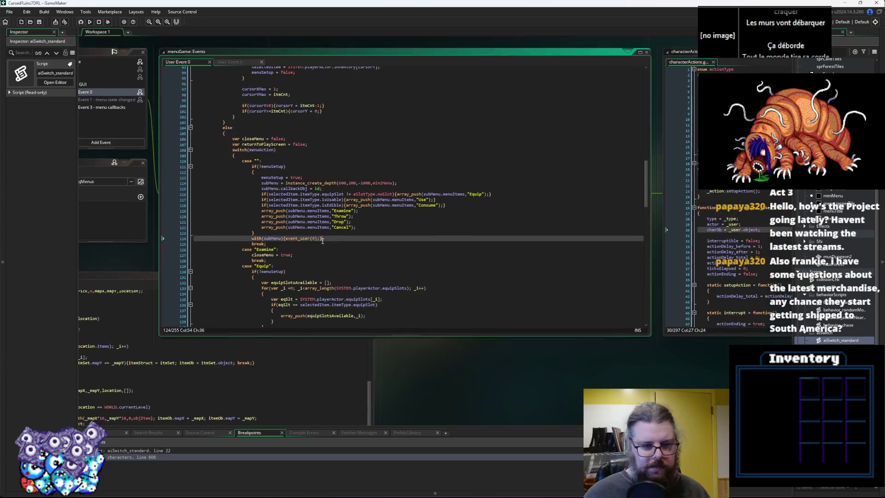
key("alt+Left")
key("alt+Left")
key("alt+Left")
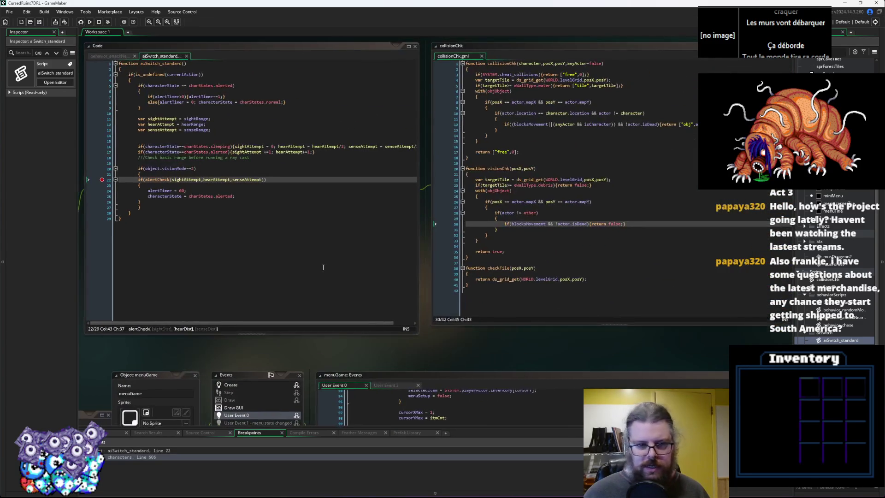
left_click(189, 213)
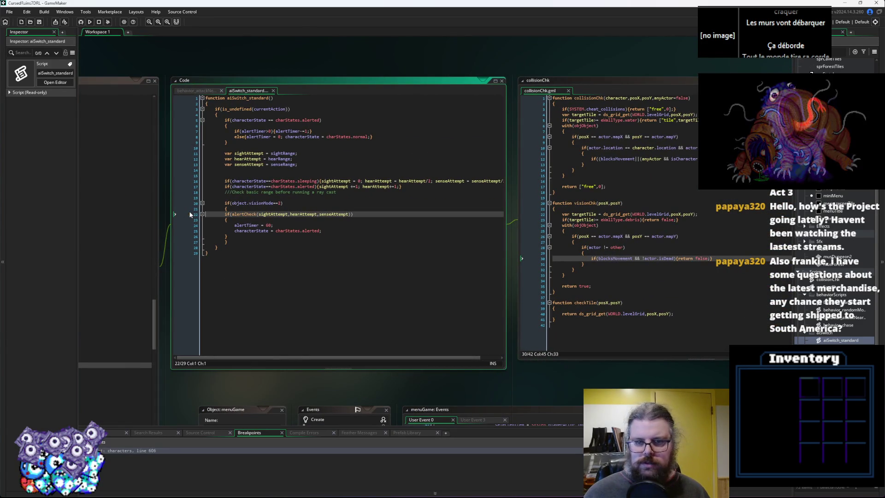
left_click(356, 259)
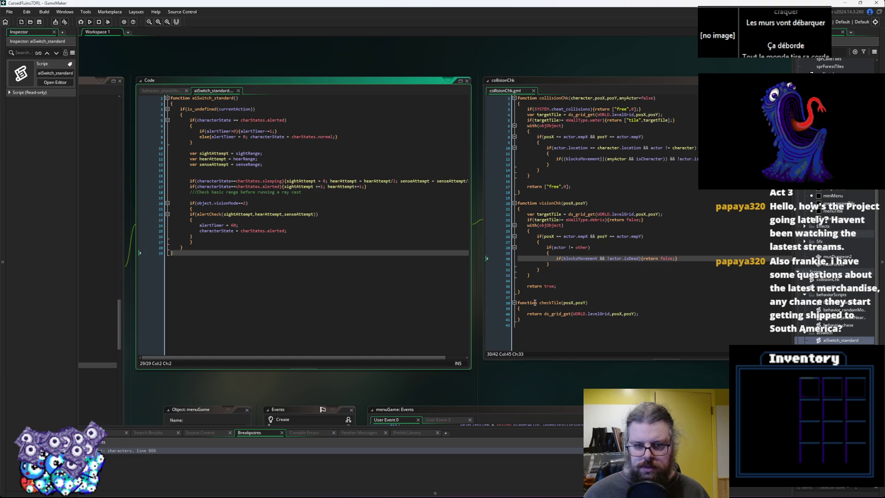
middle_click(209, 214)
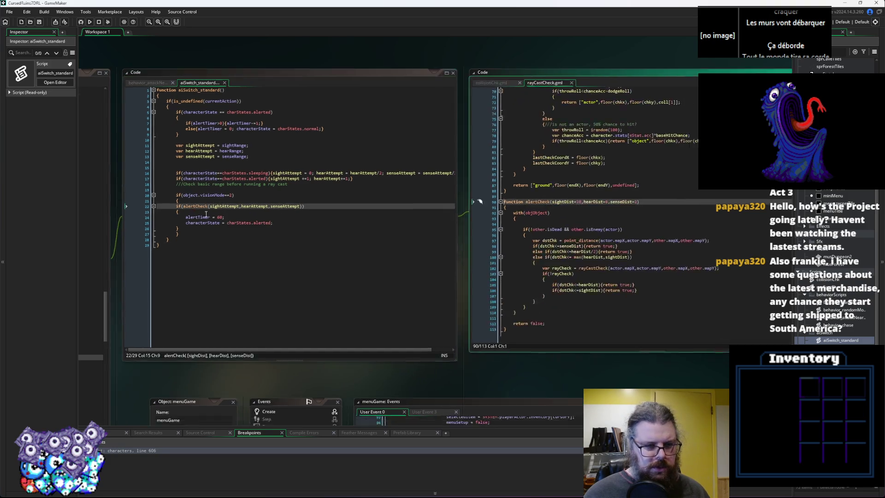
left_click(439, 218)
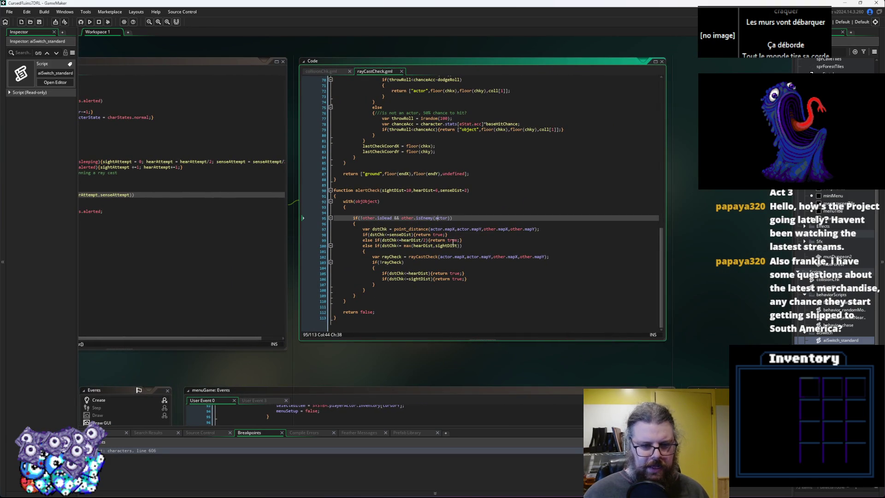
left_click(454, 241)
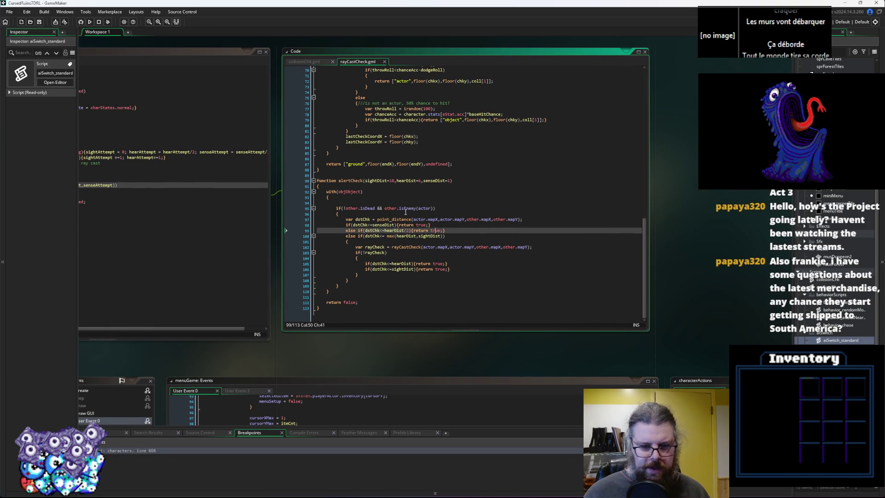
left_click(400, 208)
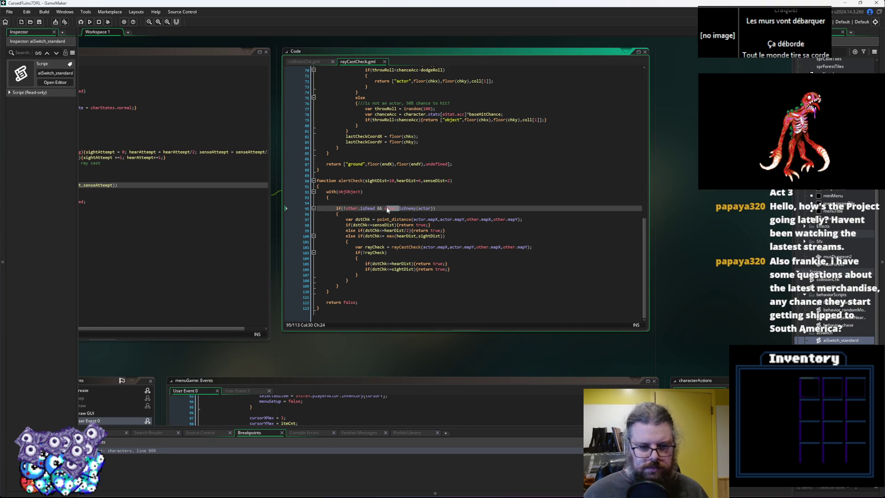
left_click(395, 209)
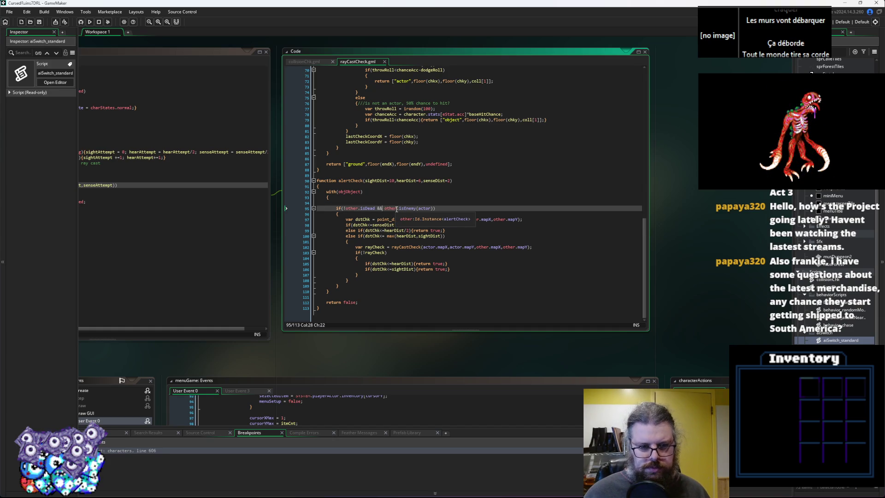
double_click(428, 208)
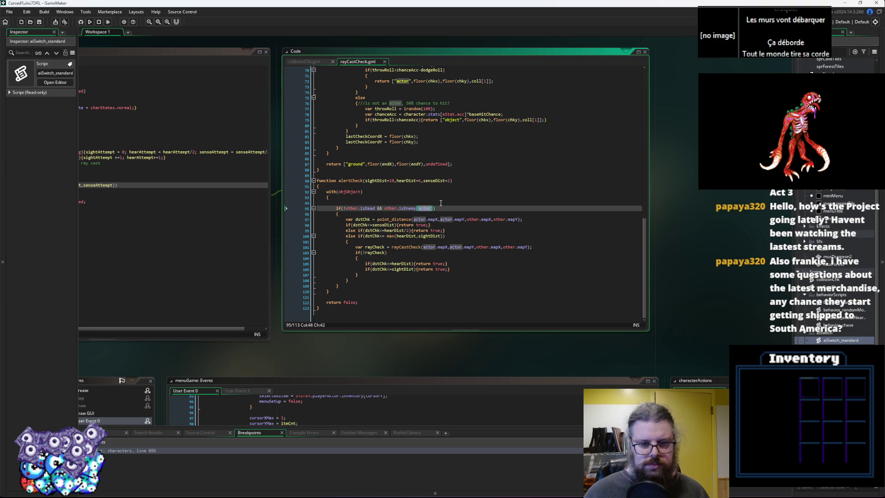
left_click(427, 209)
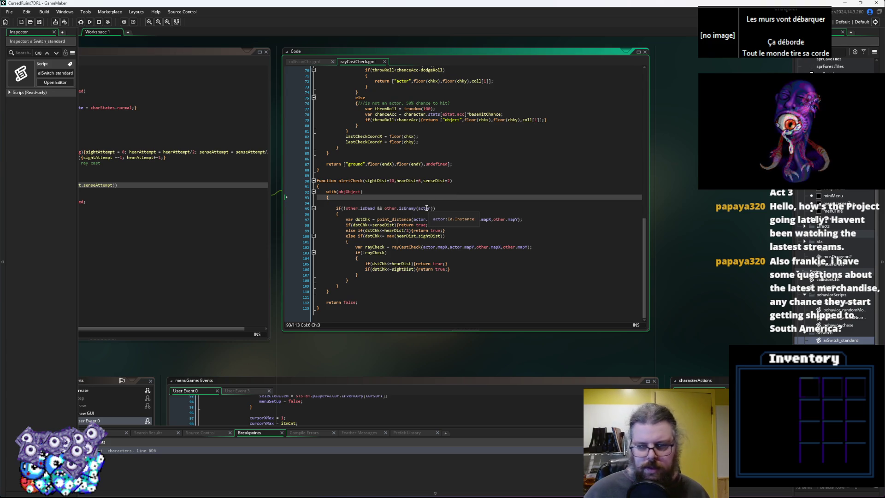
double_click(425, 209)
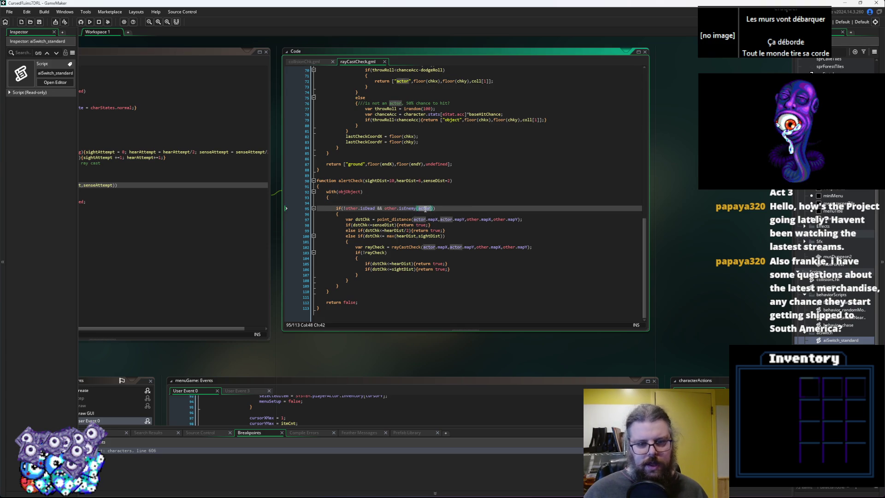
left_click(424, 264)
left_click_drag(478, 221, 383, 236)
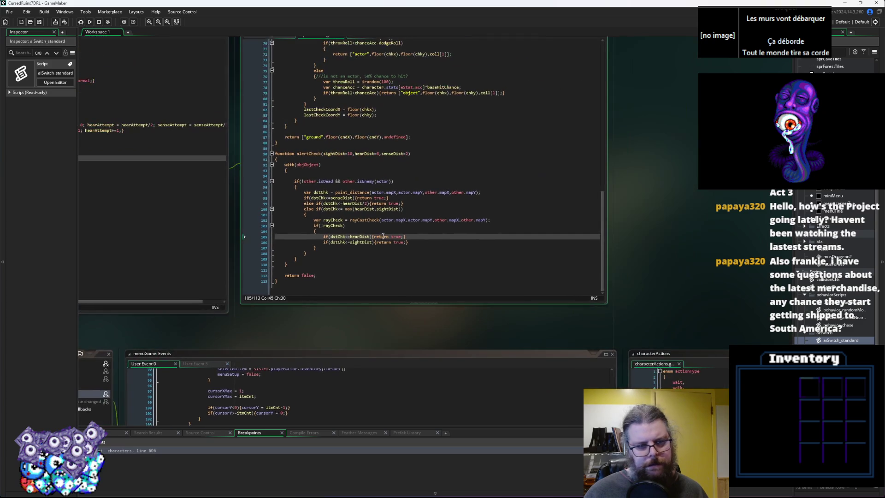
left_click(363, 175)
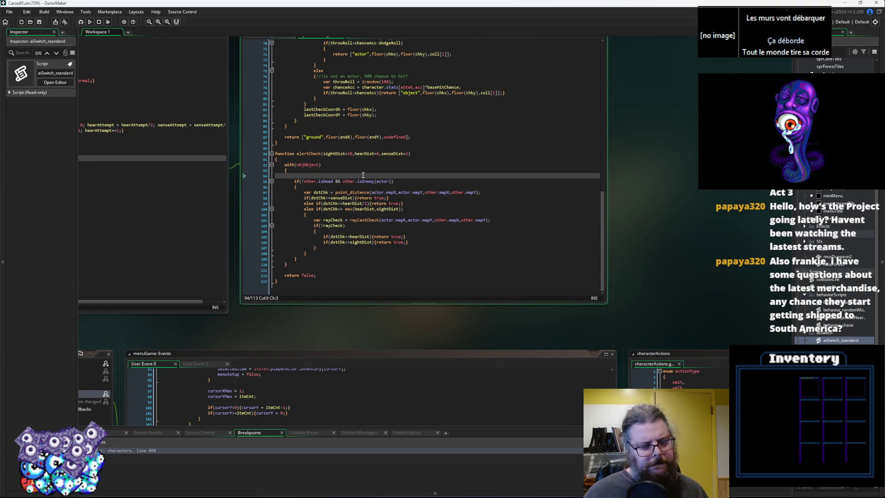
Write an if (object_index == objPlayer) block setting var fofdf = true, then fofdf = false.
type("if(obj")
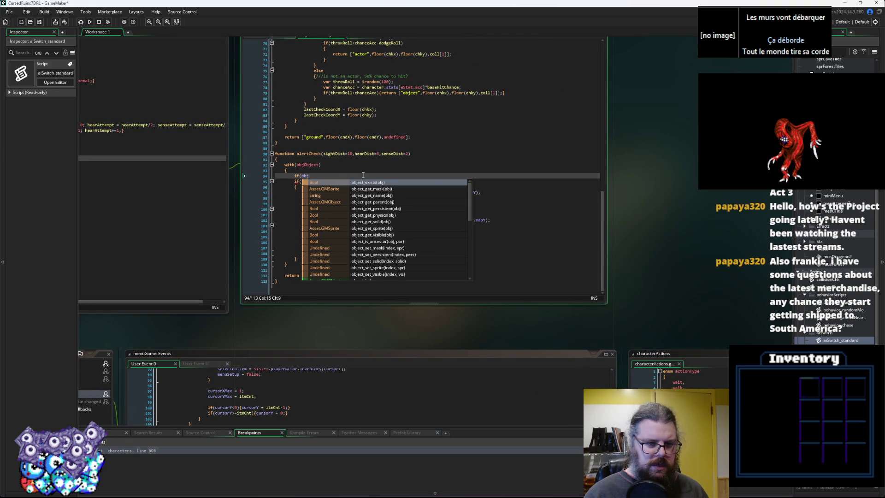
type("ect_index ")
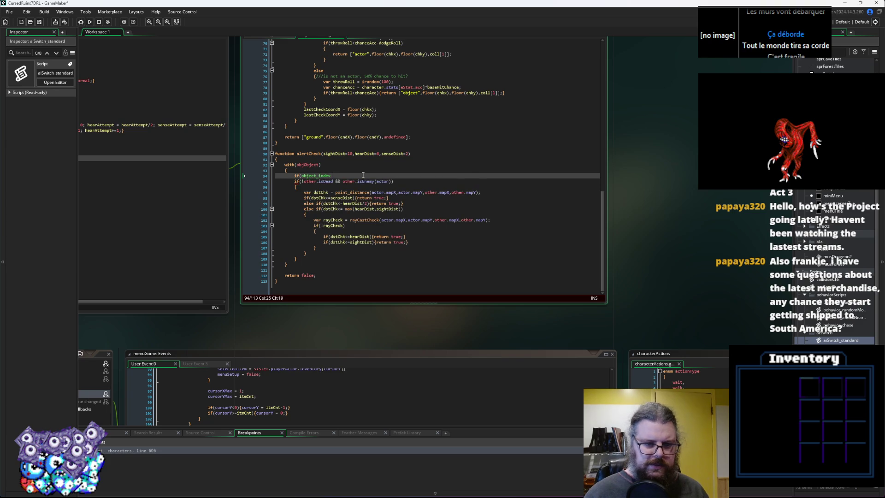
type("== objPlayer")
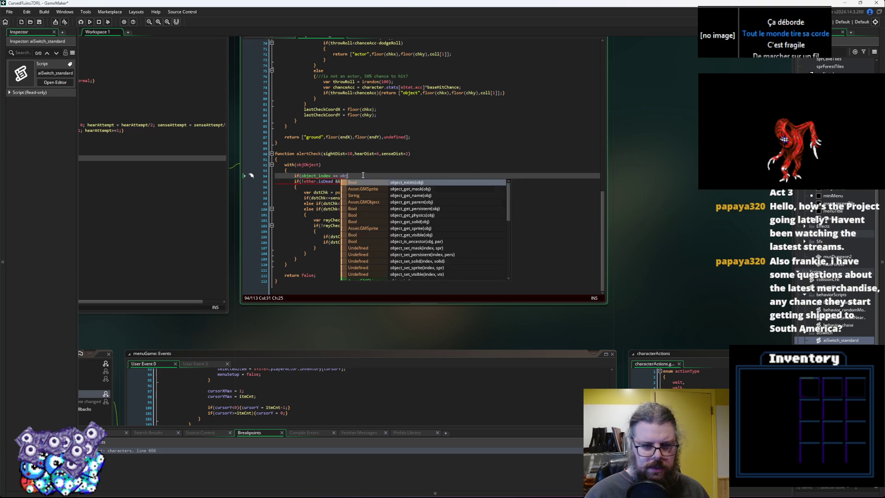
key("Return")
type("{")
key("Return")
type("var fofdf")
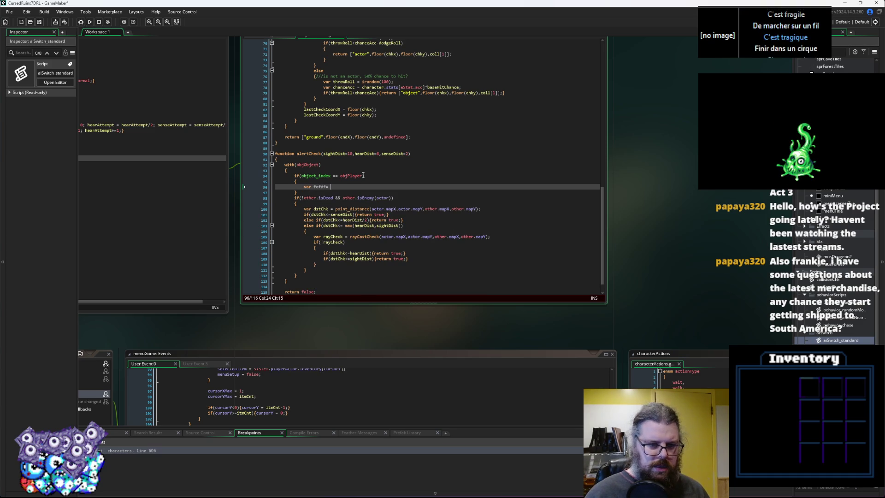
type("= true;")
key("Return")
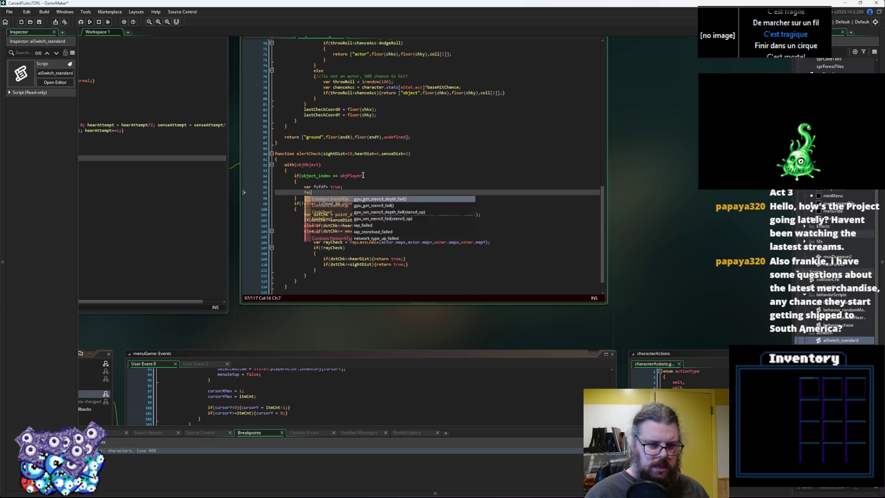
key("BackSpace")
type("of")
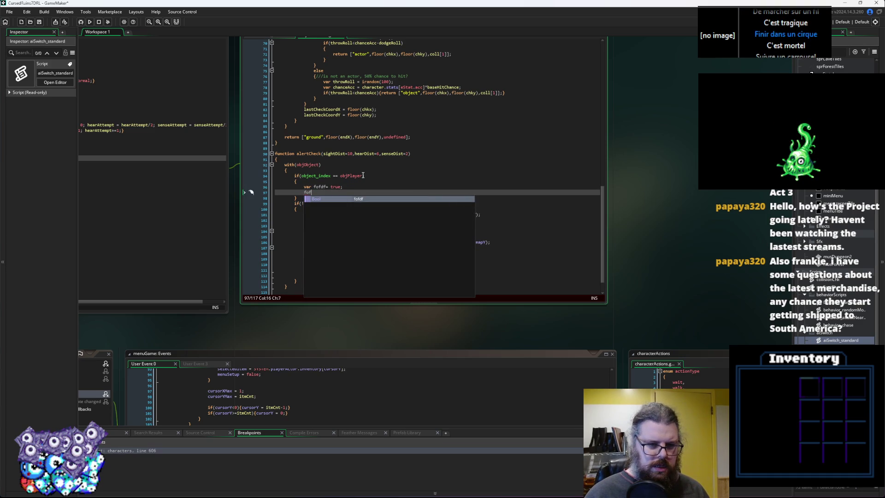
key("Return")
type("alse;")
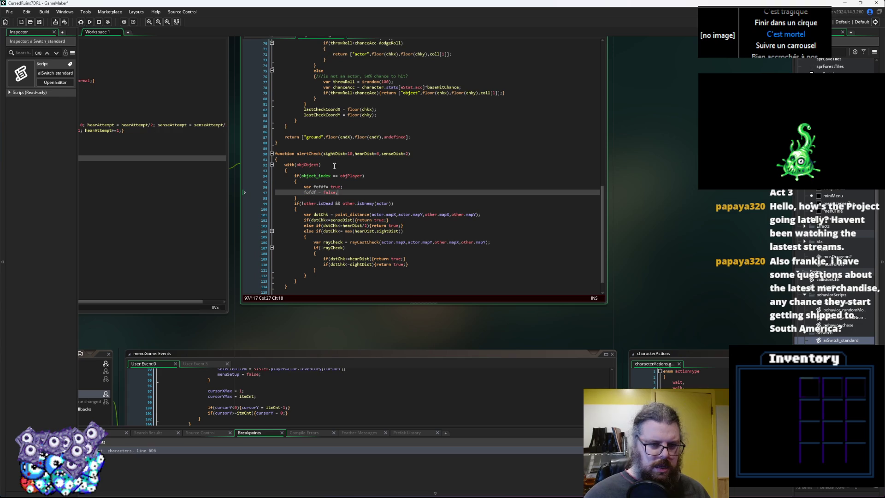
Toggle a line 97 breakpoint on and off, inspect objObject, and select creatureDefinition in the assets.
left_click(258, 193)
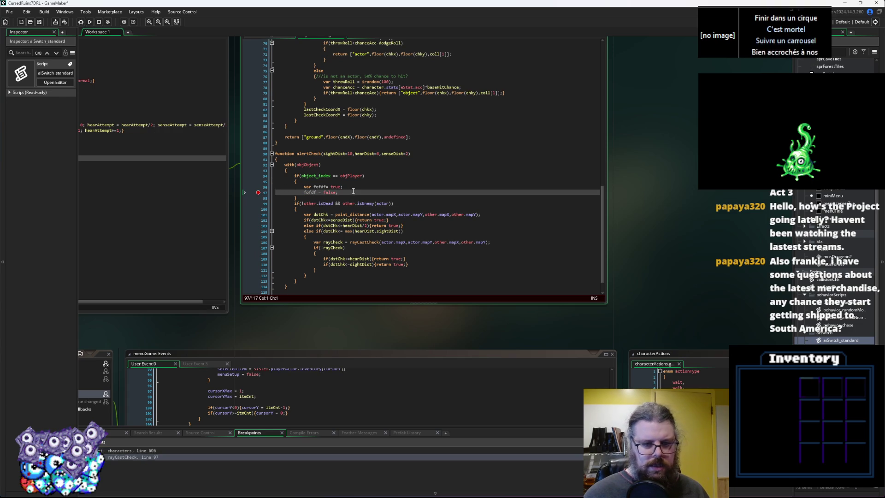
left_click(258, 192)
left_click(365, 186)
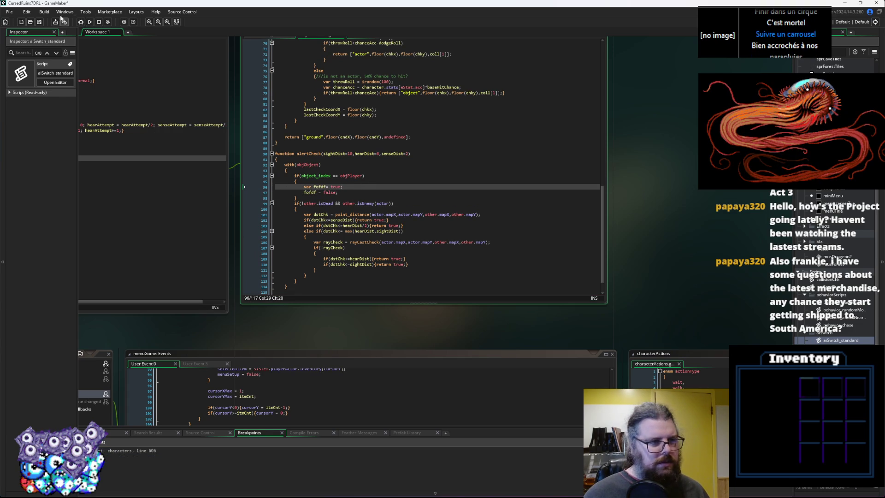
double_click(303, 164)
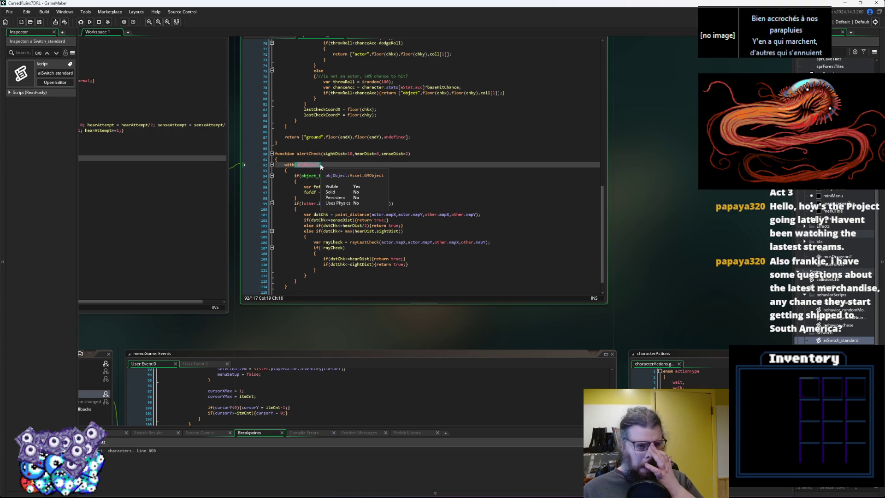
left_click(307, 165)
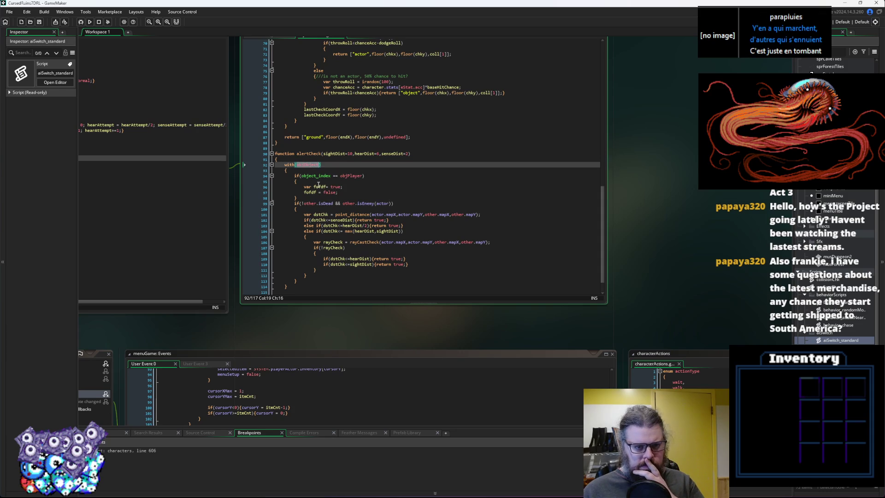
left_click(337, 192)
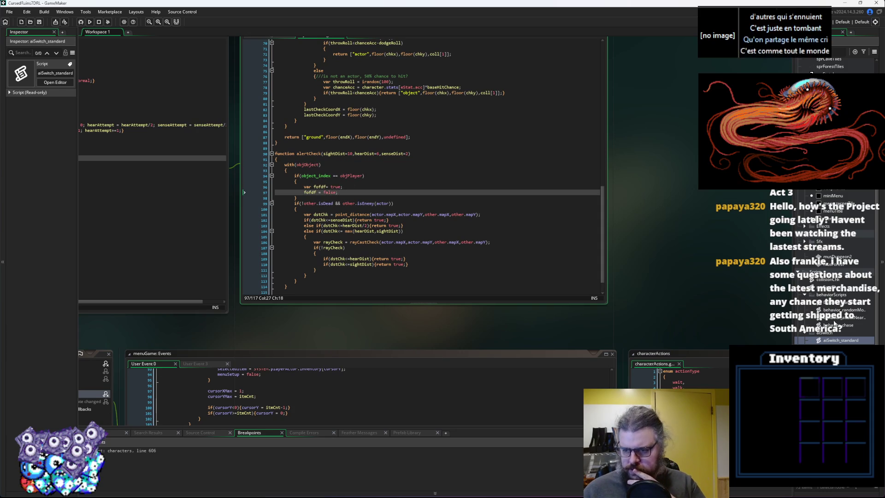
left_click(818, 286)
scroll(818, 278, "up", 5)
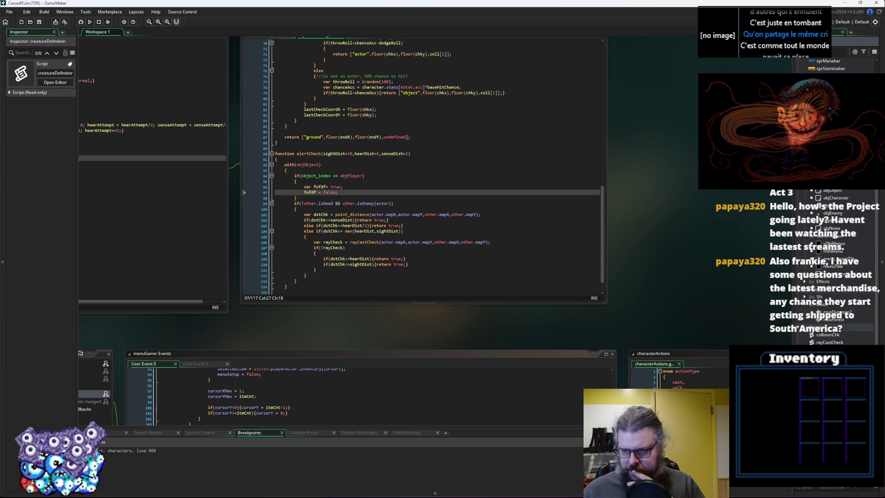
Open and close the objPlayer editor, then launch the game under the debugger.
double_click(830, 261)
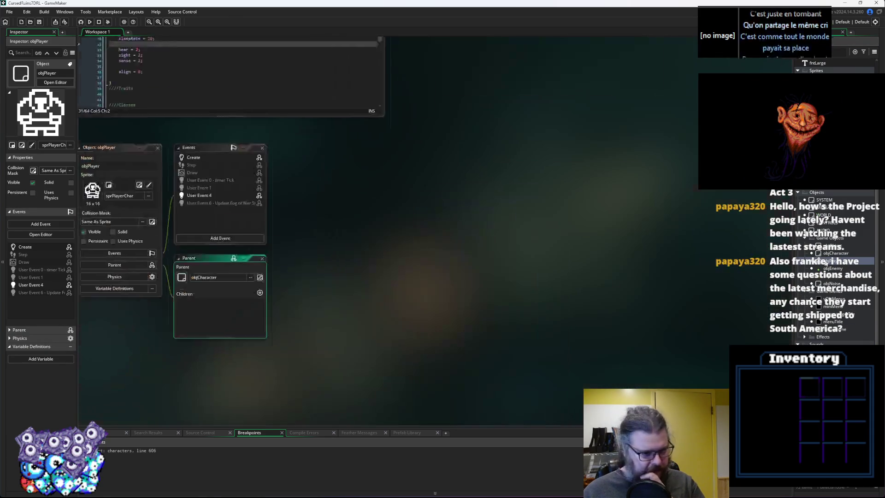
left_click(167, 133)
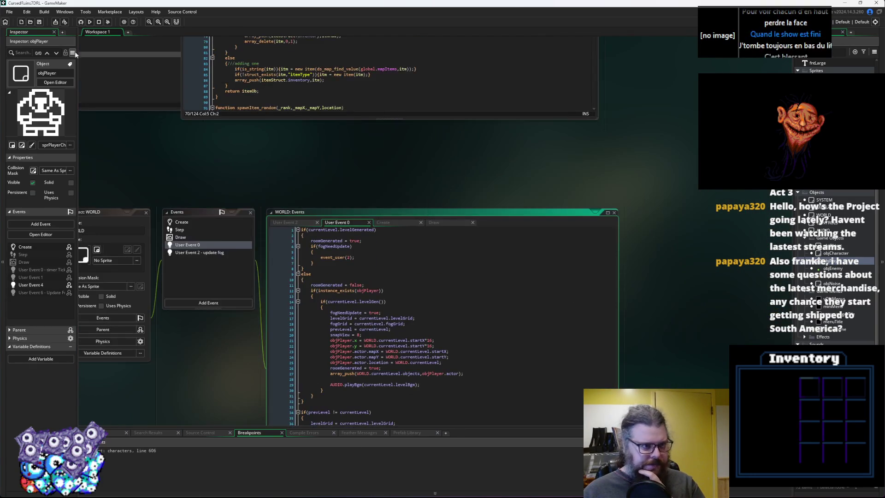
left_click(80, 21)
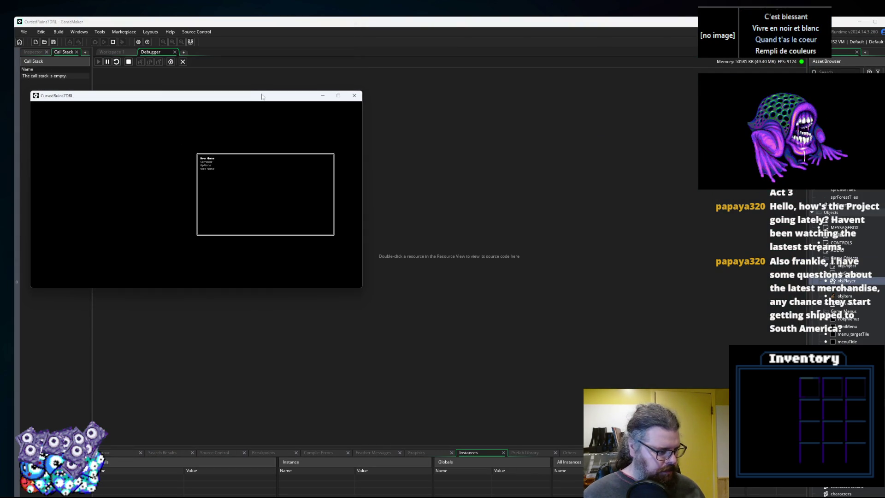
Maximize the game, start a New Game, walk the player up-left through the ruins, then quit with Escape.
double_click(256, 98)
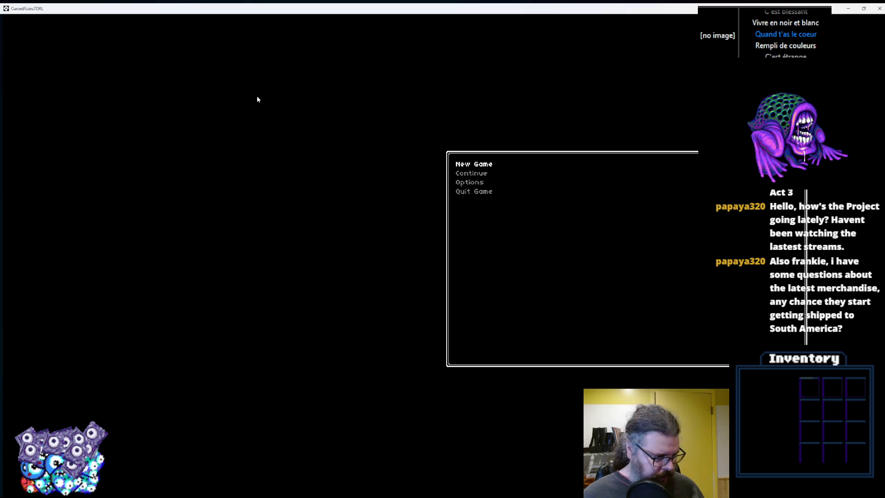
key("Down")
key("Up")
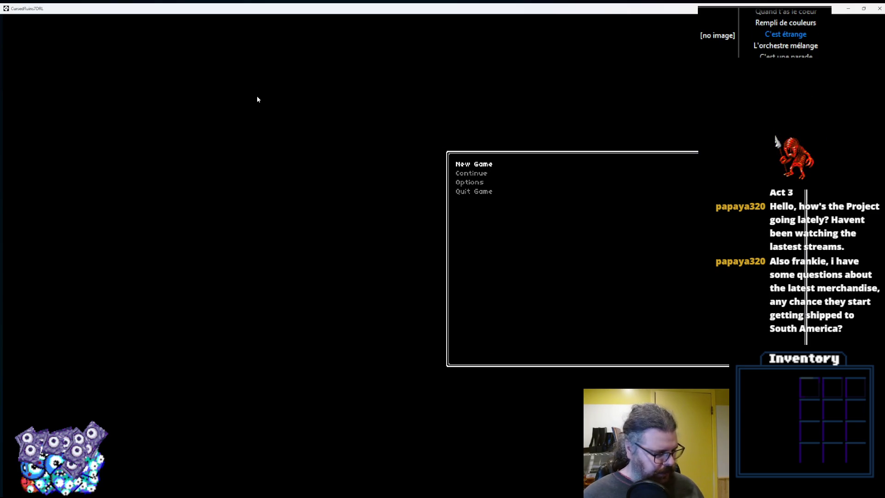
key("Return")
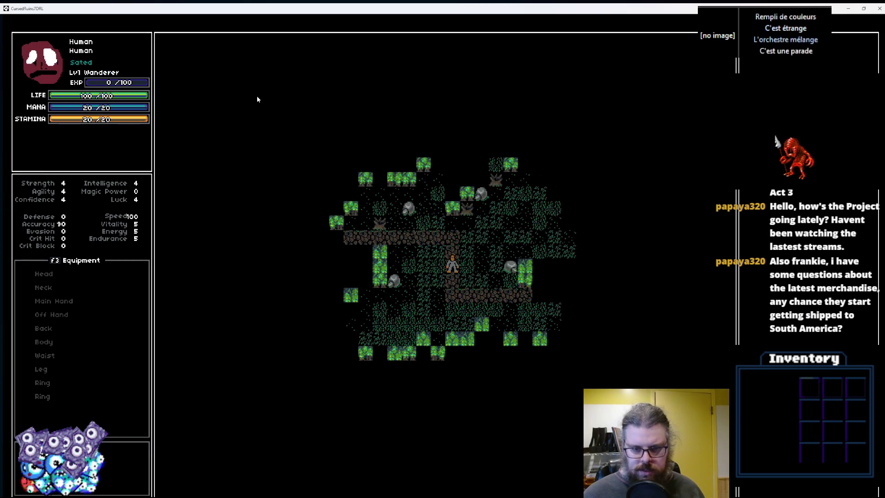
key("Up")
key("Up")
key("Left")
key("Left")
key("Left")
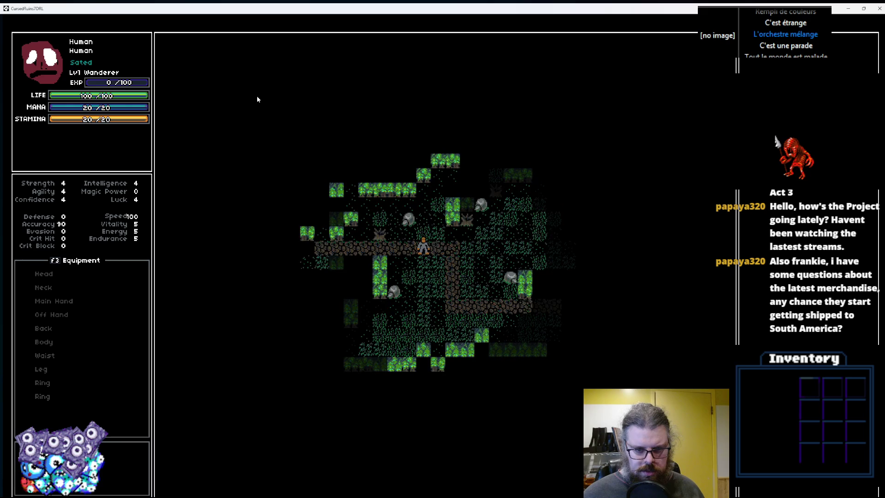
key("Left")
key("Left")
key("Left")
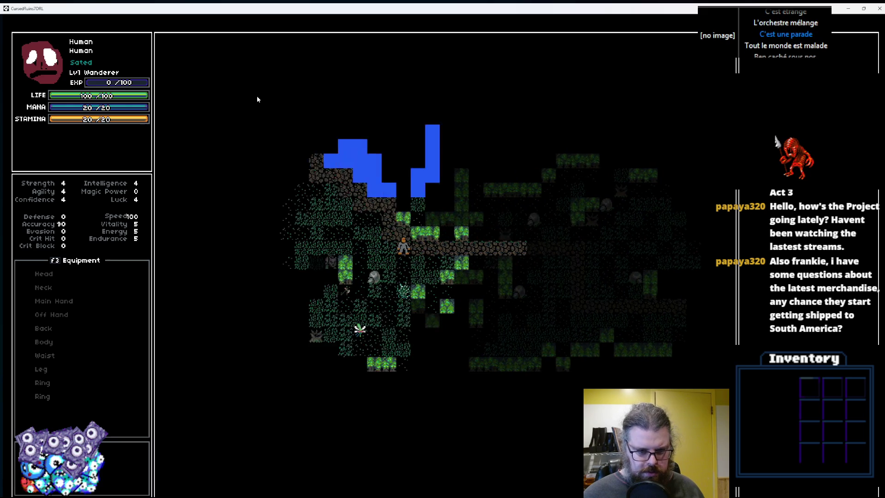
key("Up")
key("Up")
key("Left")
key("Left")
key("Left")
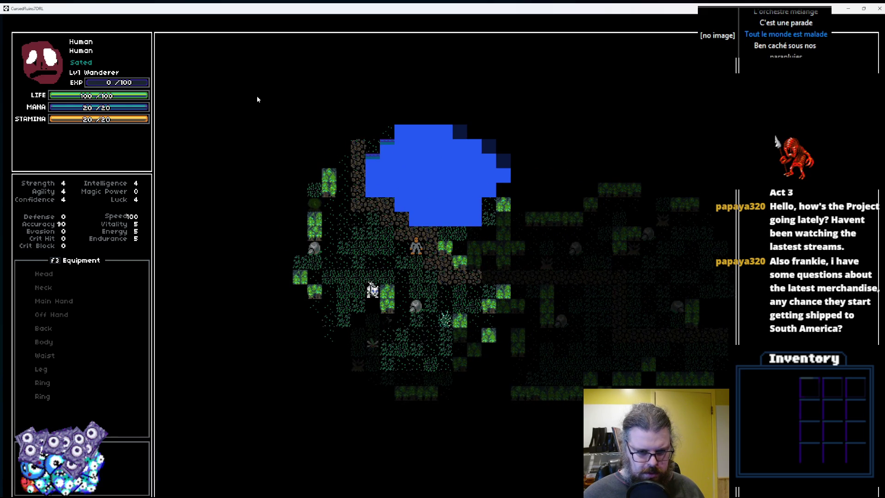
key("Left")
key("Left")
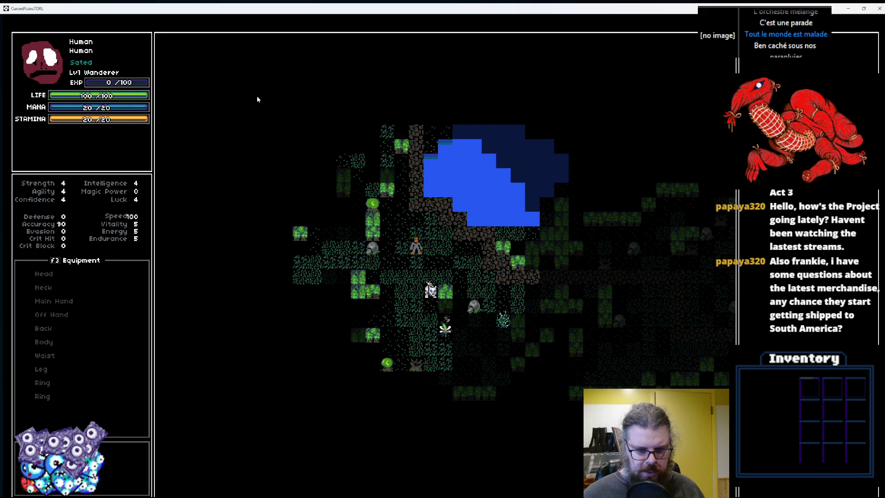
key("Down")
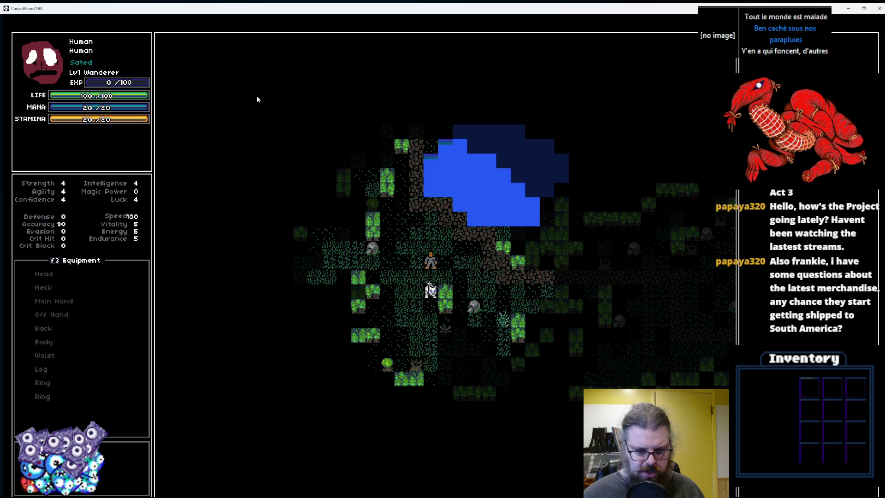
key("Escape")
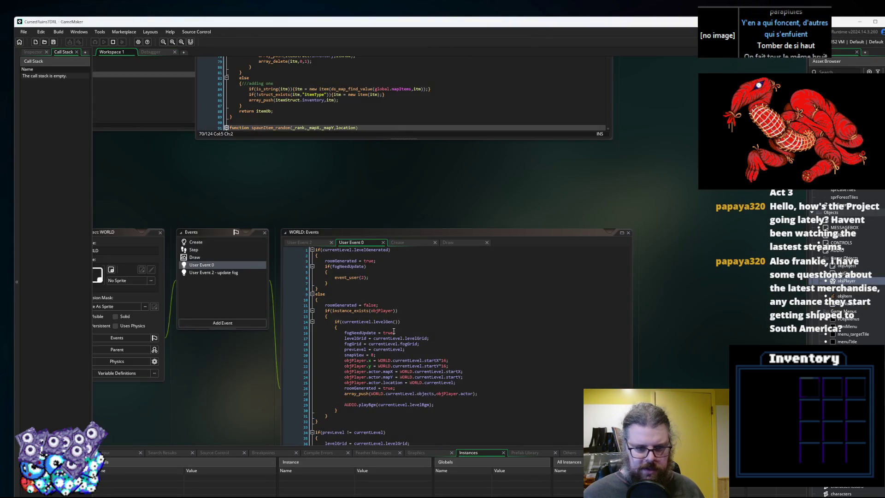
Pan around the workspace, make the menuTitle User Event 1 editor taller, and select the collisionChk script.
scroll(391, 319, "left", 10)
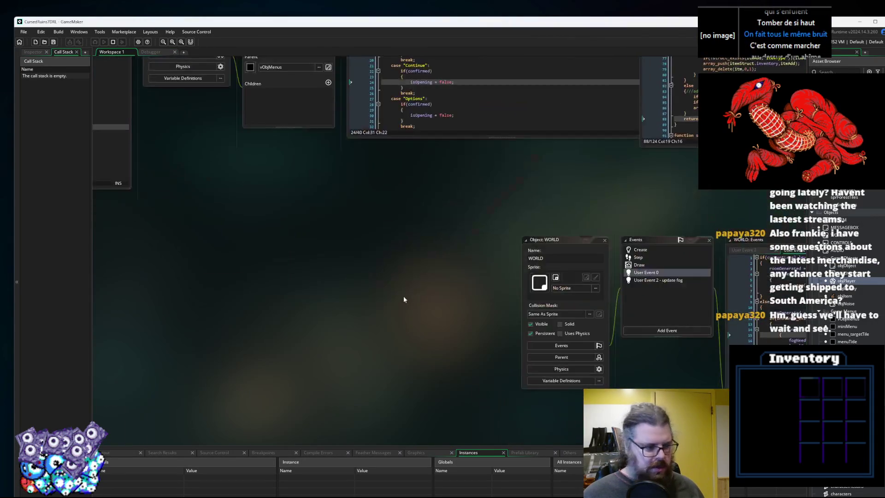
scroll(408, 284, "right", 5)
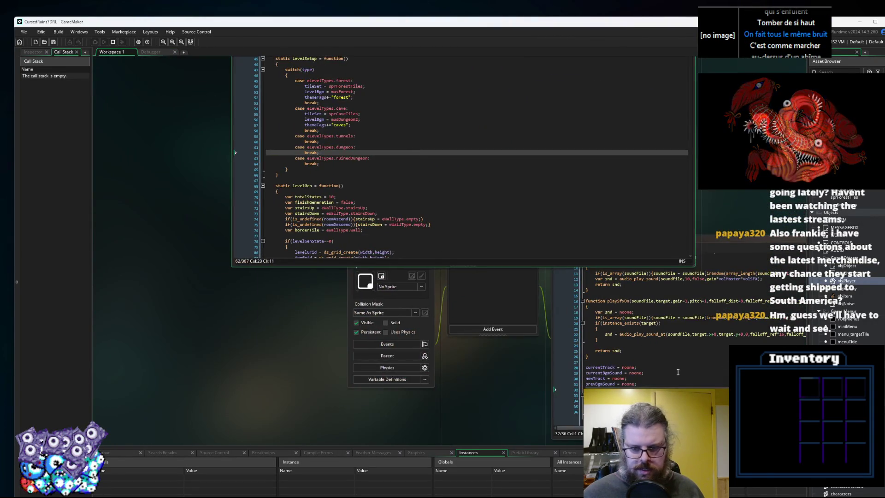
scroll(645, 322, "right", 5)
scroll(599, 253, "down", 10)
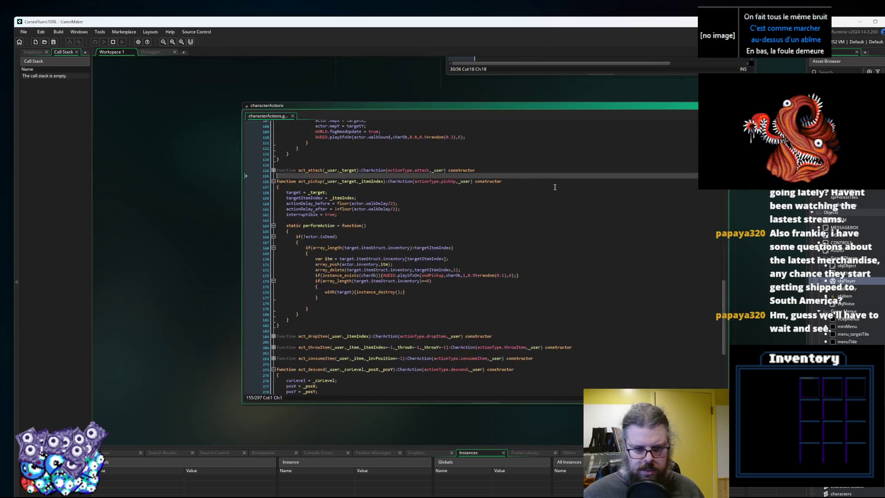
scroll(555, 187, "down", 10)
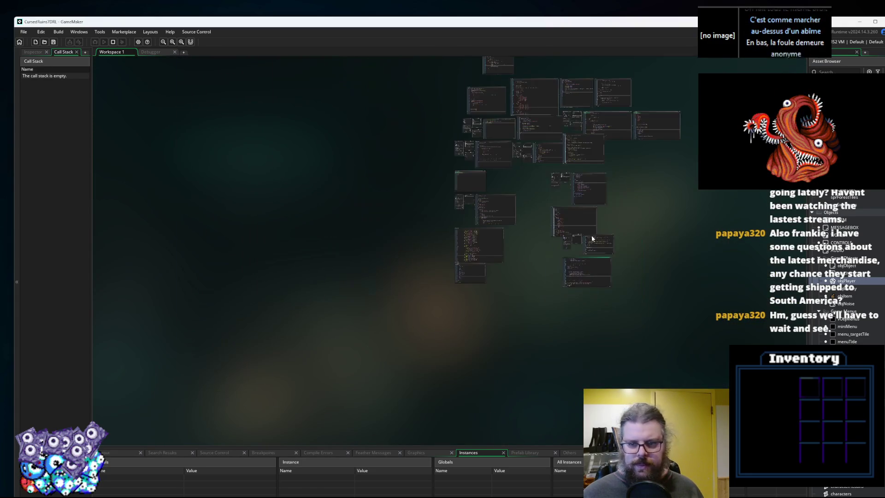
scroll(595, 238, "up", 10)
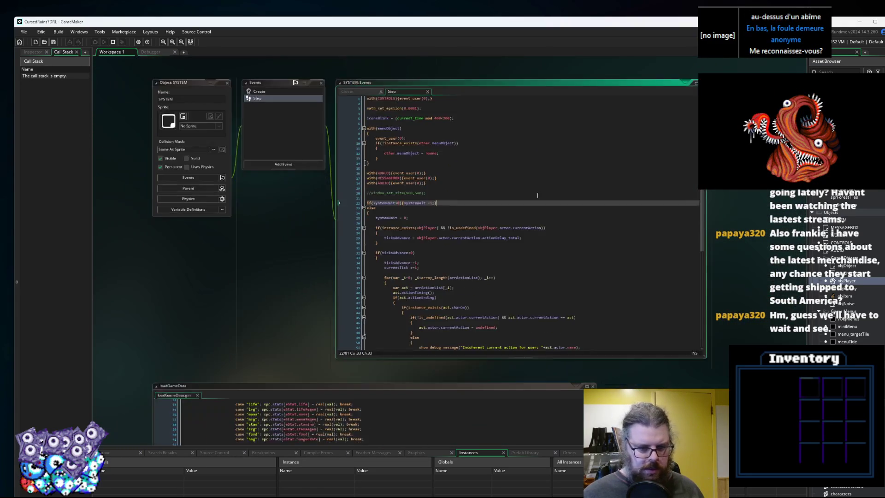
scroll(538, 195, "up", 10)
scroll(532, 369, "up", 3)
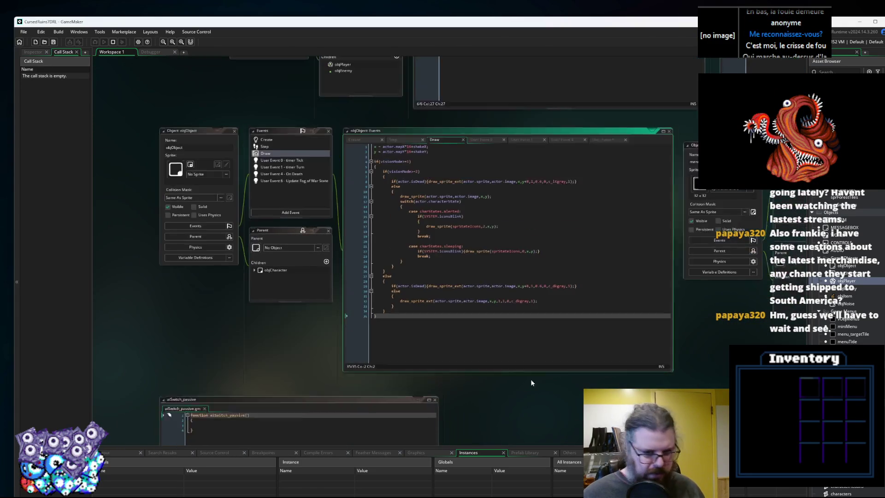
scroll(532, 370, "right", 4)
scroll(301, 297, "right", 5)
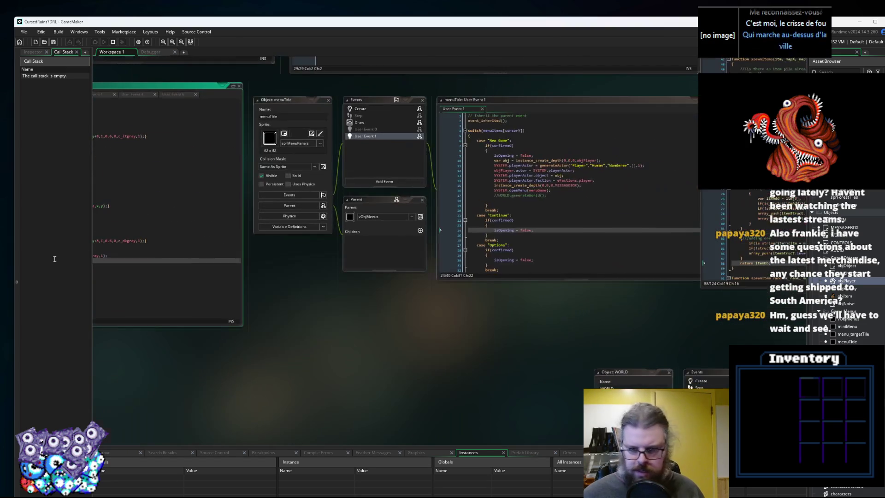
scroll(439, 281, "up", 2)
scroll(438, 281, "right", 3)
left_click_drag(431, 345, 438, 389)
scroll(543, 230, "up", 4)
scroll(544, 230, "left", 4)
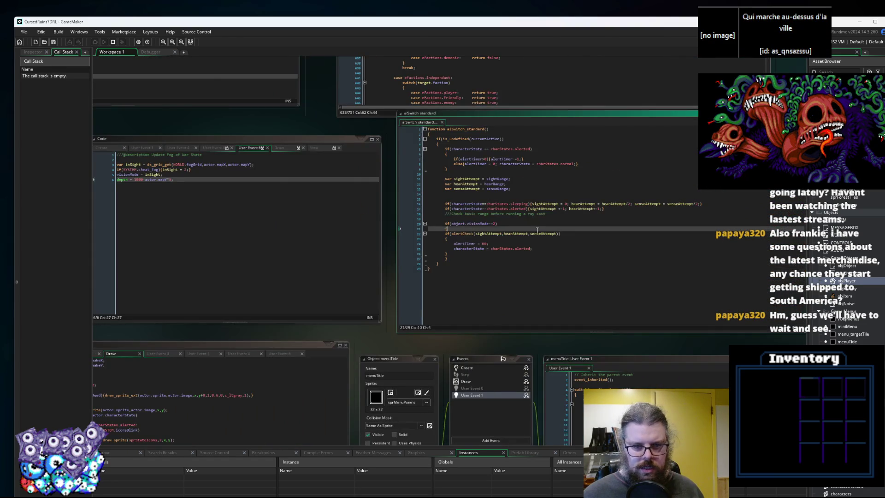
scroll(543, 229, "up", 2)
scroll(543, 230, "left", 4)
scroll(504, 263, "up", 5)
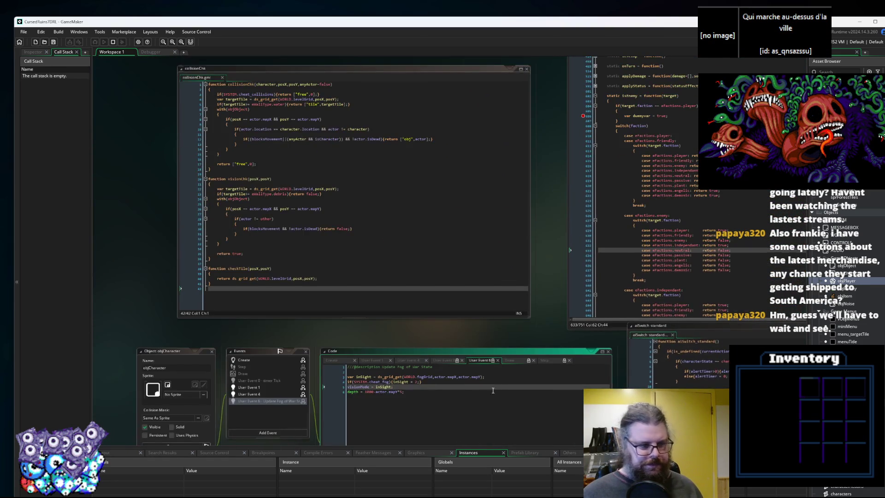
scroll(504, 263, "right", 1)
scroll(399, 340, "down", 5)
left_click(266, 200)
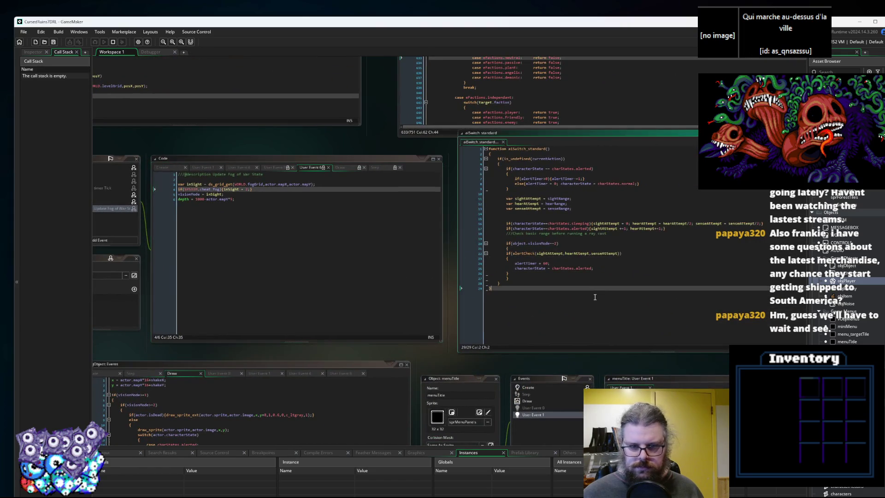
Bring the aiSwitch_standard code into view and break on its line 22 alertCheck call.
scroll(266, 200, "up", 5)
scroll(404, 232, "up", 2)
scroll(404, 232, "right", 4)
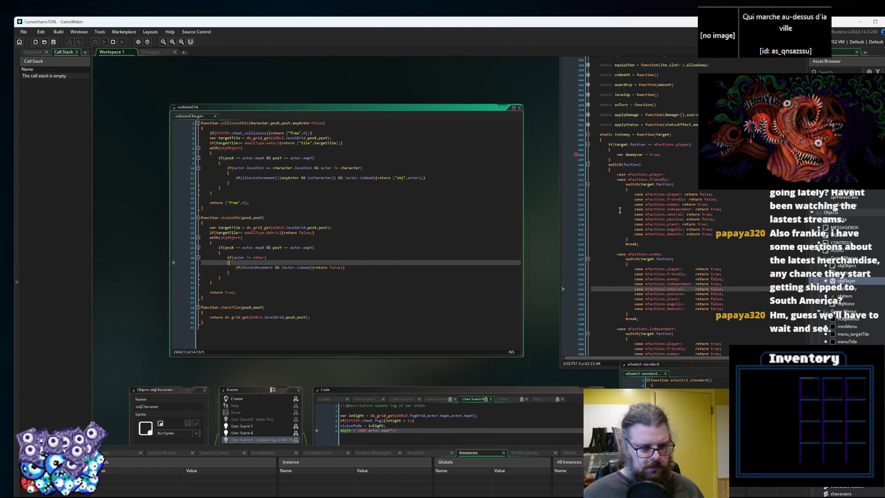
scroll(390, 264, "right", 10)
scroll(390, 265, "up", 4)
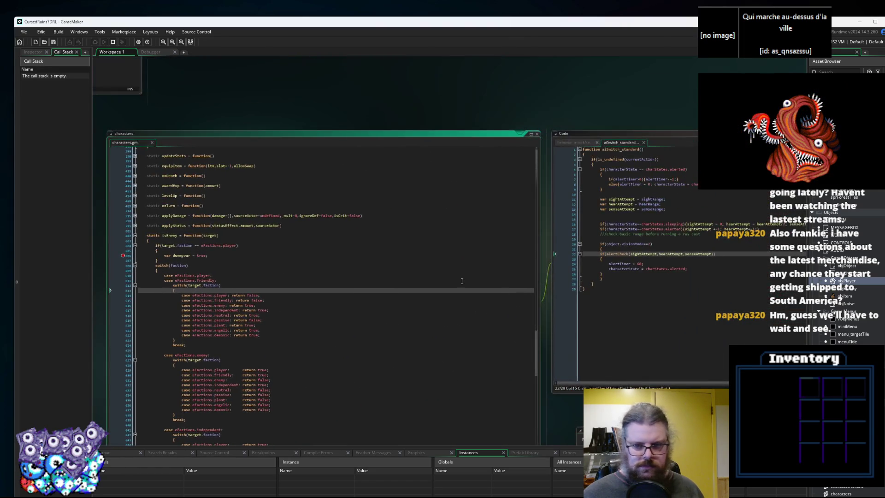
left_click_drag(602, 287, 365, 267)
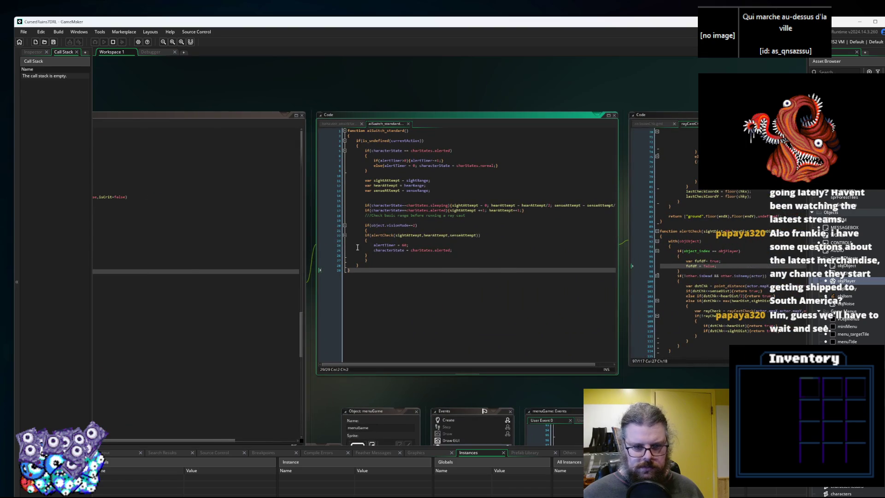
left_click(339, 236)
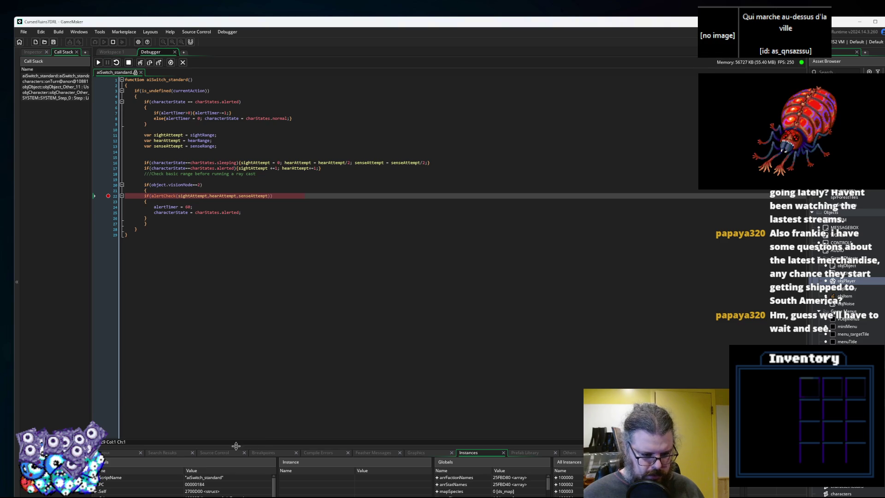
Enlarge the debugger panels, check the output tabs, then expand Self under Locals to inspect the paused enemy.
left_click_drag(236, 443, 258, 323)
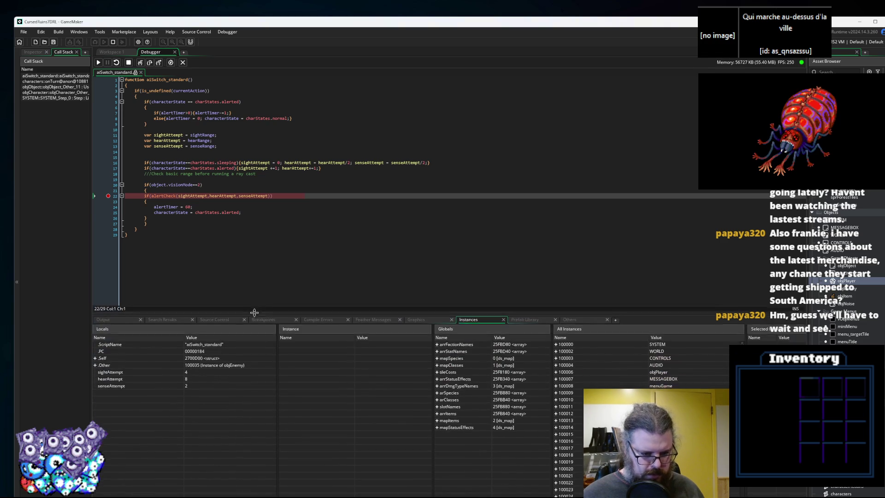
left_click(163, 320)
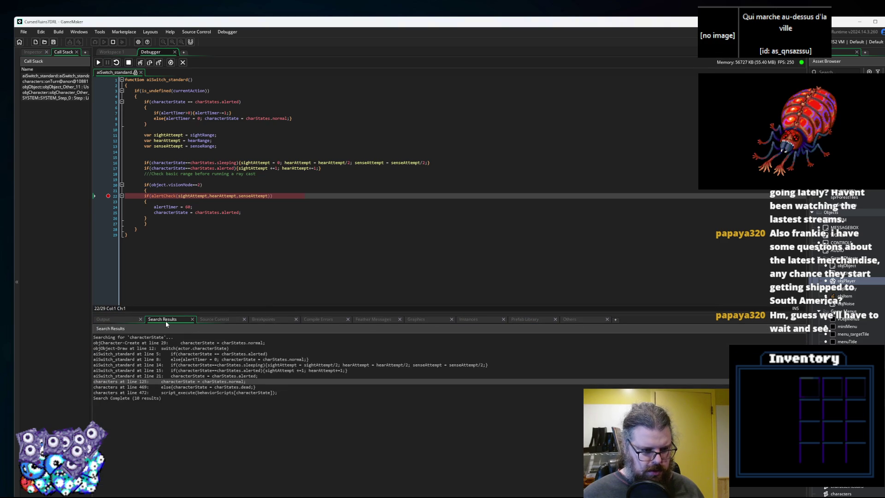
left_click(333, 319)
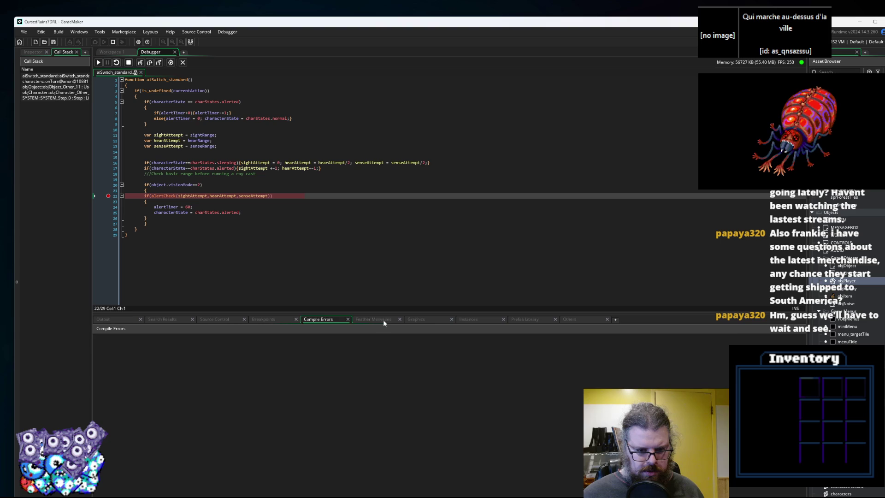
left_click(383, 319)
left_click(416, 320)
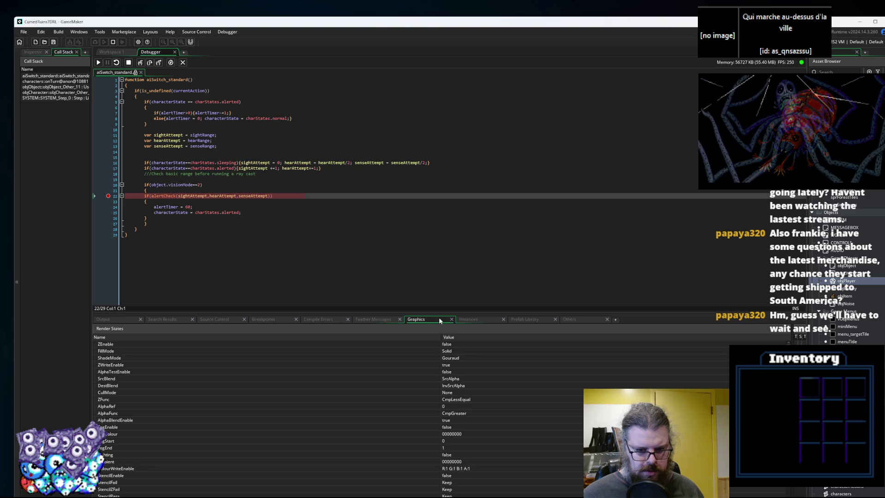
left_click_drag(434, 313, 433, 254)
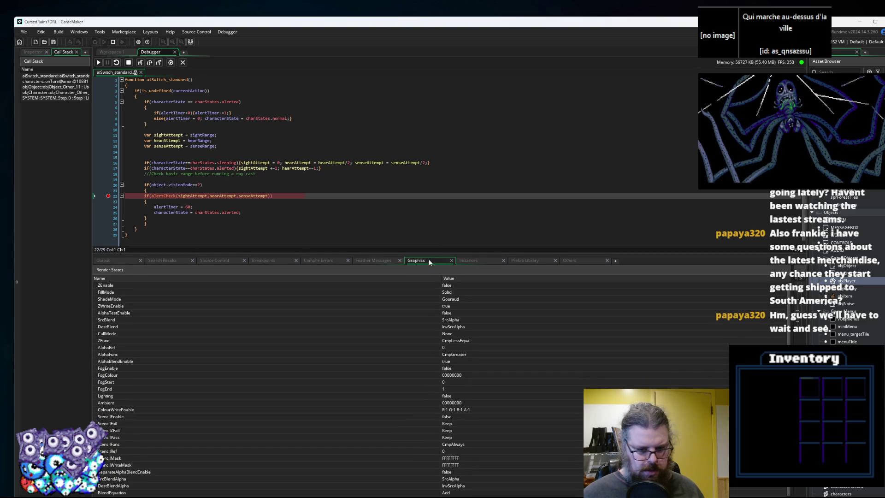
left_click(459, 262)
left_click(96, 299)
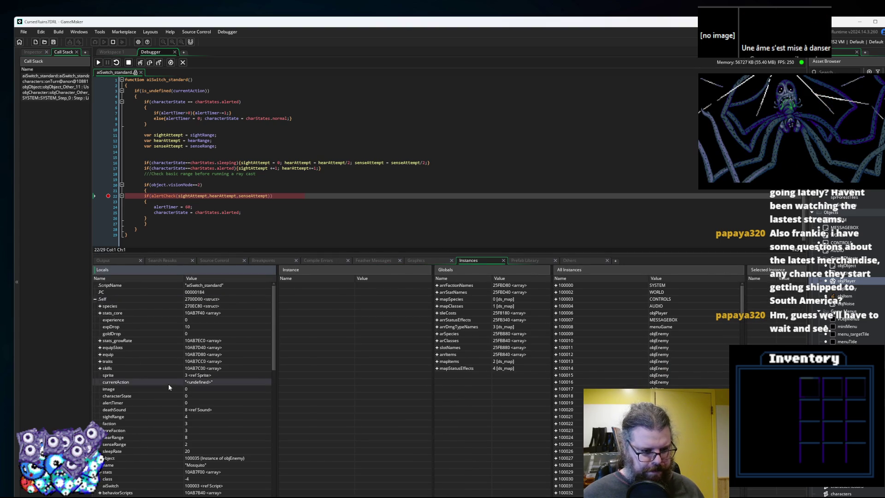
scroll(169, 387, "down", 2)
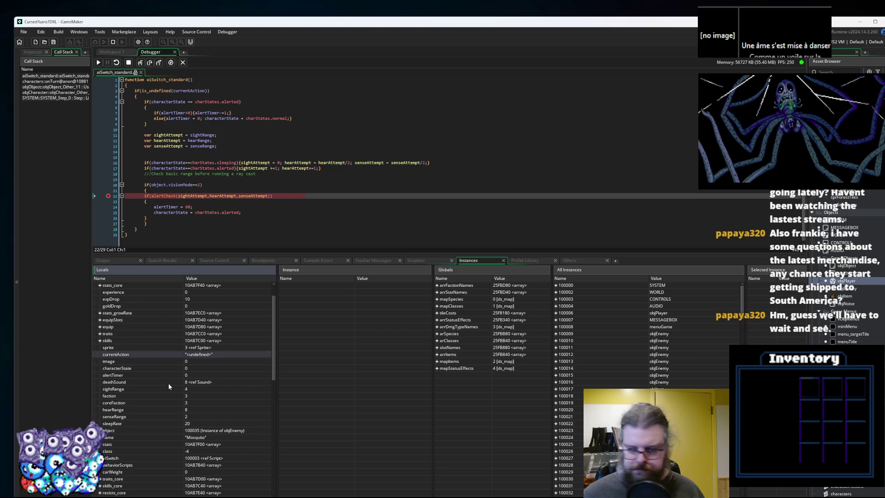
Continue to the next enemy's line 22 breakpoint and step into alertCheck.
left_click(98, 62)
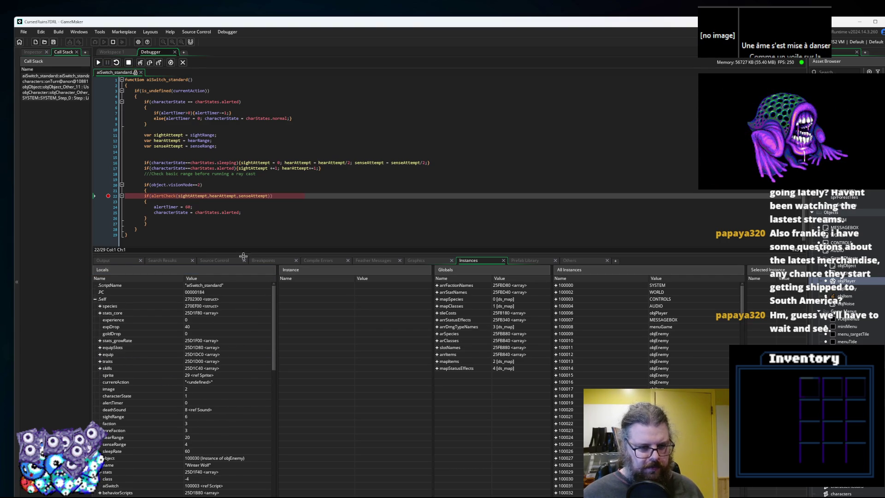
left_click_drag(242, 255, 242, 364)
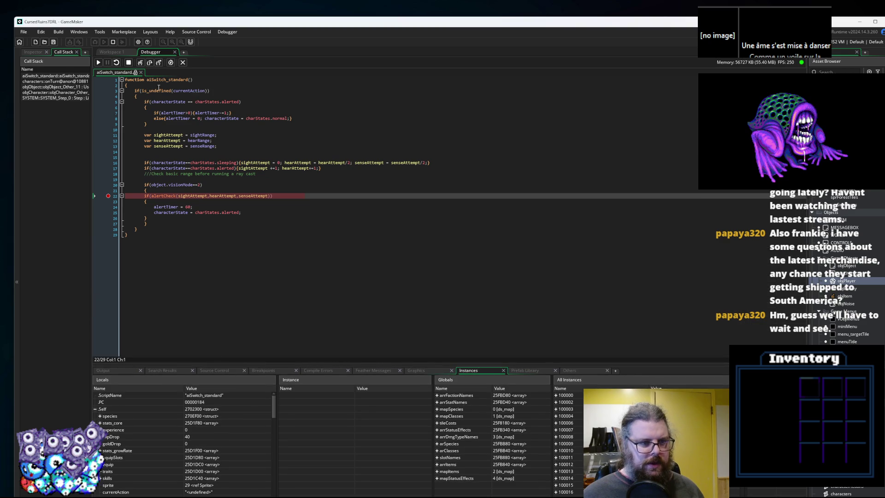
left_click(140, 64)
Break at line 97 in rayCastCheck.gml, run to it, and read fofdf, actor and other.isDead (false).
left_click(120, 232)
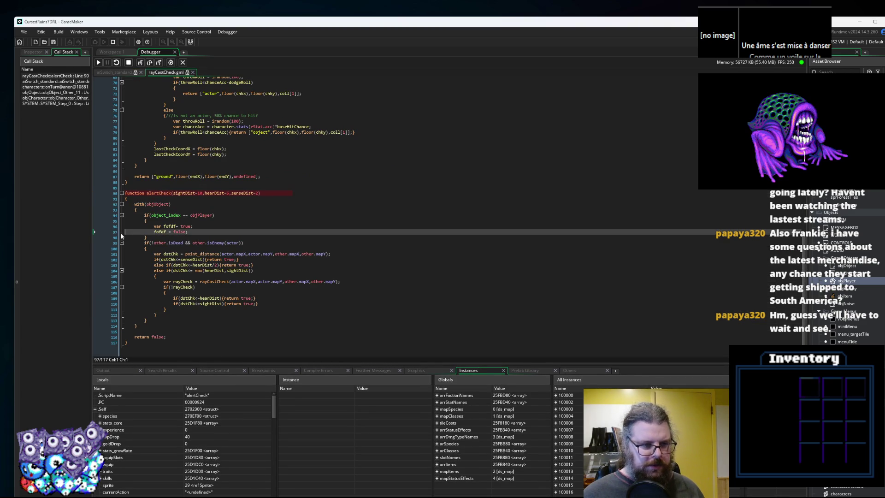
left_click(99, 63)
mouse_move(160, 231)
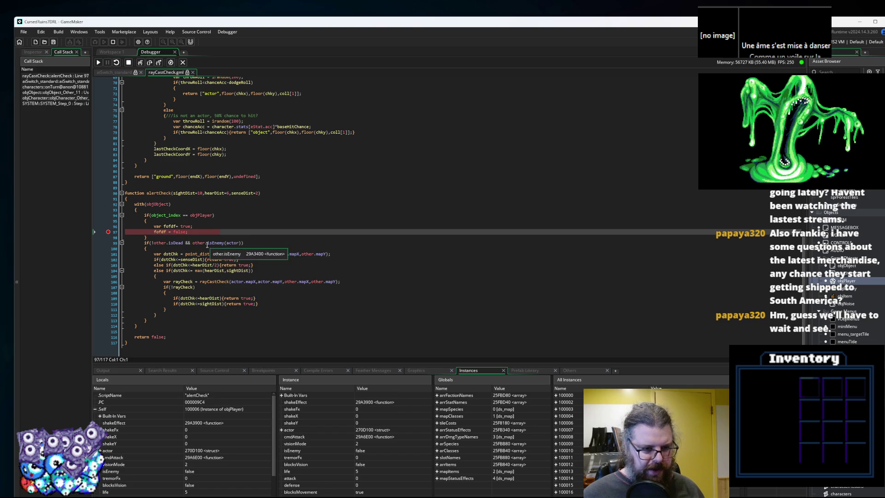
mouse_move(234, 245)
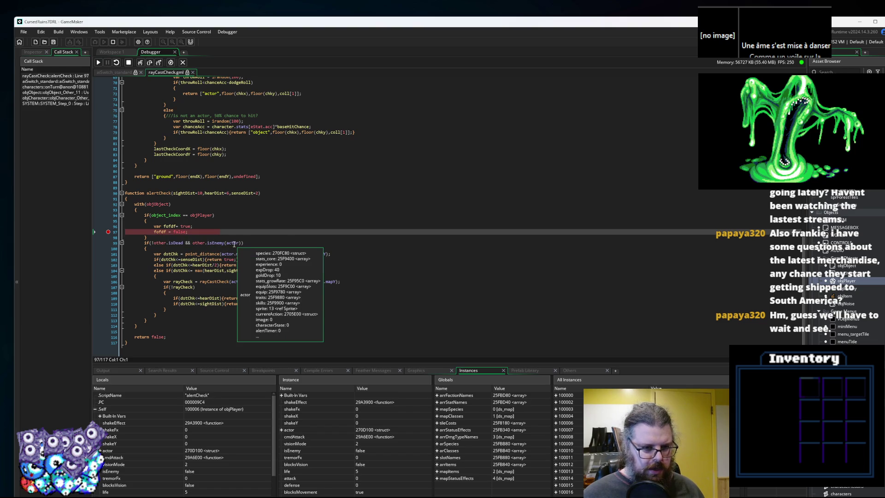
mouse_move(176, 245)
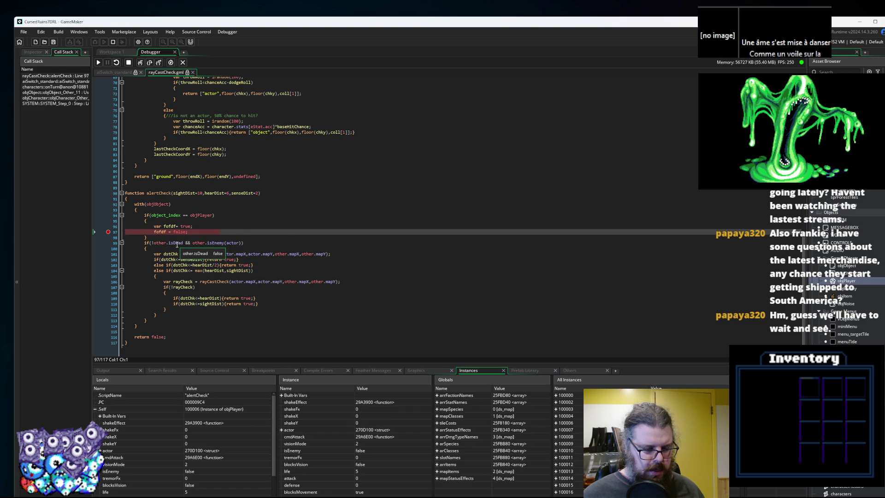
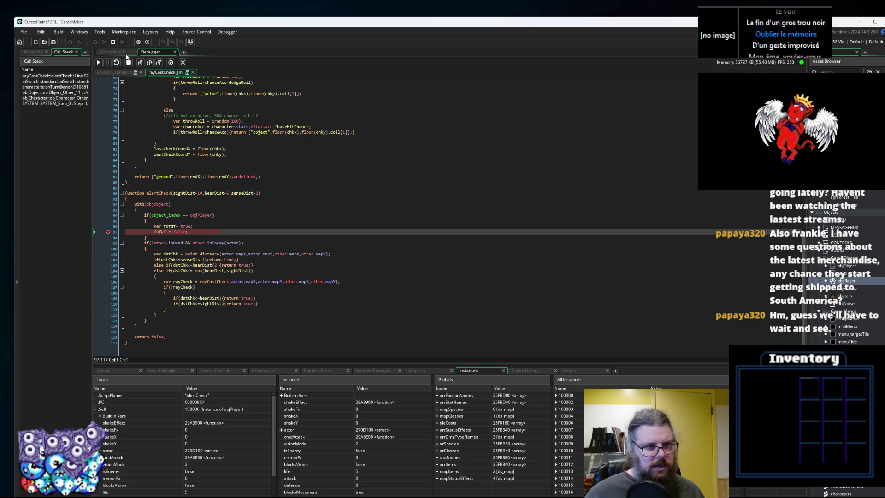
Step into isEnemy from alertCheck, inspect its variables, then step past the player-faction check to line 606.
left_click(140, 62)
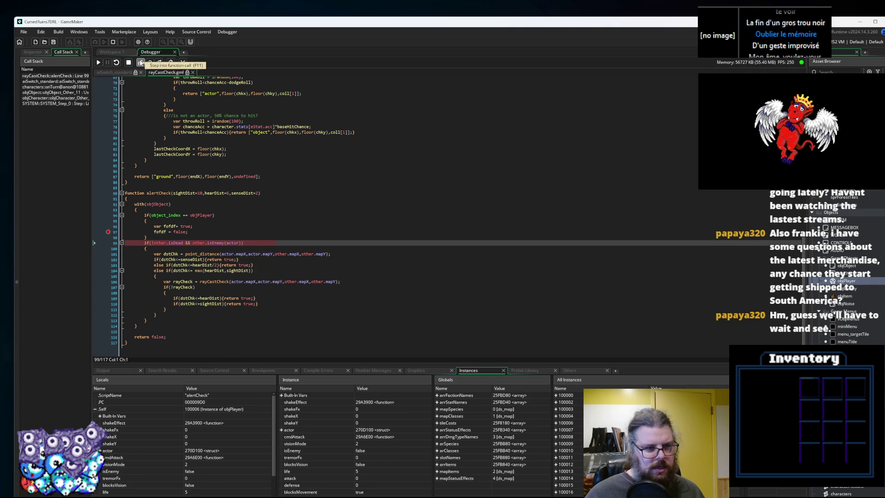
left_click(141, 62)
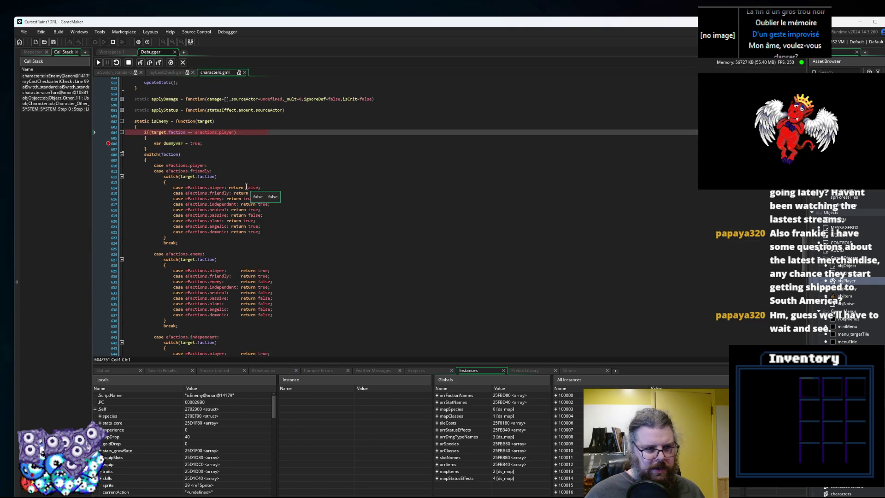
mouse_move(213, 132)
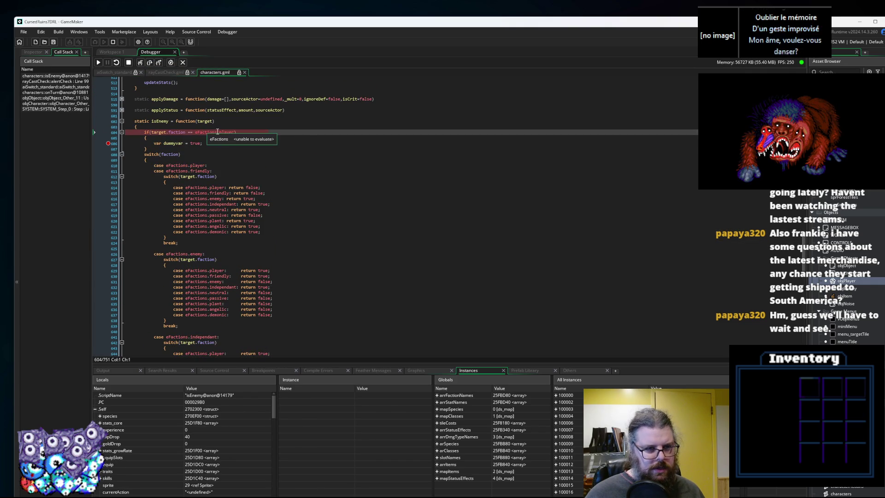
mouse_move(157, 135)
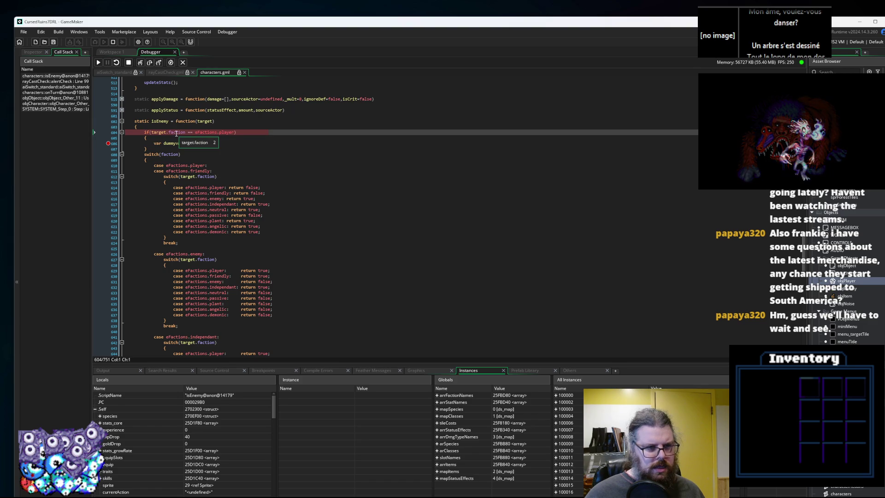
key("F10")
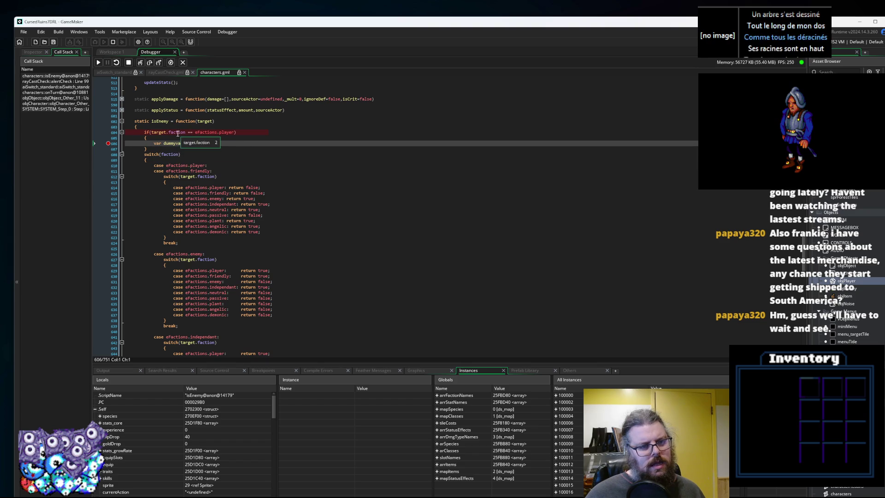
scroll(163, 90, "up", 20)
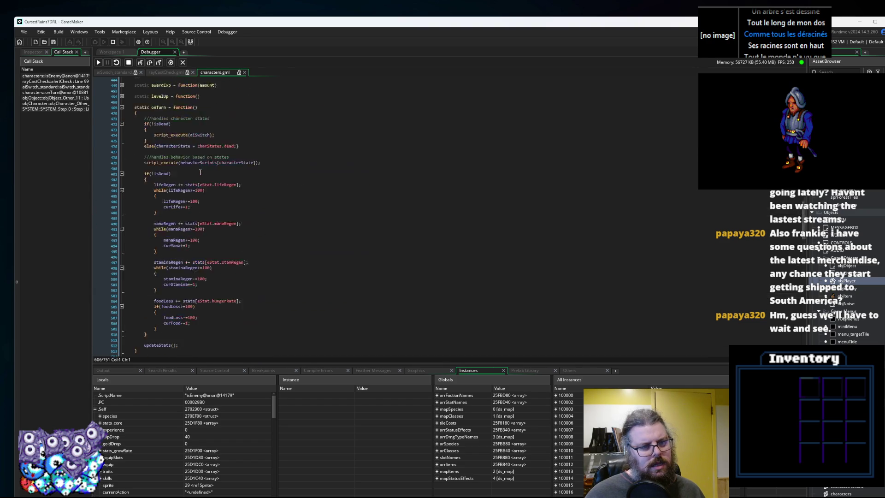
scroll(200, 172, "up", 20)
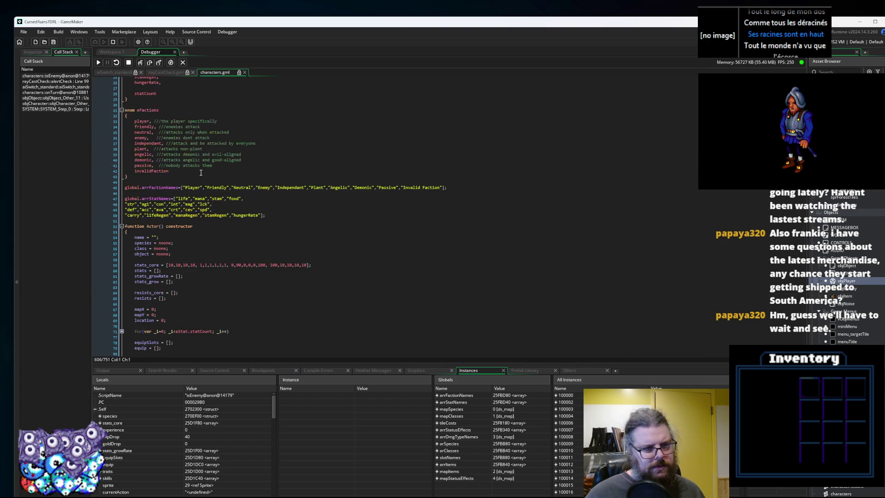
left_click(152, 133)
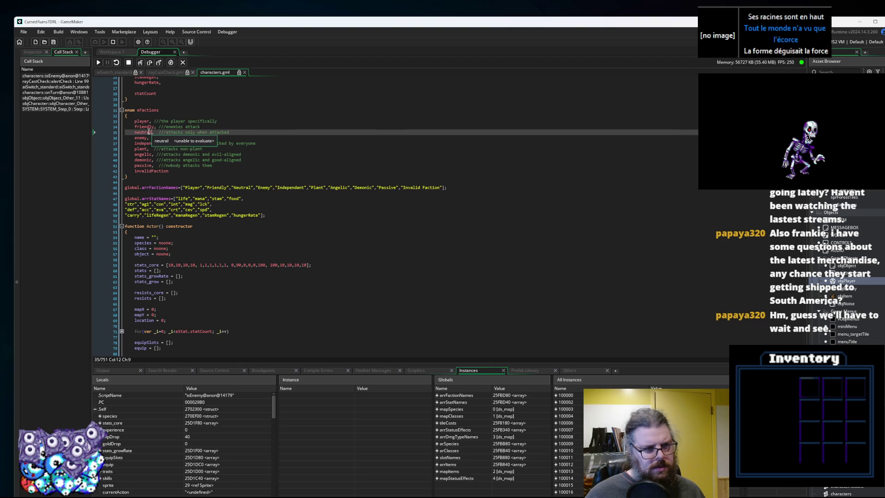
left_click(141, 138)
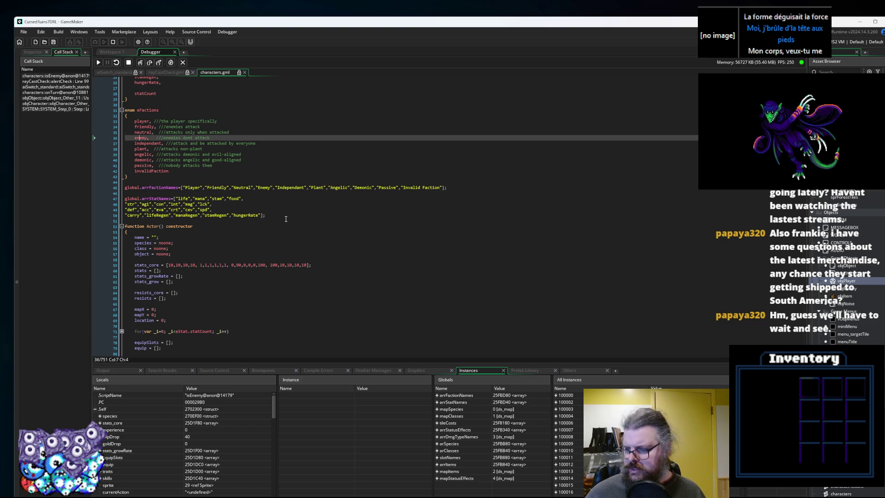
mouse_move(140, 138)
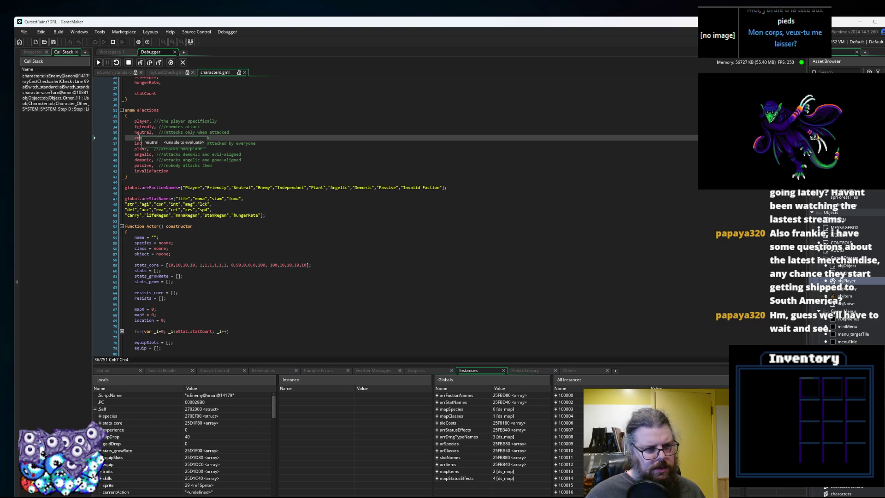
scroll(179, 183, "down", 20)
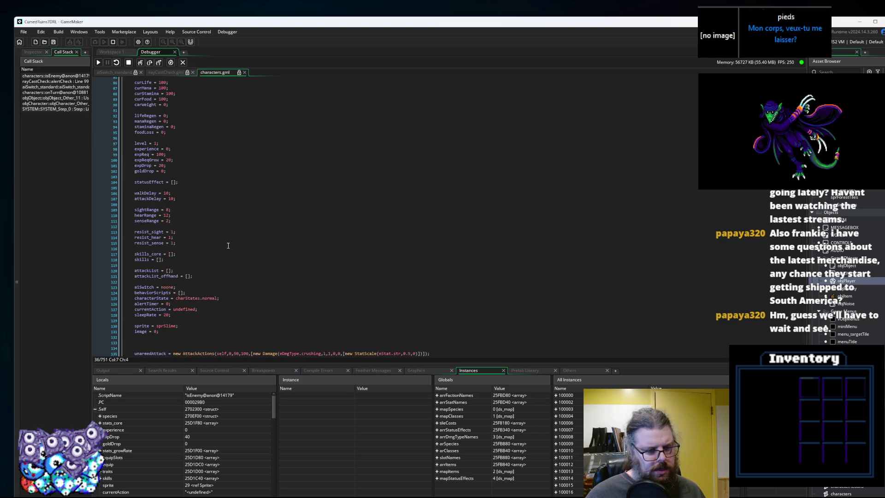
scroll(235, 248, "down", 15)
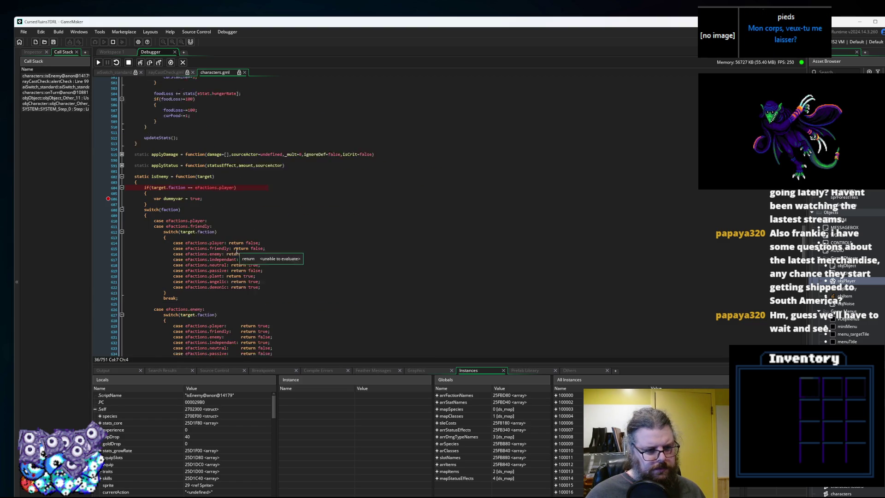
mouse_move(201, 164)
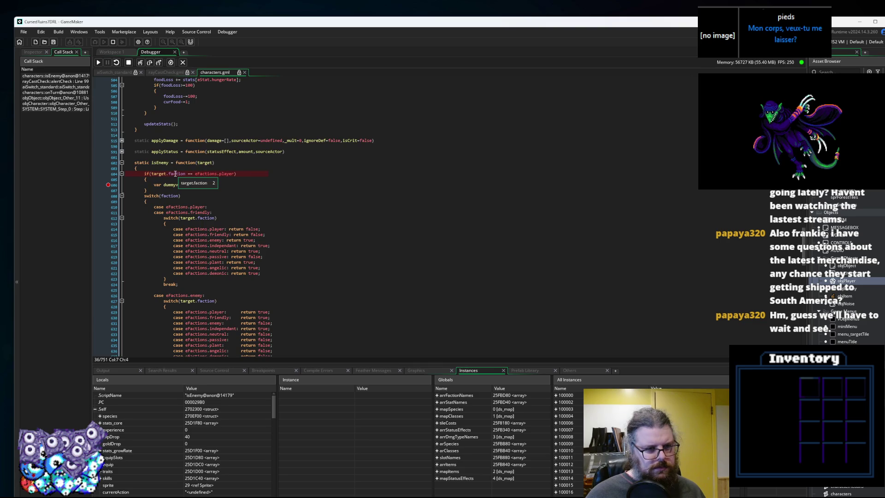
left_click(158, 174)
mouse_move(158, 173)
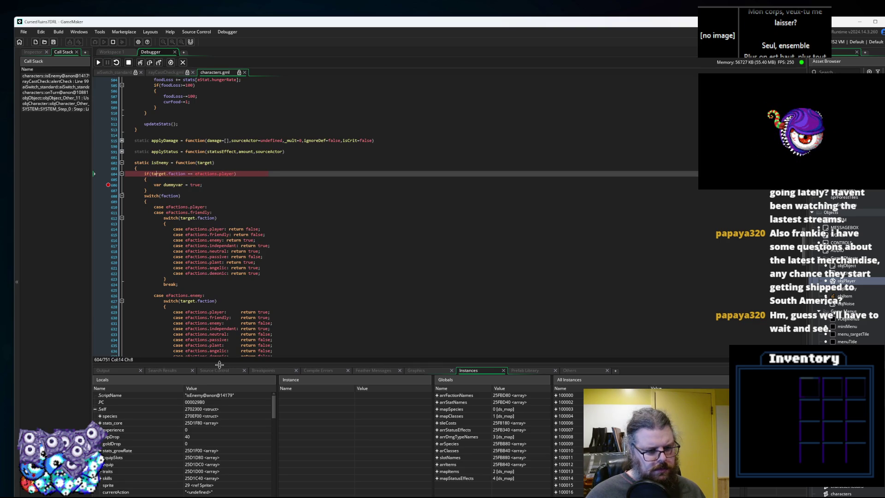
Enlarge the debugger's variable panels and browse the Self variables.
left_click_drag(219, 364, 233, 254)
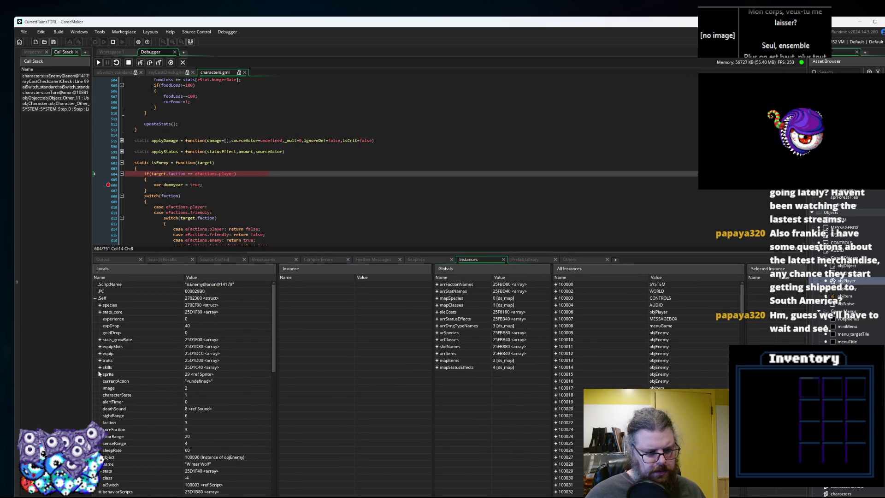
left_click(95, 298)
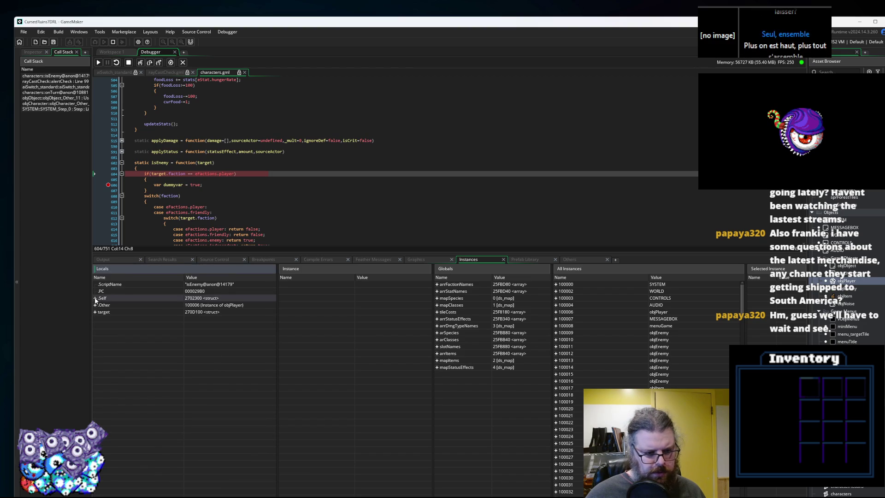
left_click(95, 298)
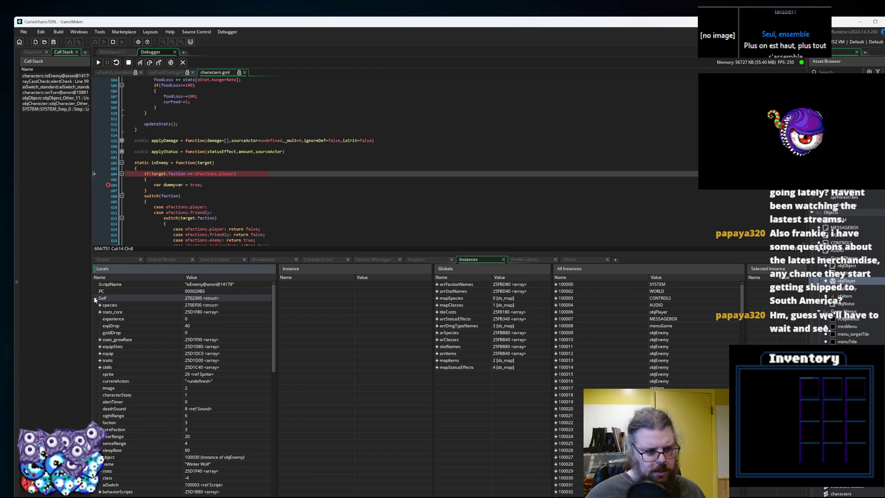
mouse_move(181, 174)
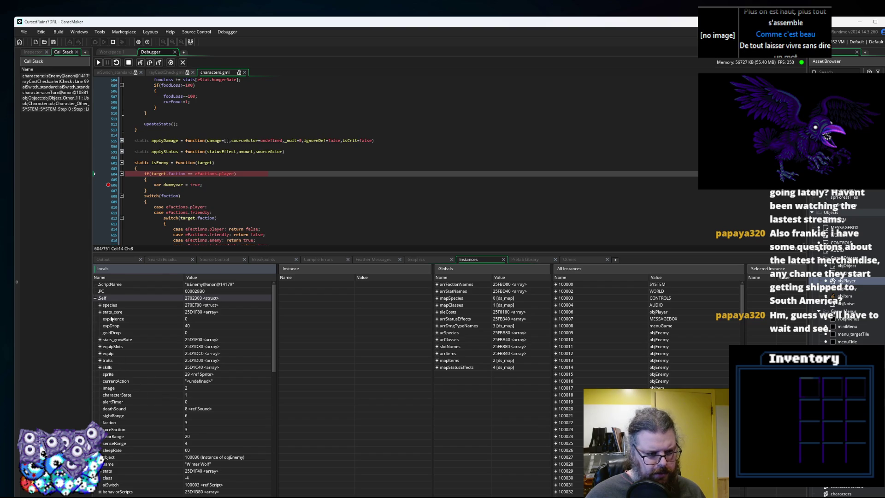
scroll(113, 324, "down", 5)
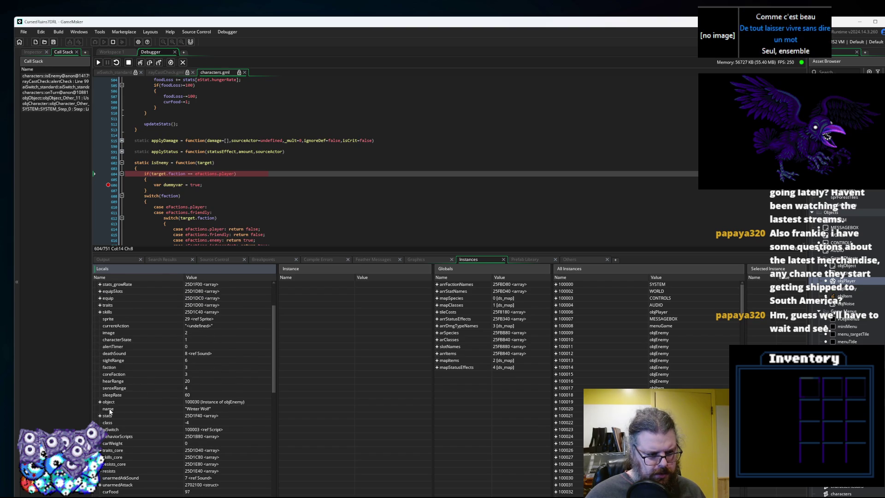
scroll(102, 414, "down", 10)
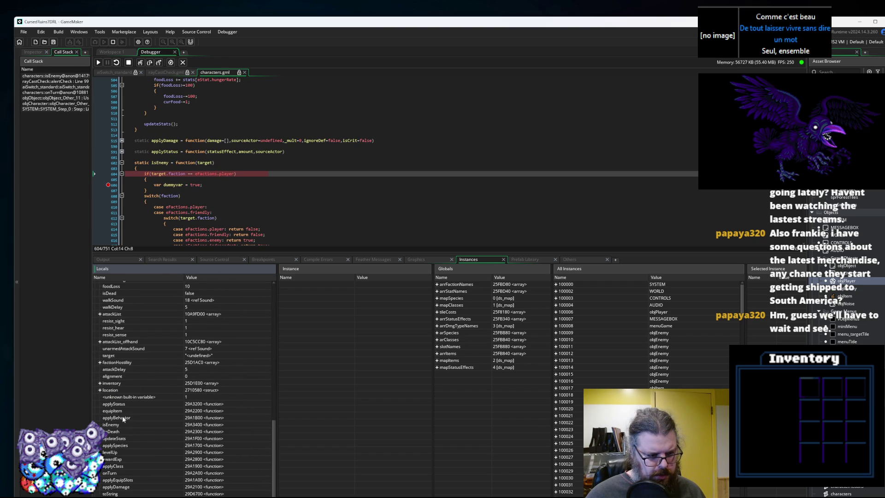
scroll(123, 415, "up", 15)
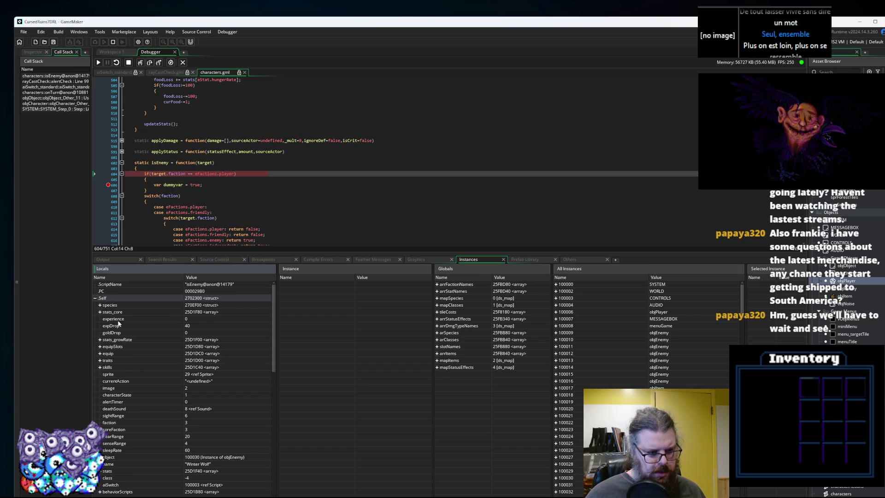
Expand target in Locals to reveal faction and coreFaction of 2, then shrink the panels back.
left_click(95, 297)
left_click(95, 313)
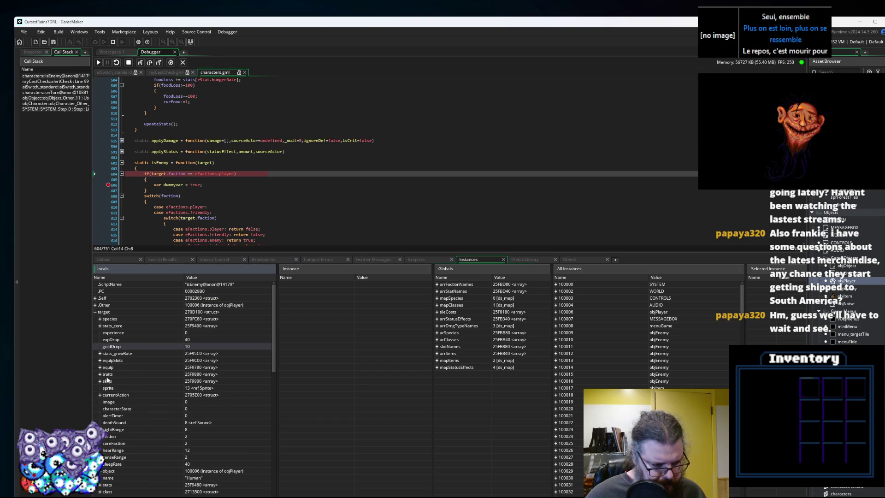
scroll(121, 409, "down", 3)
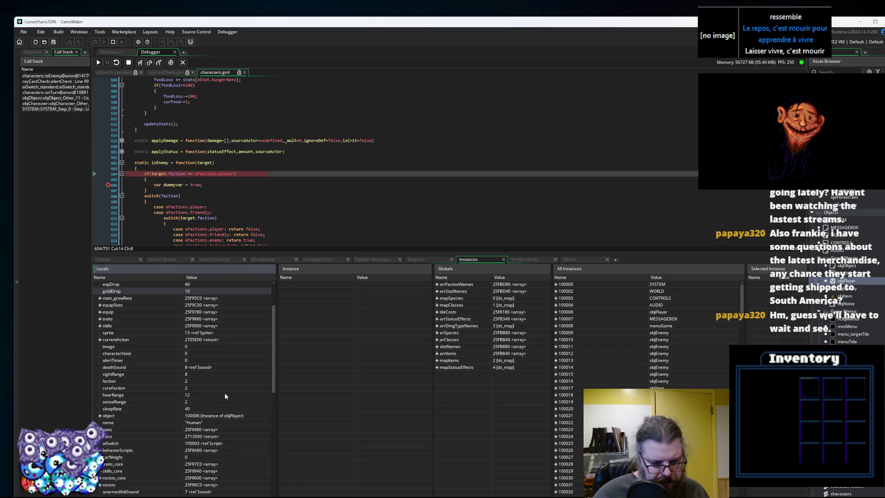
scroll(225, 395, "up", 3)
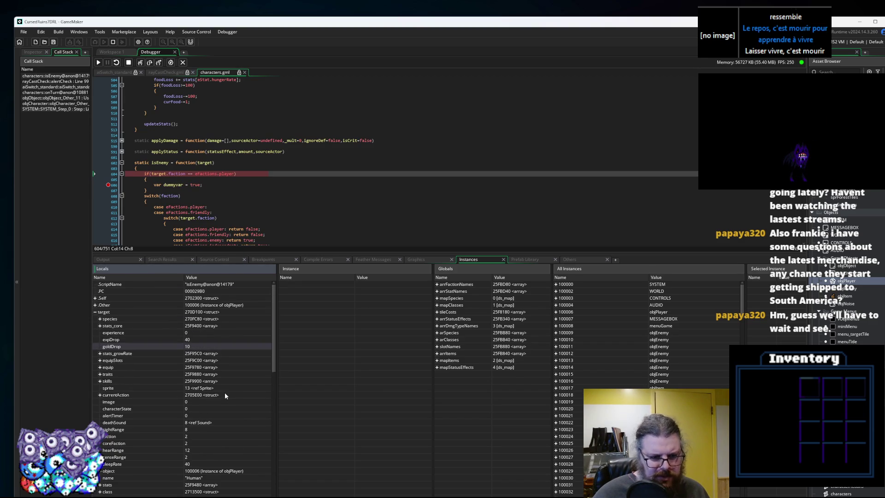
left_click_drag(304, 253, 314, 448)
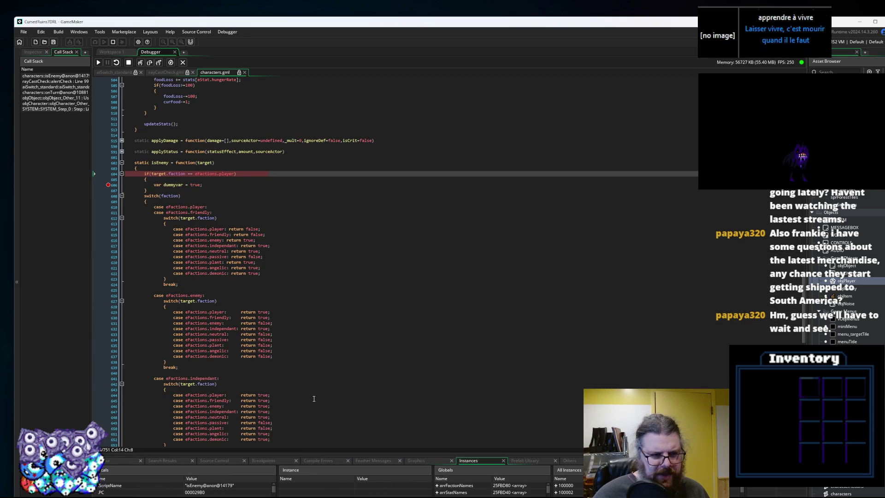
Step once in isEnemy and highlight every 'enemy' in the faction defaults on line 143.
scroll(288, 319, "up", 8)
key("F10")
scroll(274, 266, "up", 20)
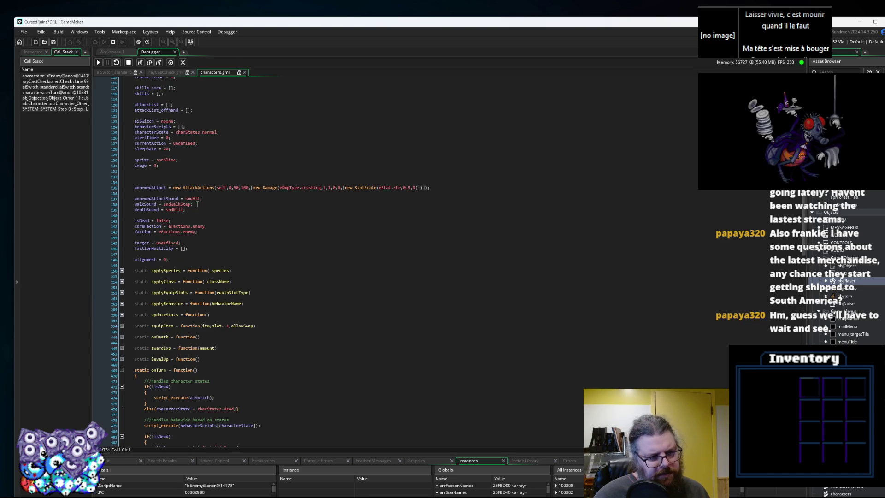
double_click(189, 232)
Place the caret on line 608's switch(faction), then stop the debugging session.
scroll(259, 283, "down", 5)
scroll(260, 283, "down", 15)
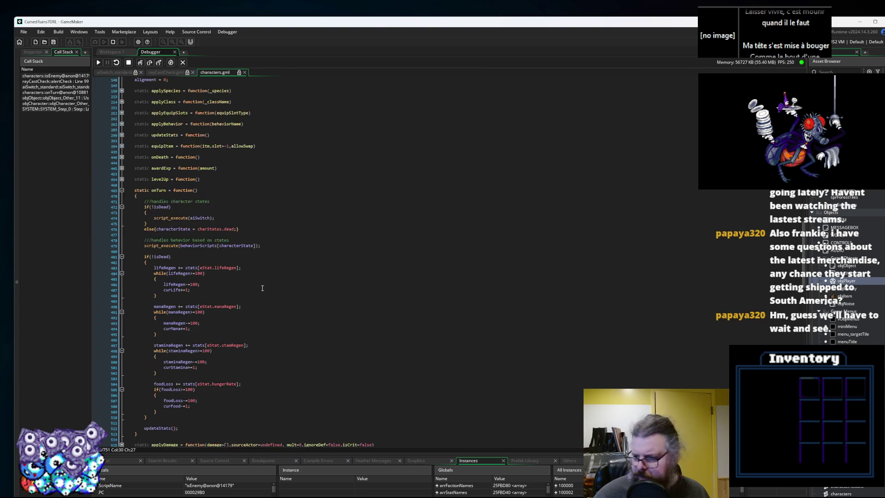
left_click(261, 265)
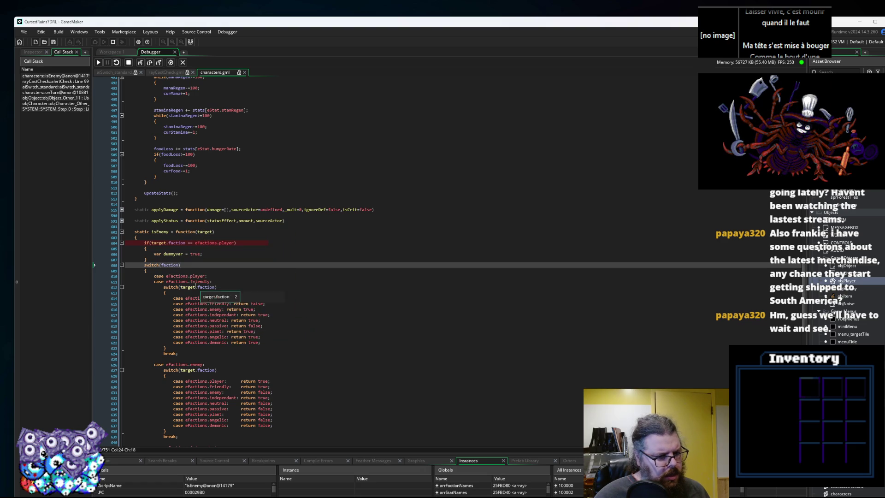
scroll(196, 280, "down", 3)
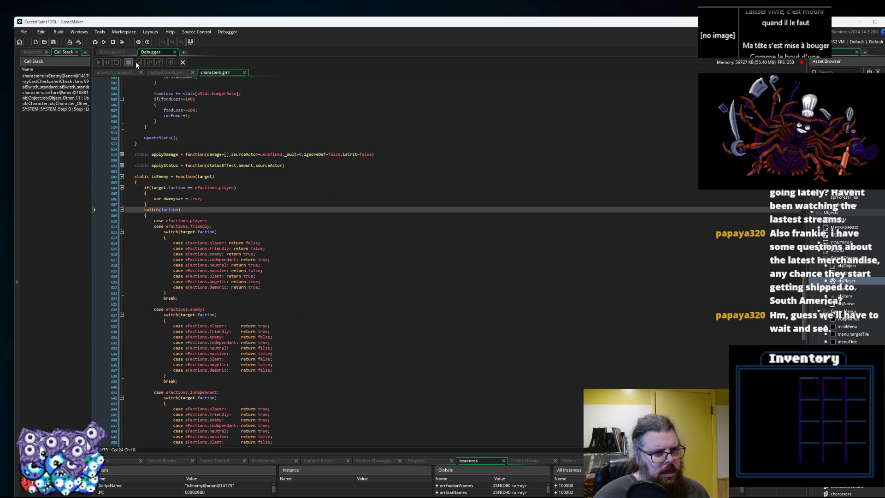
left_click(182, 63)
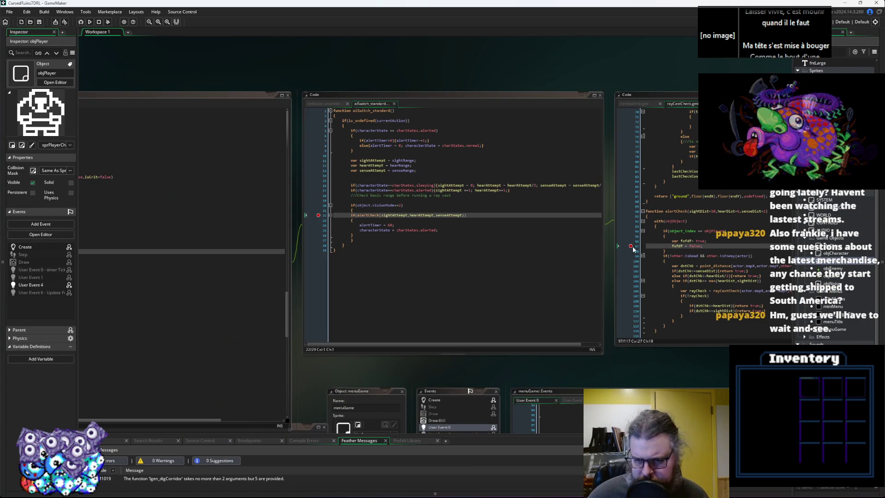
Remove the breakpoint from the alertCheck line in aiSwitch_standard and glance at objPlayer's faction code.
left_click(321, 218)
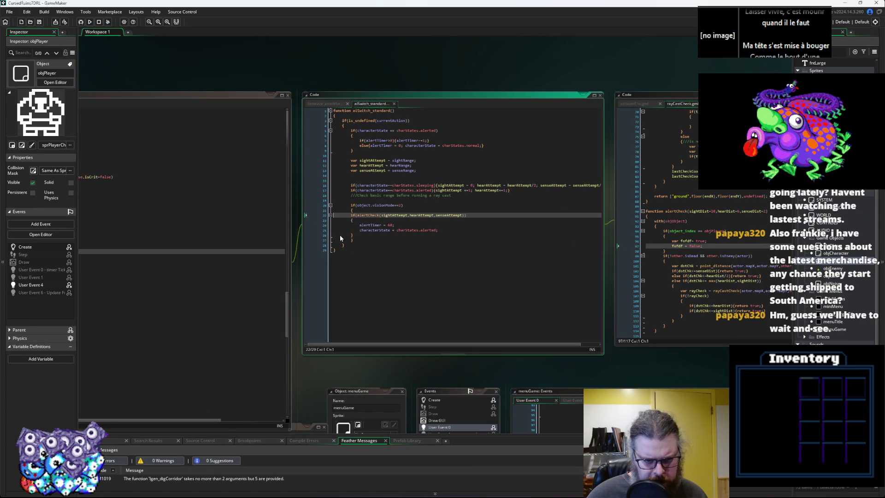
left_click_drag(371, 280, 611, 205)
left_click(389, 230)
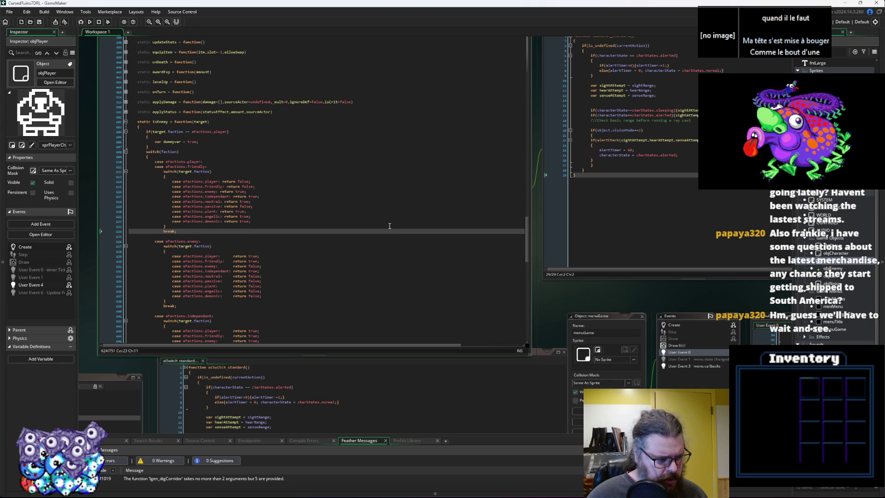
left_click(352, 196)
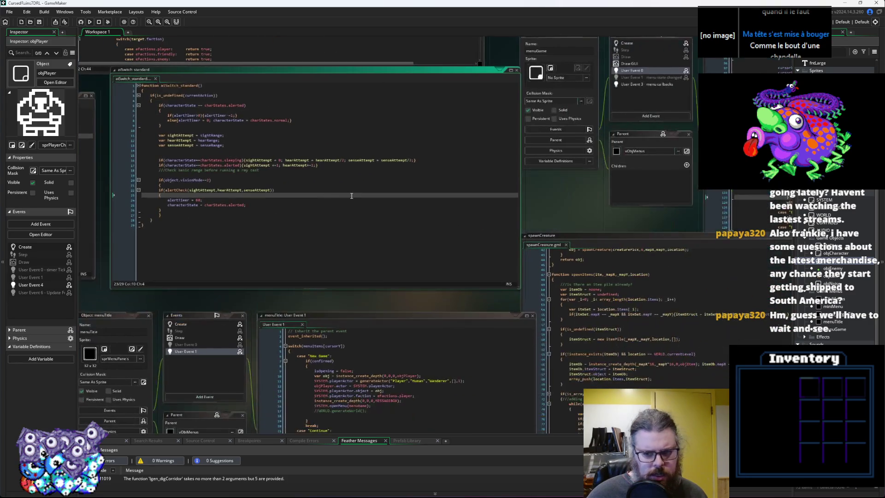
Pan the workspace to menuTitle and open its User Event 1 code.
left_click_drag(351, 195, 697, 139)
mouse_move(355, 152)
left_mouse_down()
mouse_move(436, 153)
mouse_move(638, 239)
mouse_move(211, 277)
mouse_move(103, 319)
mouse_move(97, 301)
left_mouse_up()
mouse_move(415, 322)
left_mouse_down()
mouse_move(230, 115)
mouse_move(309, 78)
left_mouse_up()
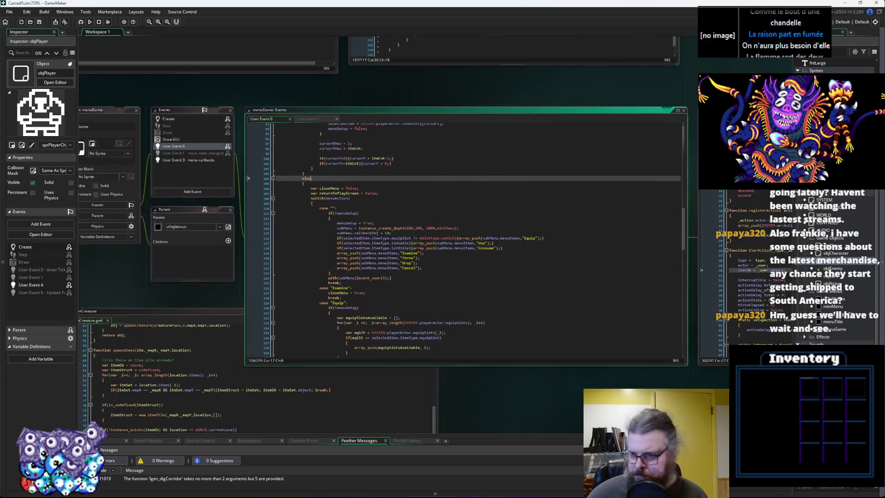
double_click(832, 322)
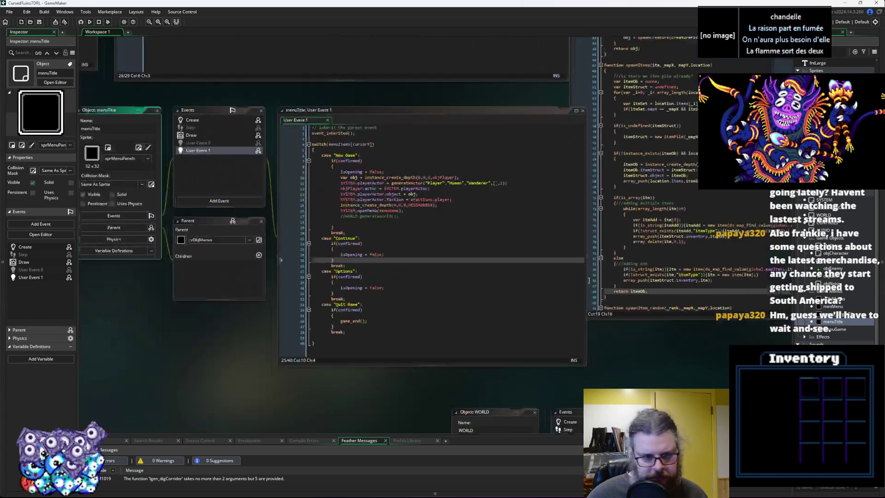
Change line 14 to set playerActor.coreFaction instead of faction, then save and run the game.
left_click(399, 193)
double_click(408, 193)
type("cor")
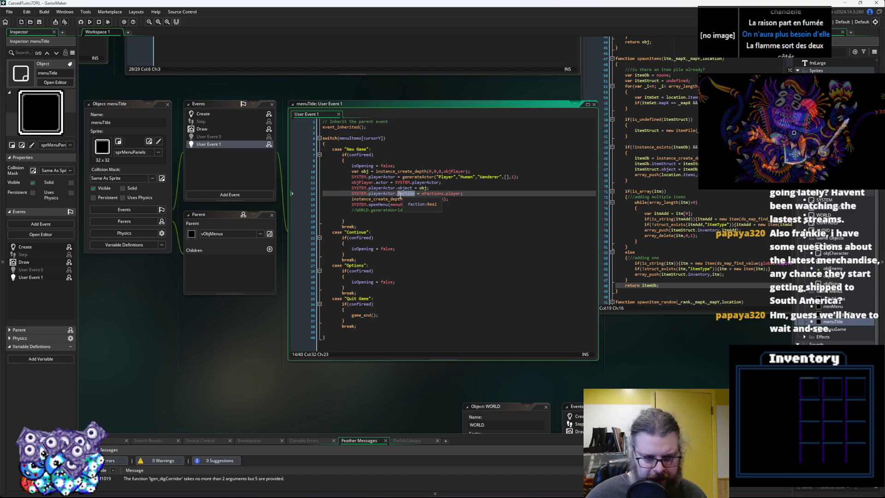
type("eFa")
key("BackSpace")
key("BackSpace")
type("ion")
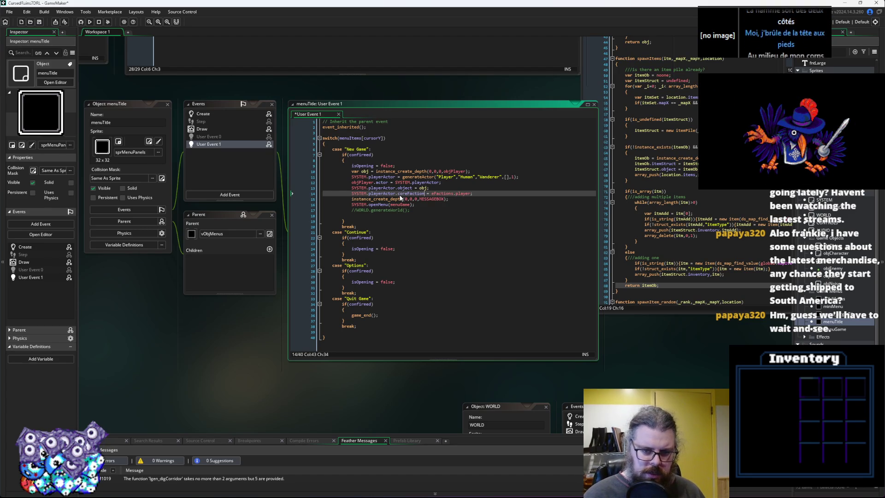
left_click(407, 177)
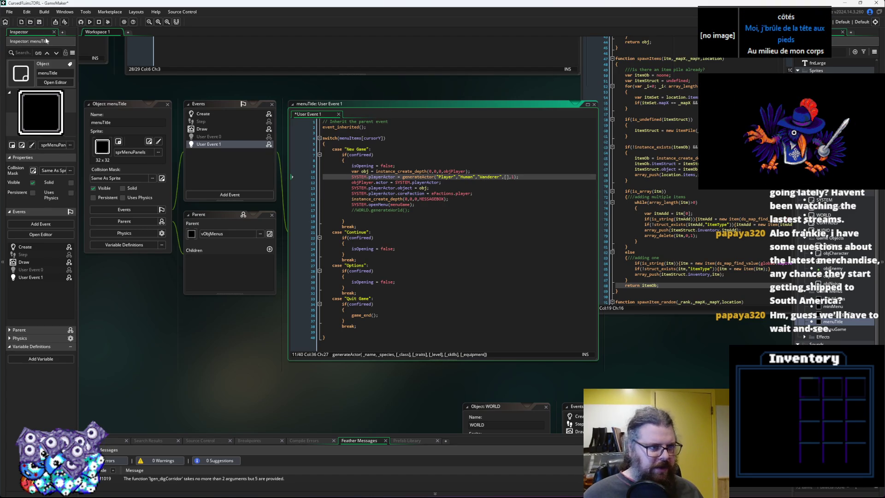
left_click(89, 22)
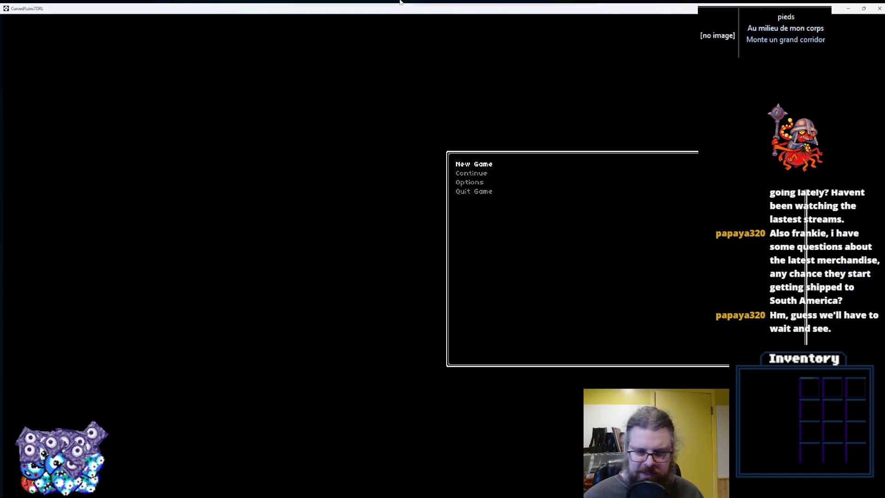
Start a New Game and walk the player down-left past the red blob, then back up.
key("Return")
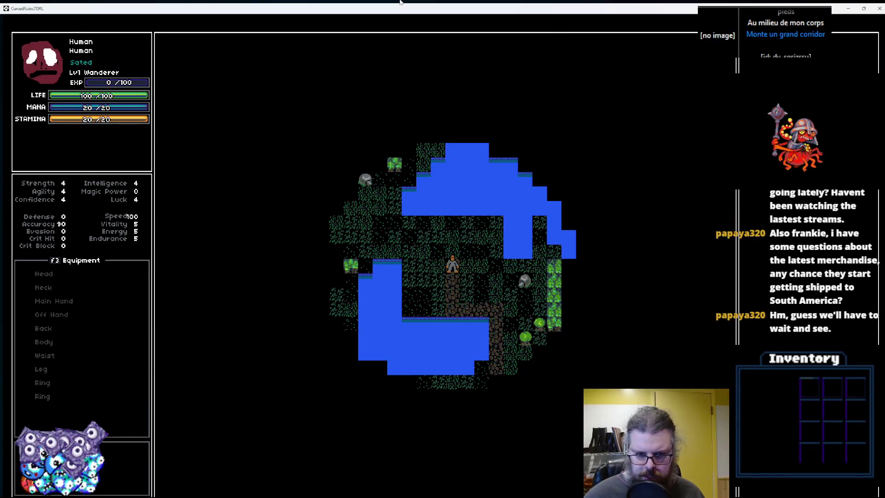
key("Left")
key("Left")
key("Left")
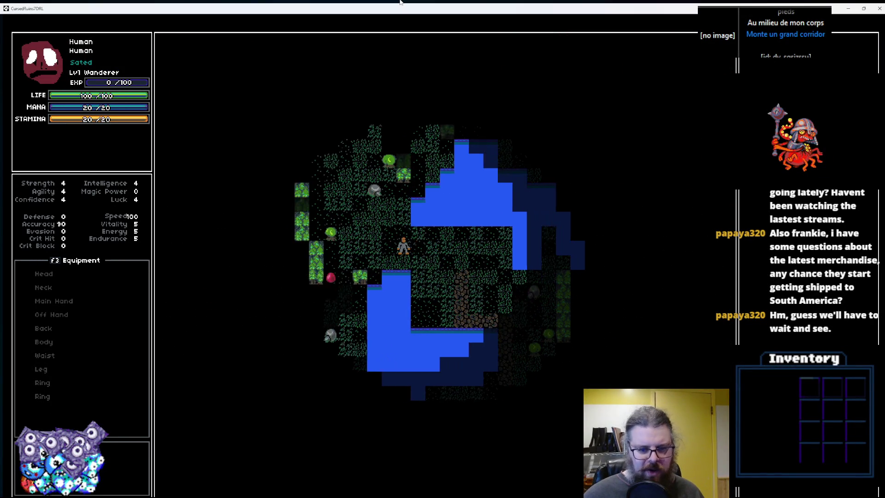
key("KP_1")
key("KP_1")
key("Down")
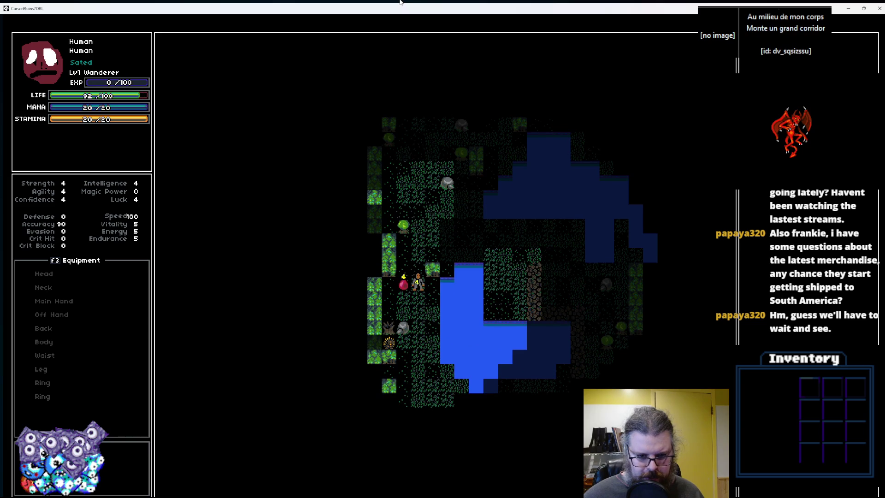
key("Up")
key("Up")
key("Up")
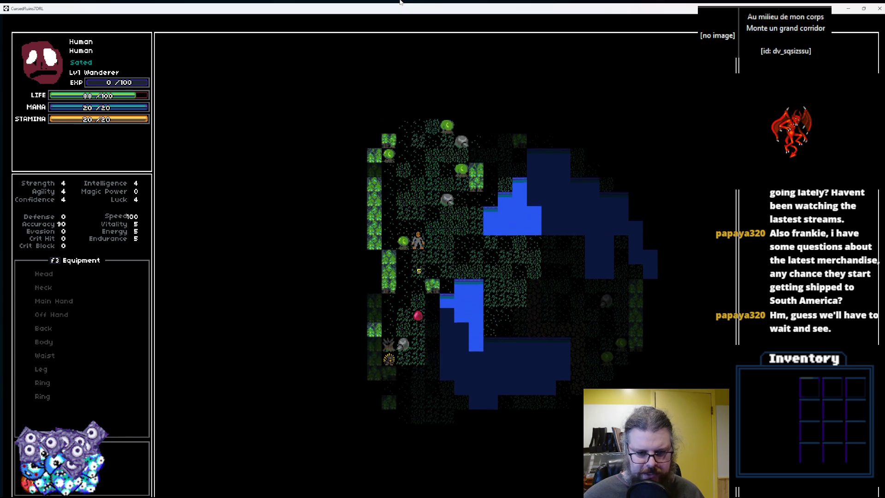
key("Up")
key("Up")
key("Up")
key("KP_9")
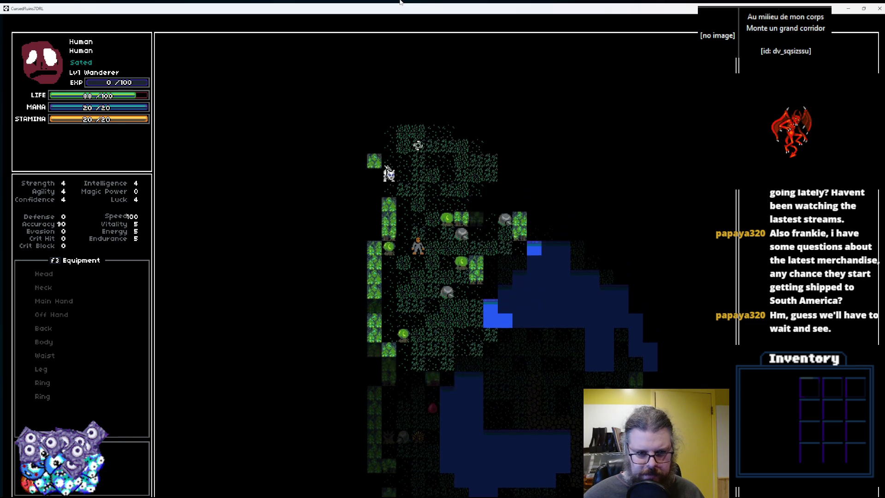
key("Up")
key("KP_9")
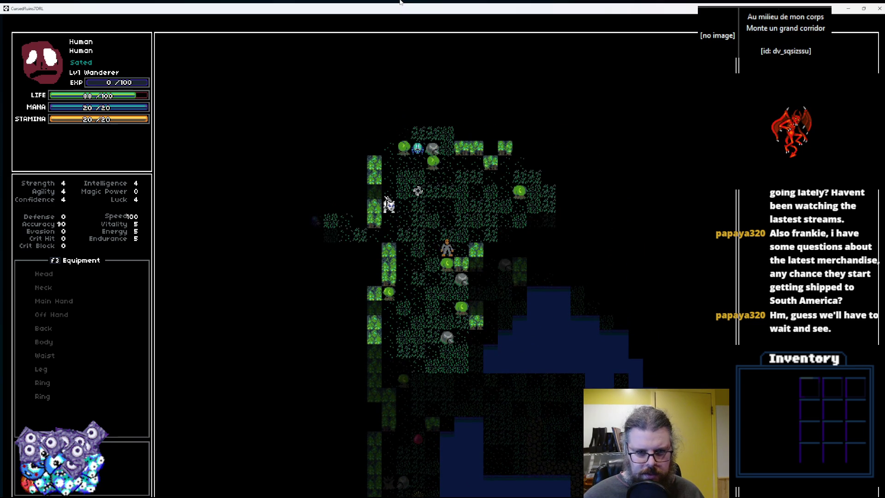
Keep walking up and left until the sleeping humanoid wakes, then restore the game window size.
key("Up")
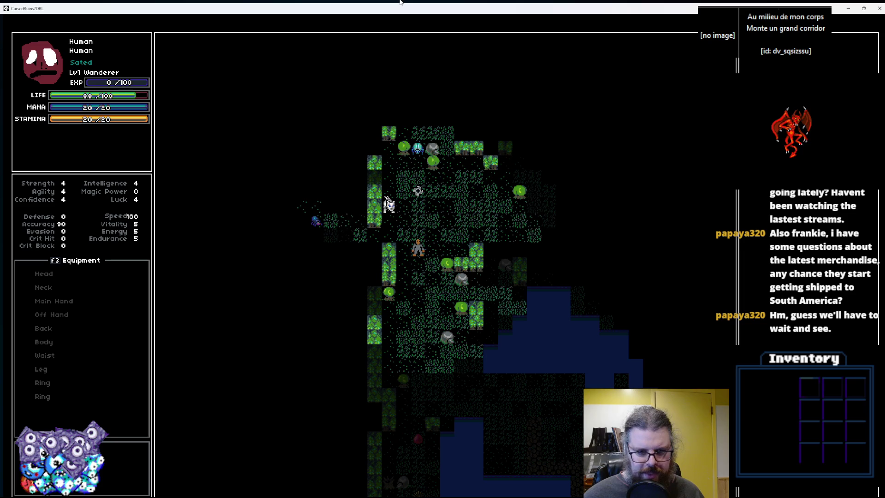
key("KP_7")
key("Left")
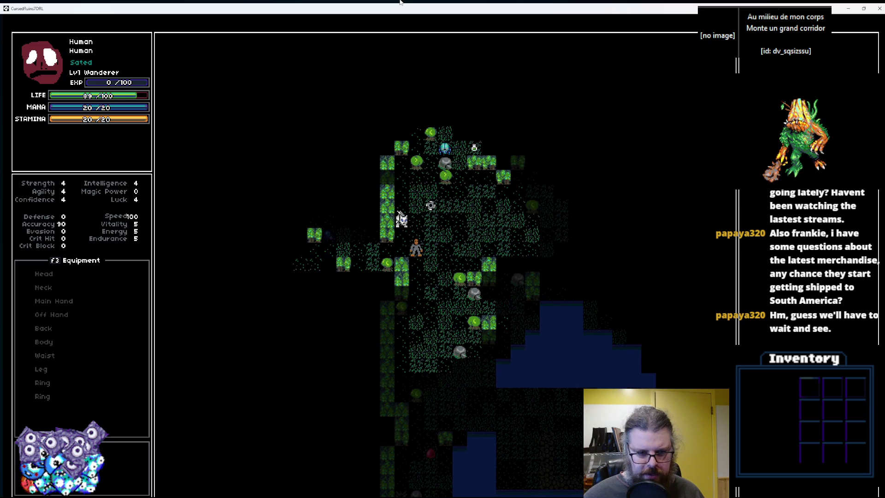
key("Left")
key("Left")
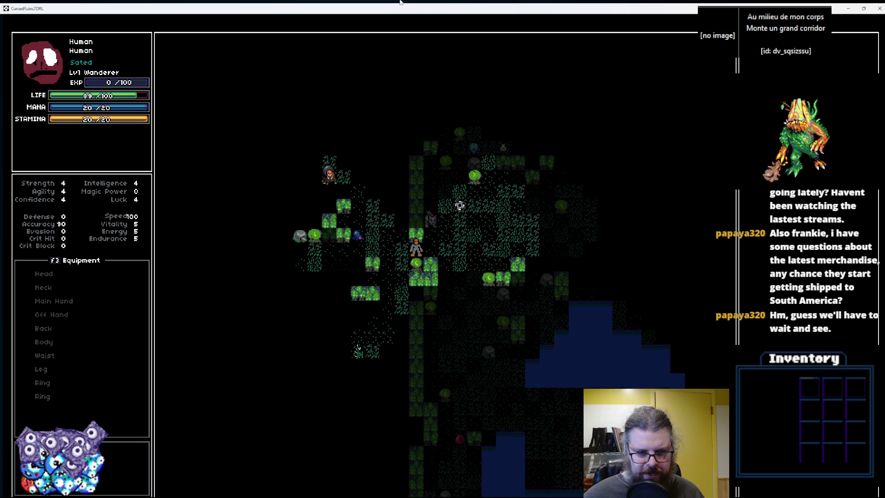
key("Left")
key("Left")
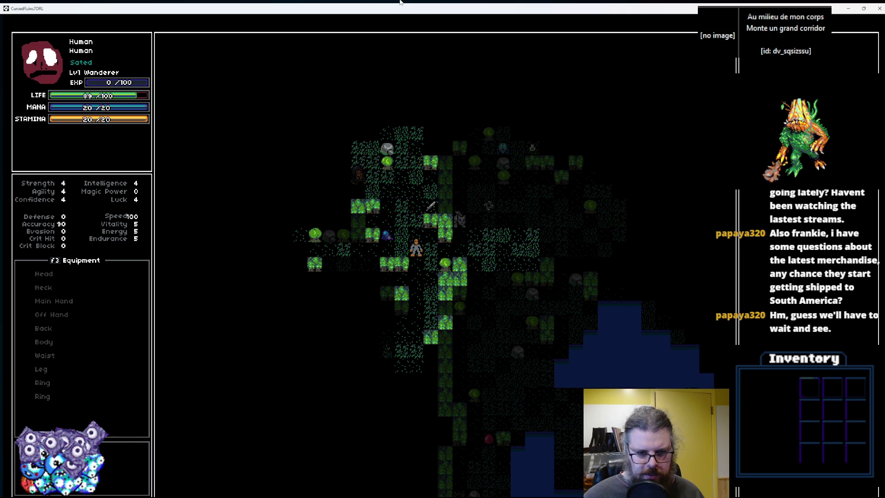
key("Up")
key("Up")
key("Up")
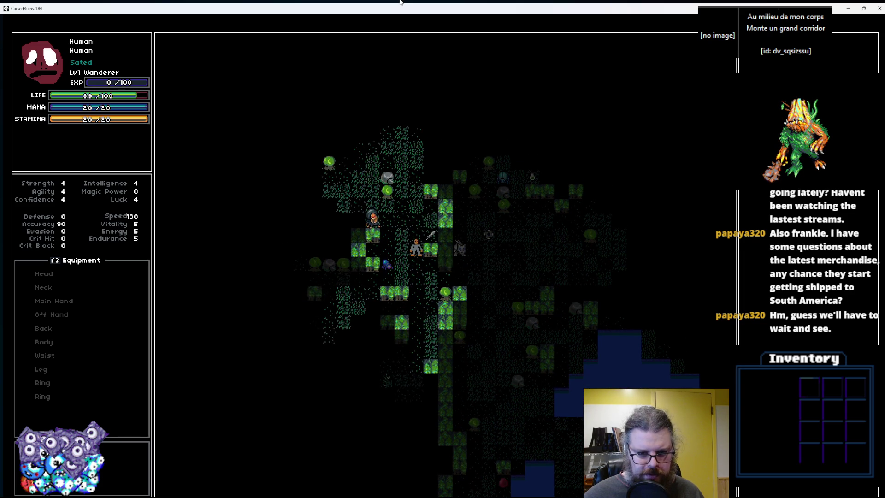
key("Up")
key("Up")
key("Up")
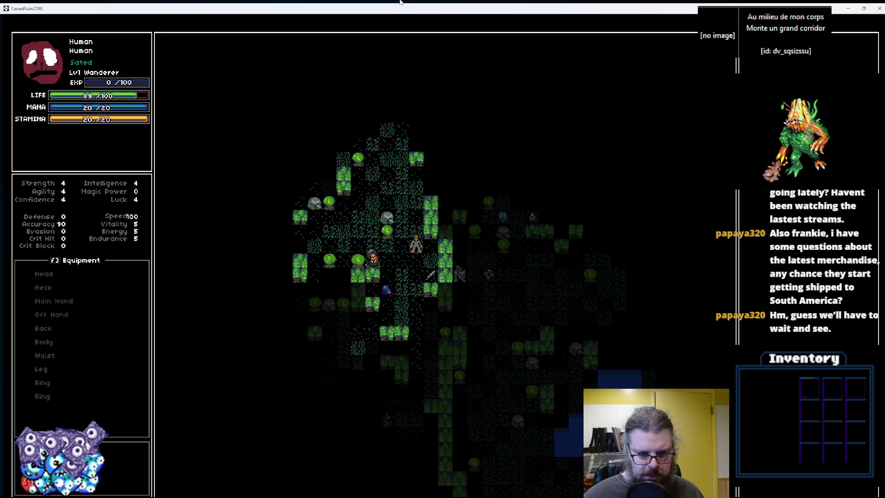
key("Up")
key("Up")
key("Up")
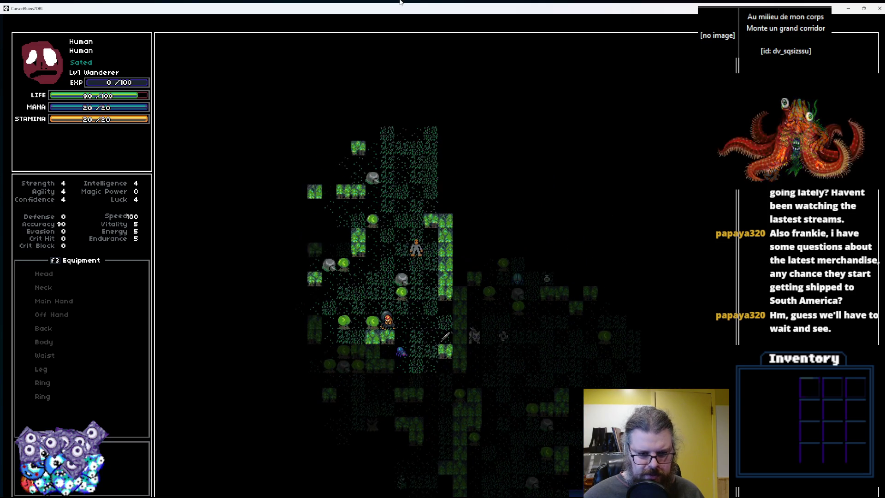
key("Left")
mouse_move(361, 8)
left_mouse_down()
mouse_move(322, 90)
mouse_move(467, 163)
left_mouse_up()
Stop the game and cycle through the open code editors to the aiSwitch_standard code.
left_click(182, 62)
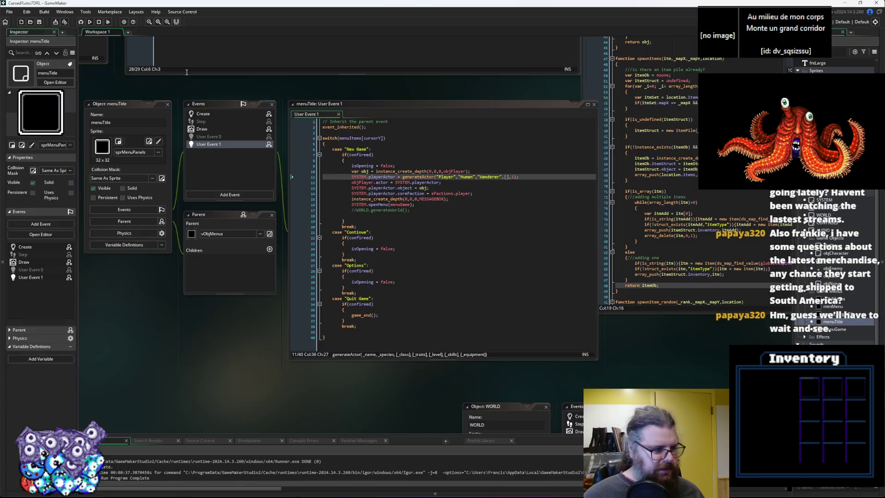
left_click(434, 241)
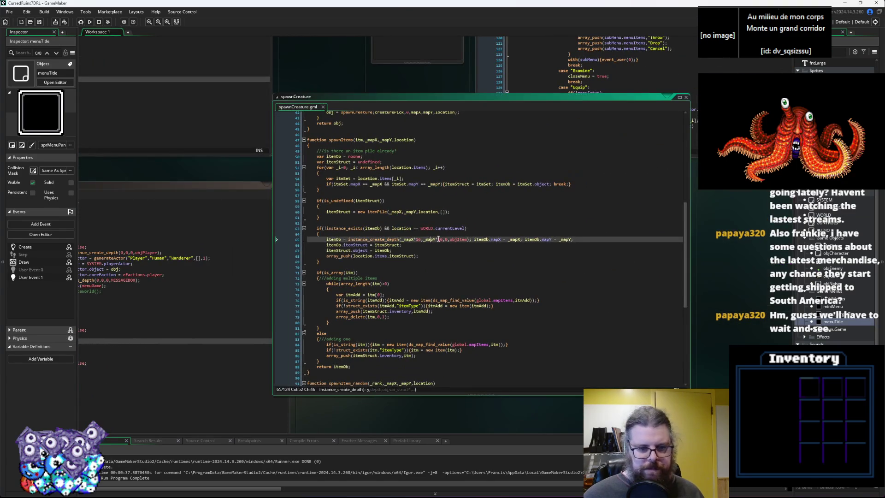
key("ctrl+Tab")
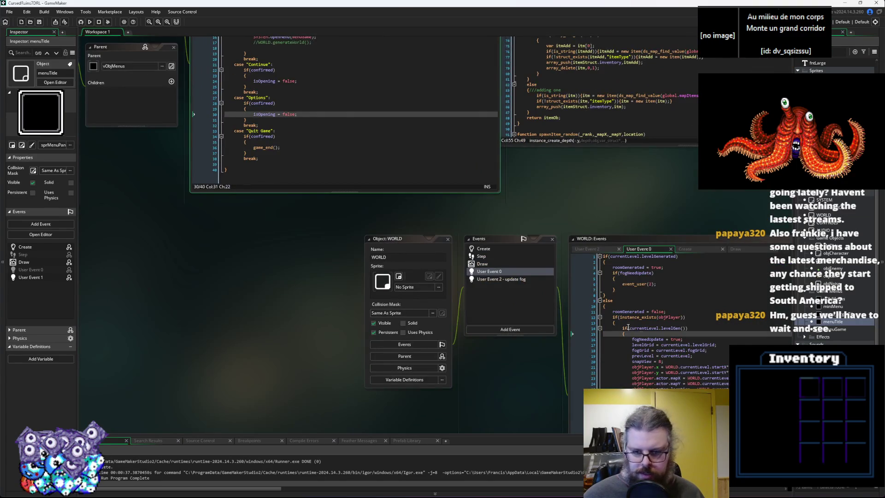
key("ctrl+Tab")
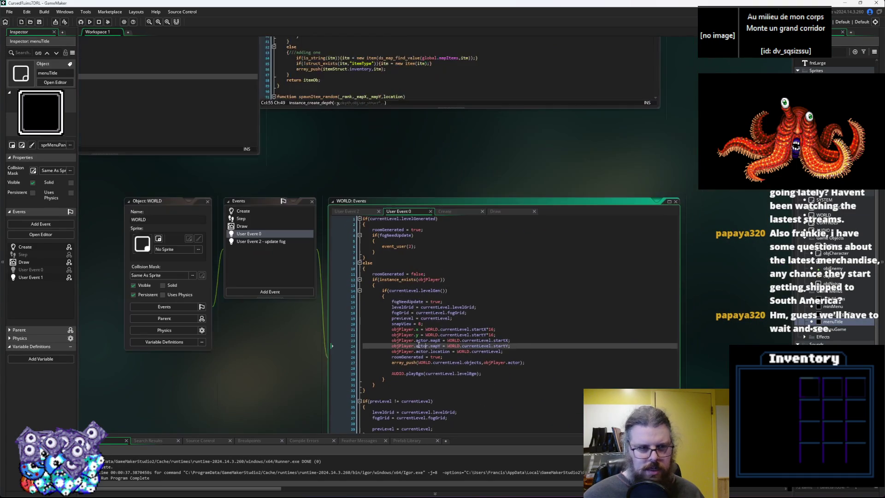
left_click(438, 186)
key("ctrl+Tab")
left_click(502, 75)
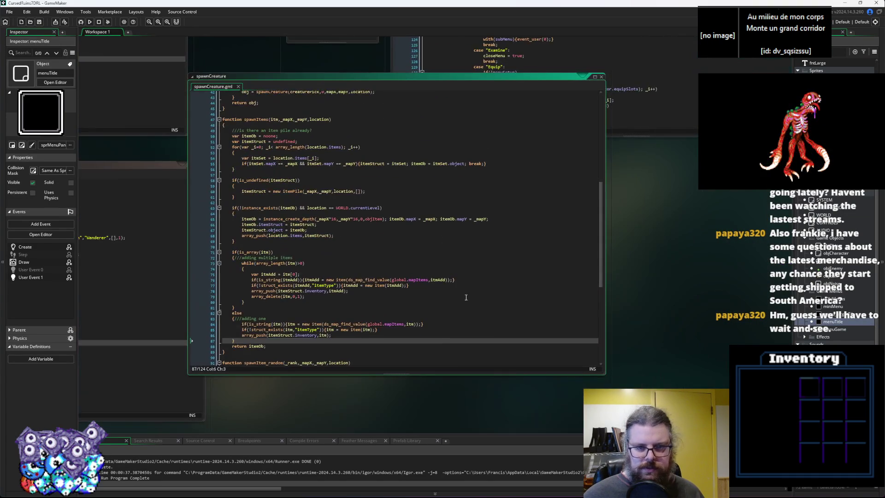
key("ctrl+Tab")
key("ctrl+Tab")
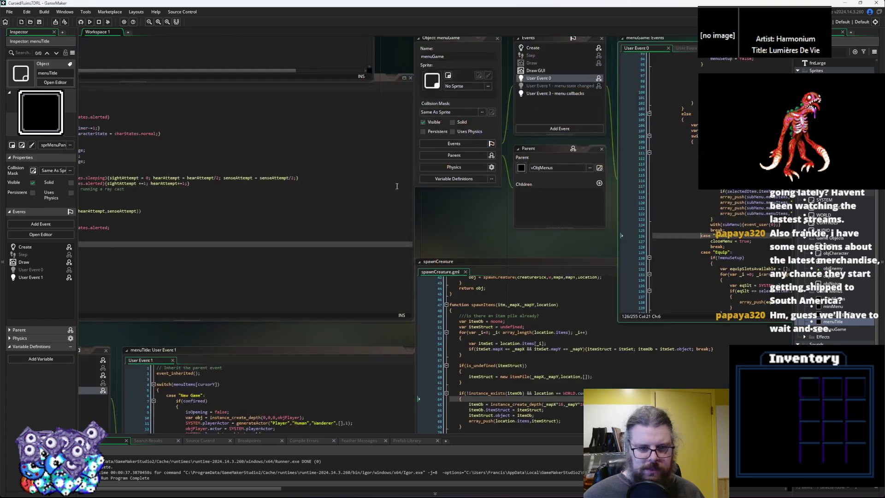
key("ctrl+Tab")
key("ctrl+Tab")
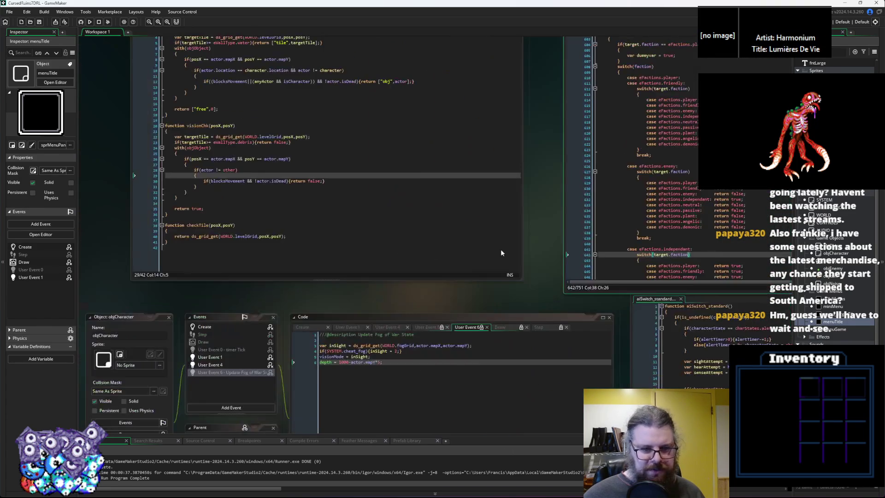
Save the collision script and scroll to the dungeon case in the level setup.
left_click(40, 22)
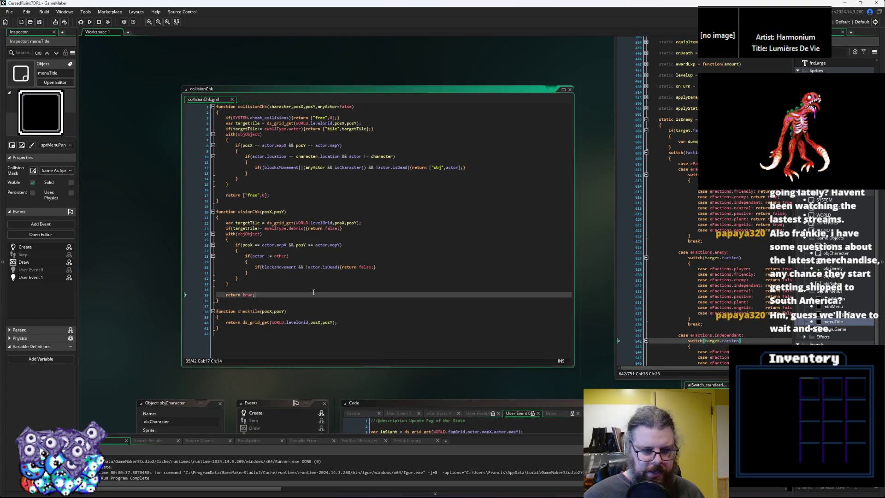
scroll(444, 265, "down", 6)
scroll(443, 265, "down", 10)
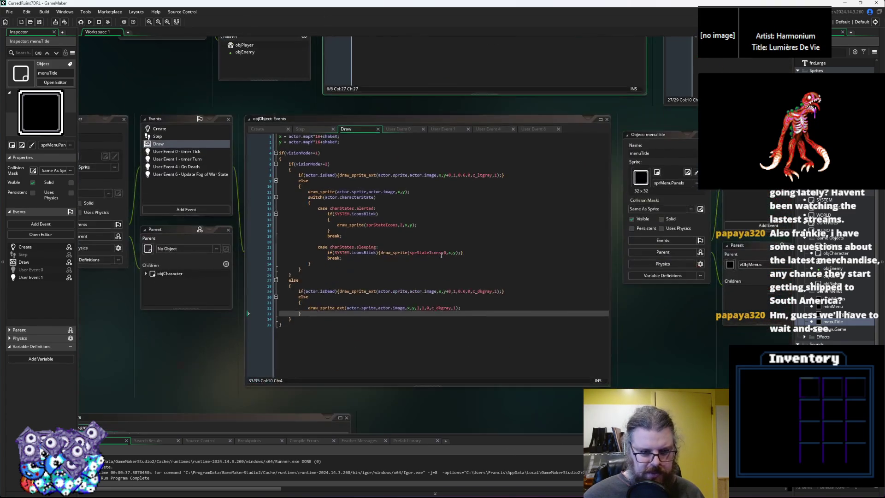
scroll(412, 300, "down", 10)
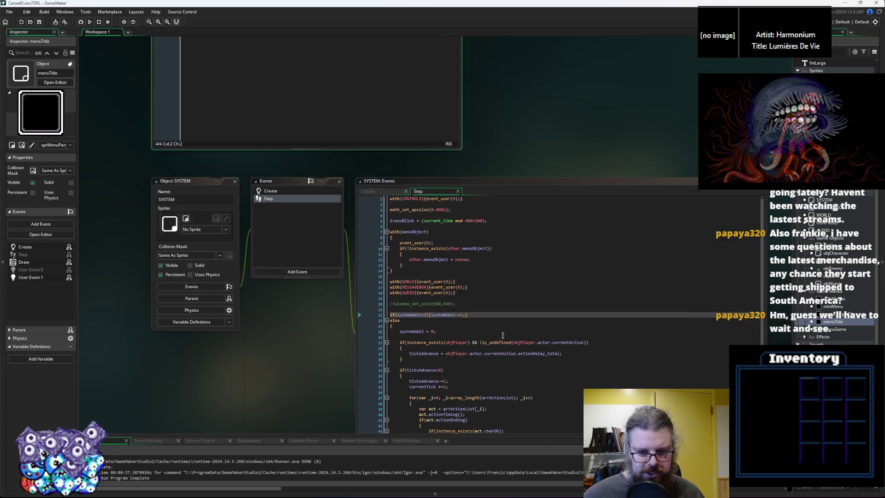
scroll(499, 281, "down", 10)
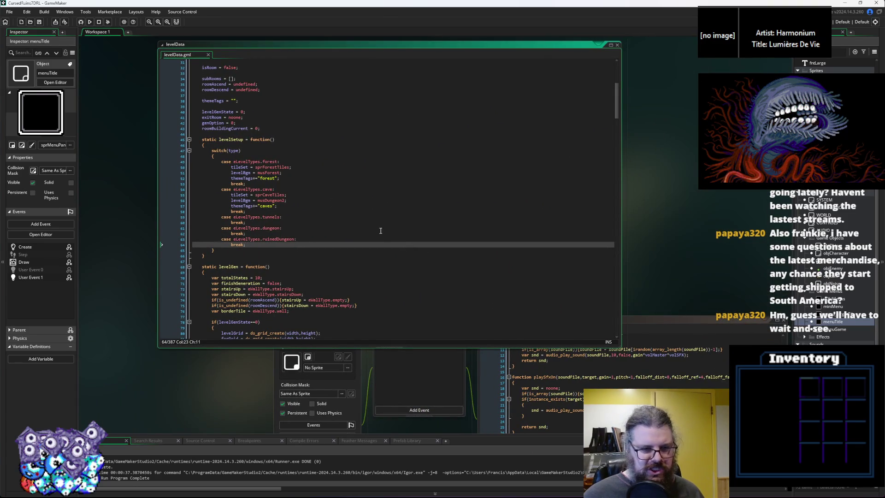
left_click(381, 229)
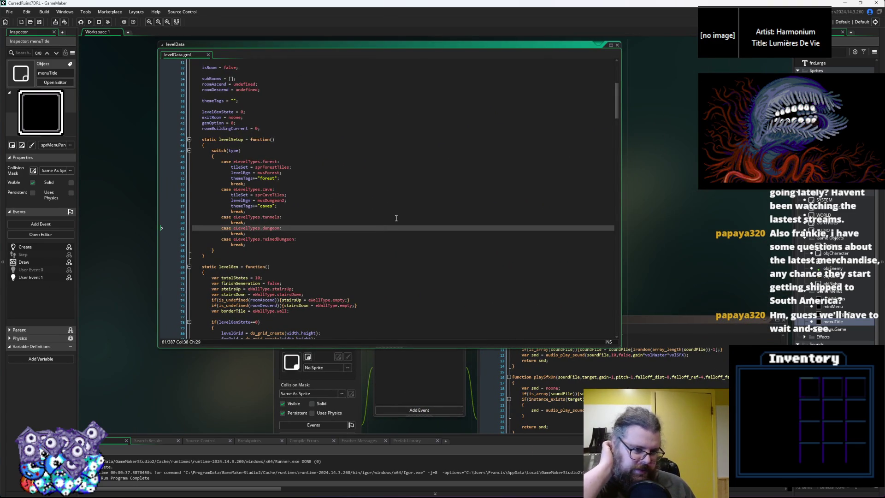
Move through the audio, actions and stat-loading code to WORLD User Event 0, then open aiSwitch_standard.
key("ctrl+Tab")
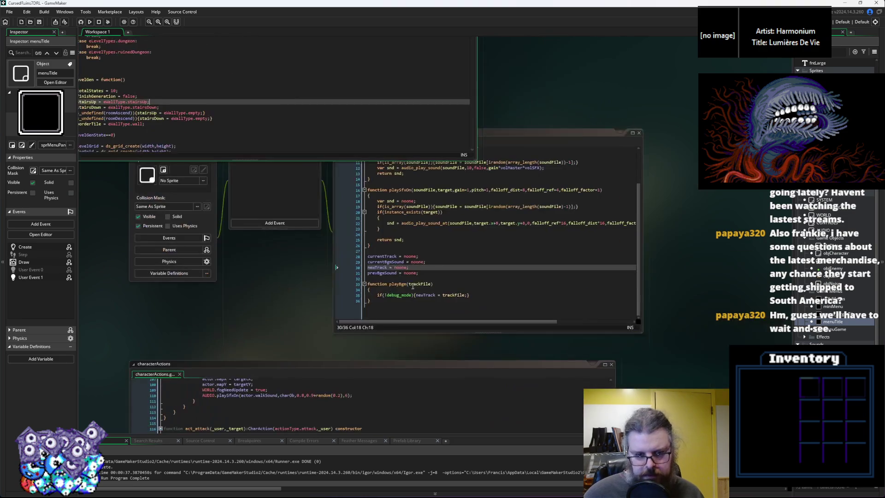
key("ctrl+Tab")
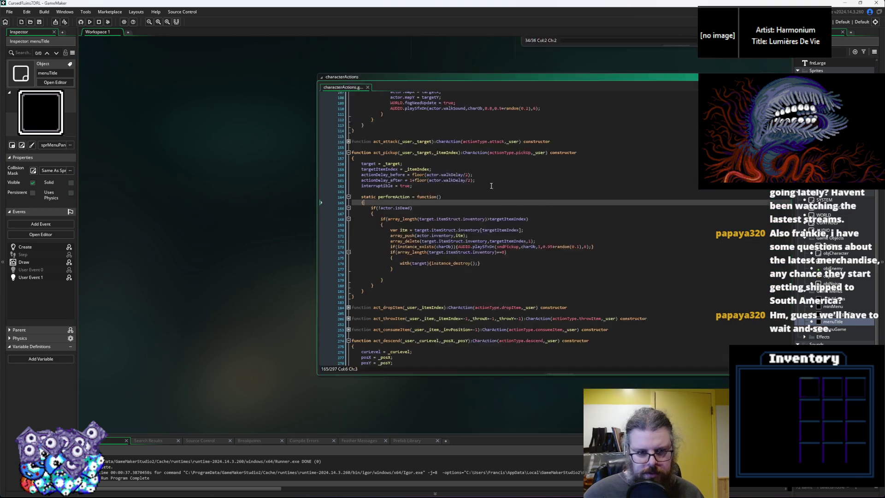
key("ctrl+Tab")
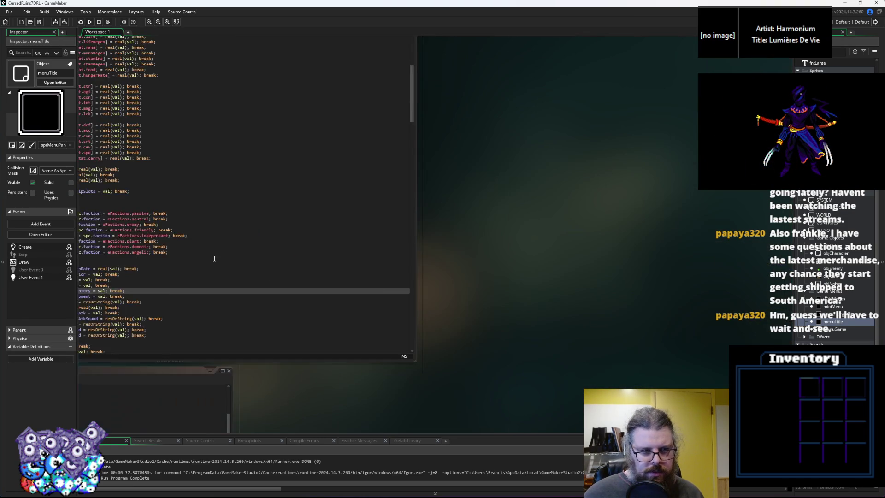
left_click(451, 287)
scroll(454, 288, "down", 3)
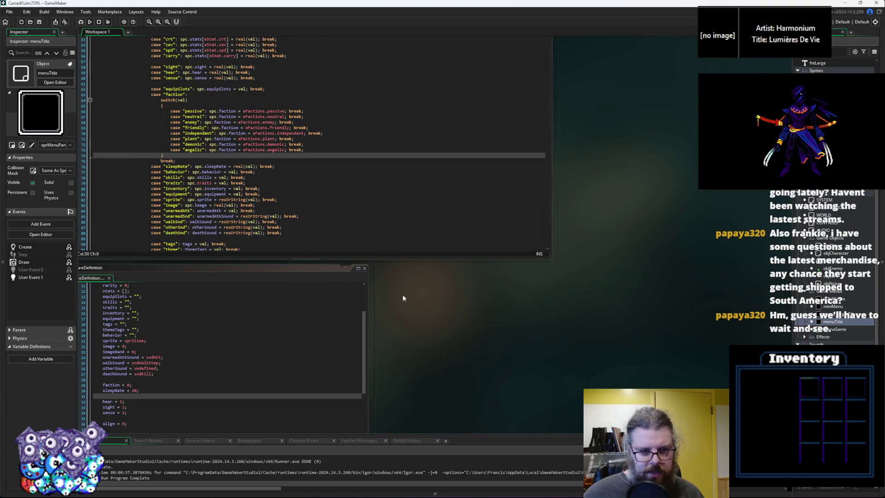
scroll(308, 278, "down", 4)
scroll(418, 238, "up", 6)
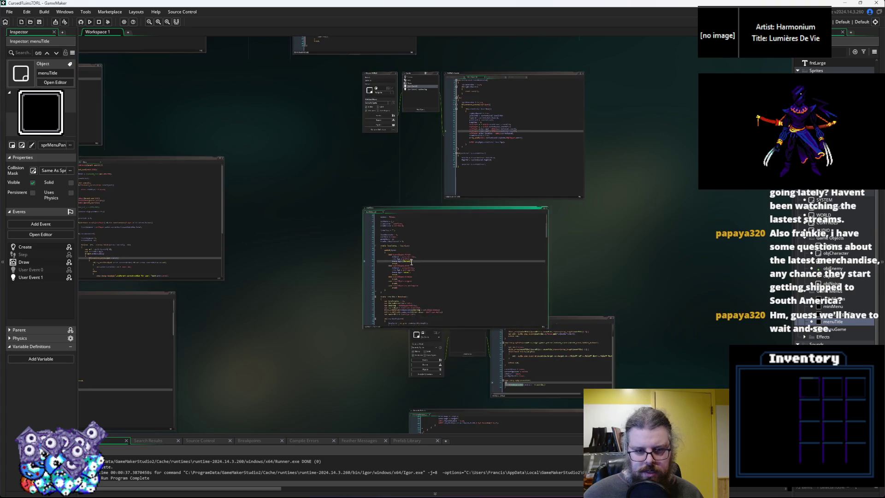
left_click(482, 194)
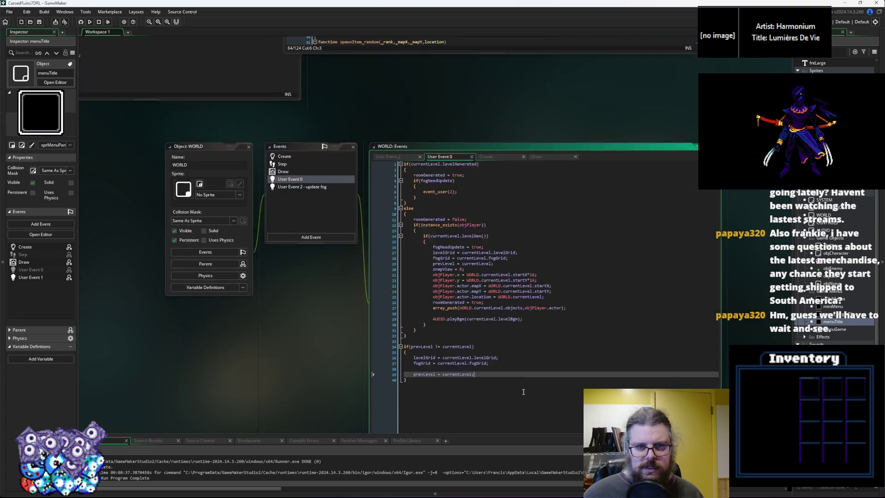
scroll(834, 203, "down", 3)
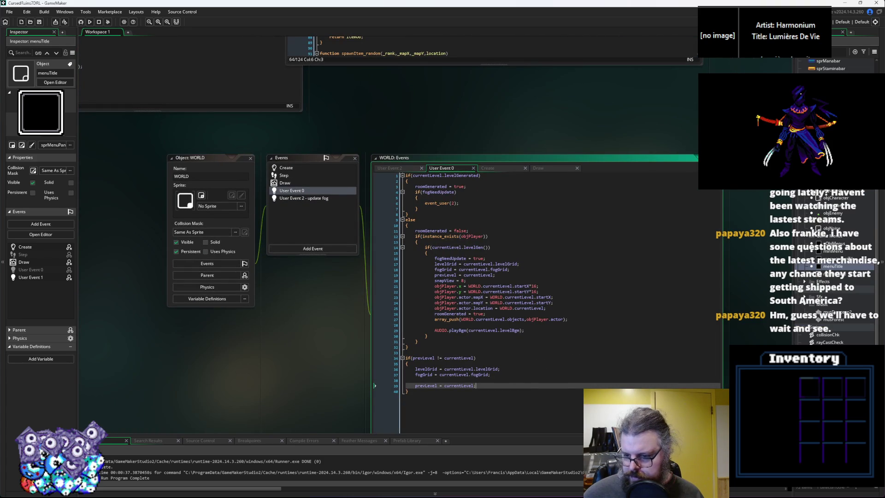
double_click(829, 258)
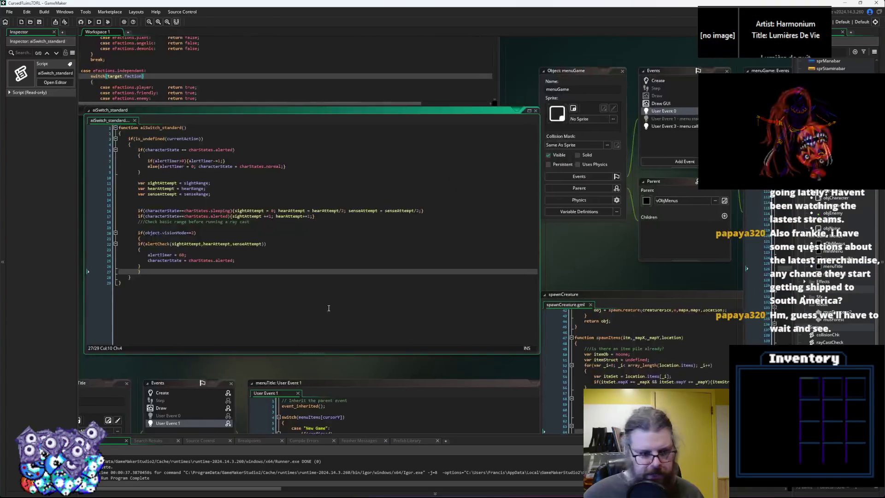
Indent the alertCheck if block and its closing brace one level inside the visionMode block.
scroll(396, 291, "up", 1, "ctrl")
left_click(353, 252)
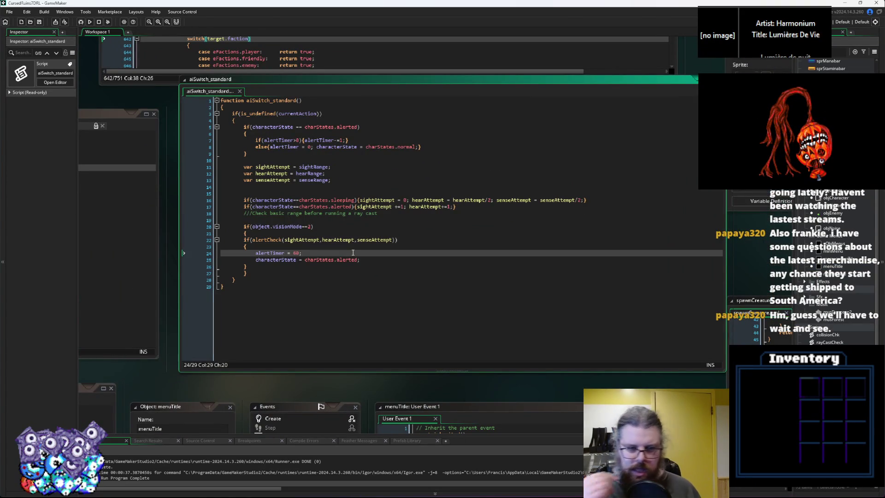
left_click(245, 240)
key("Tab")
left_click(245, 247)
key("Tab")
left_click(255, 253)
key("Tab")
left_click(255, 259)
key("Tab")
left_click(241, 268)
key("Tab")
left_click(261, 234)
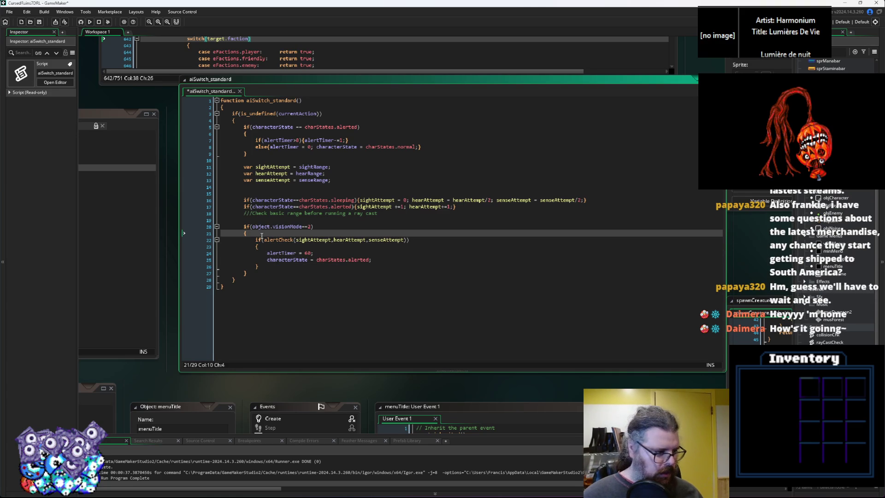
Move the alertCheck call out of the if onto its own line as 'var exposure ='.
key("Return")
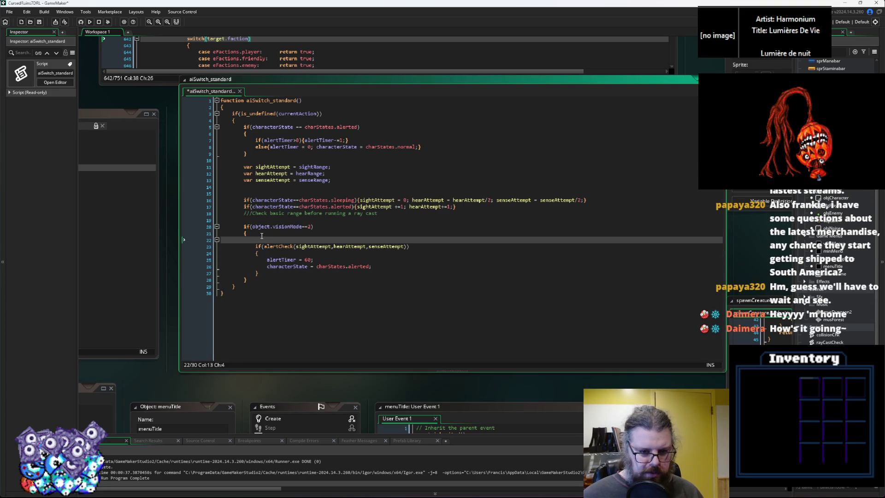
left_click_drag(405, 246, 264, 246)
key("ctrl+x")
left_click(271, 239)
key("ctrl+v")
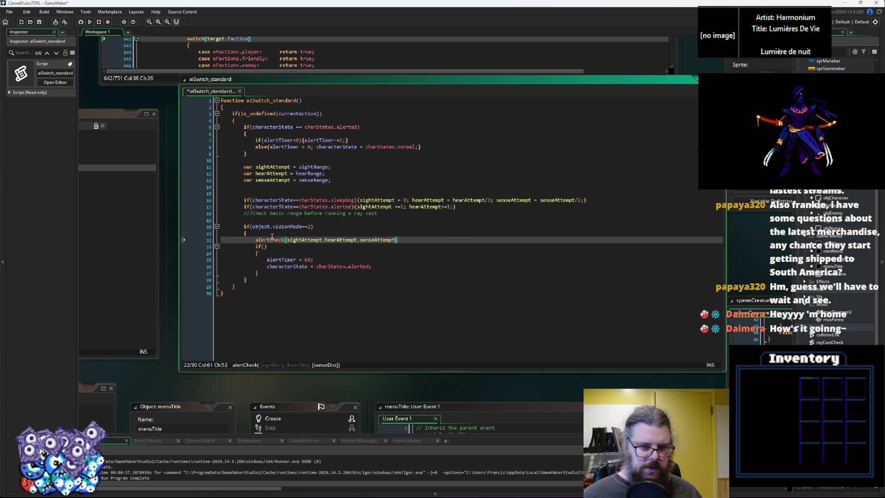
key("ctrl+Left")
key("ctrl+Left")
key("ctrl+Left")
type("var expo")
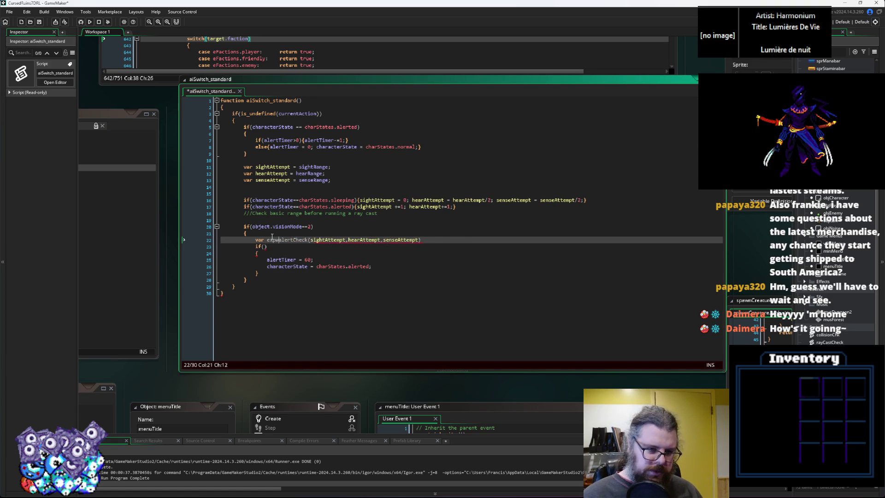
type("sure =")
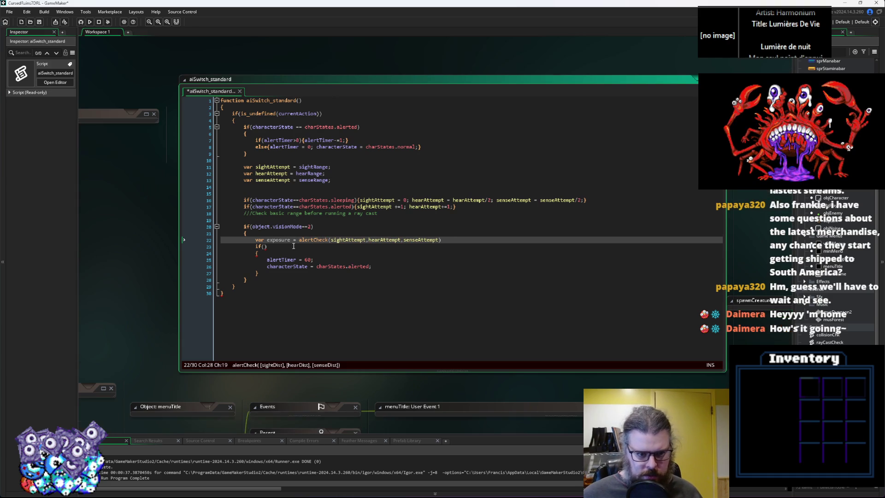
Open alertCheck's definition in the rayCastCheck script.
right_click(313, 238)
left_click(304, 238)
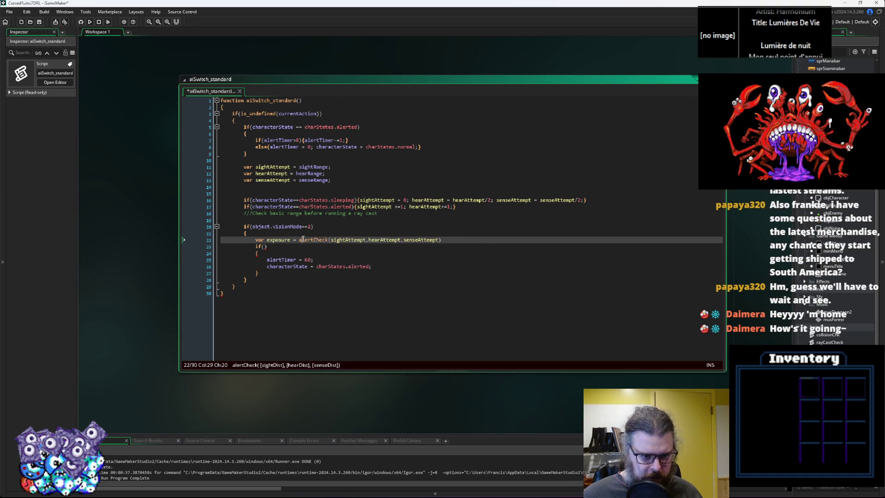
middle_click(305, 239)
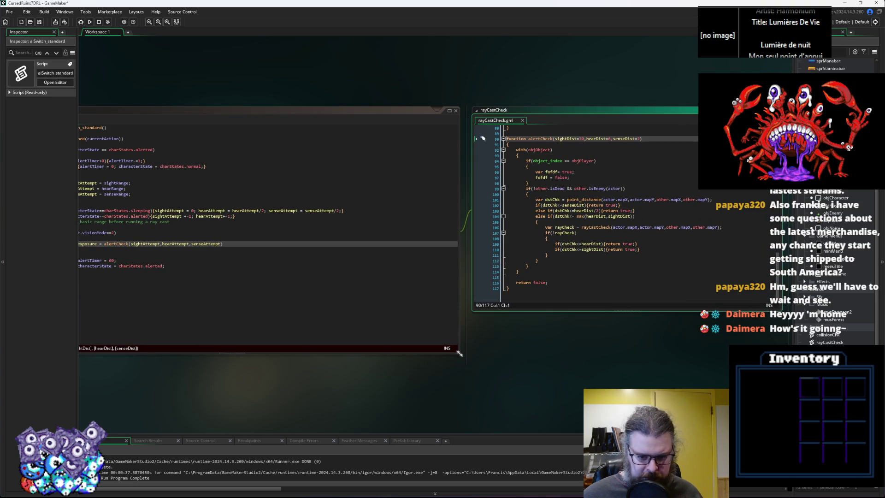
Shrink the aiSwitch_standard editor and replace the true on line 102 with 1.
mouse_move(305, 364)
left_mouse_down()
mouse_move(241, 349)
mouse_move(249, 350)
left_mouse_up()
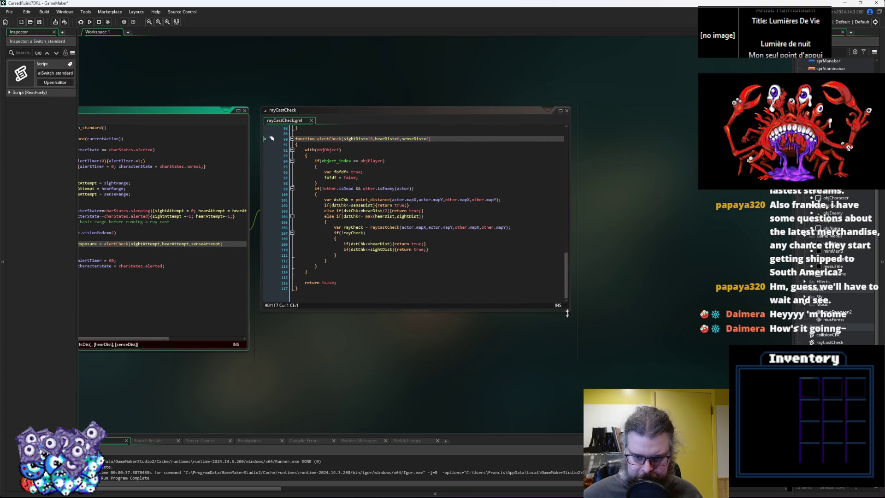
left_click_drag(570, 312, 628, 369)
scroll(622, 363, "down", 1)
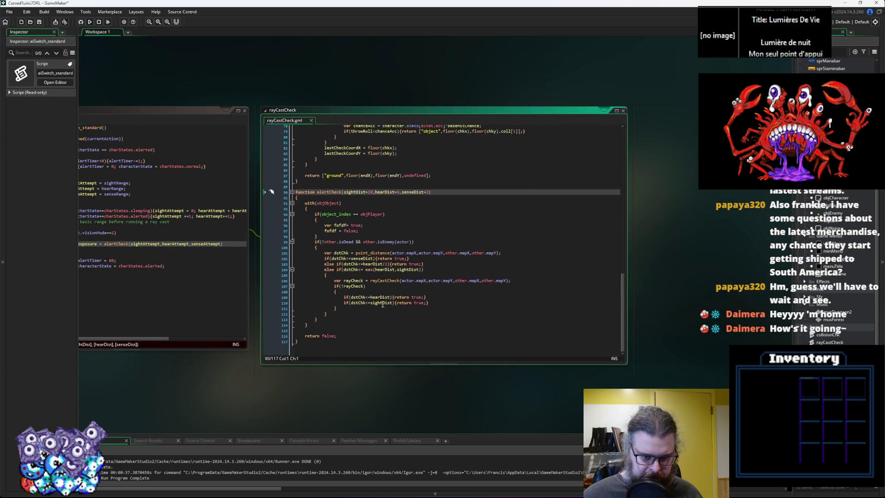
left_click(382, 303)
left_click(451, 293)
mouse_move(451, 293)
left_mouse_down()
mouse_move(460, 271)
mouse_move(473, 278)
left_mouse_up()
left_click(489, 263)
scroll(489, 262, "up", 1, "ctrl")
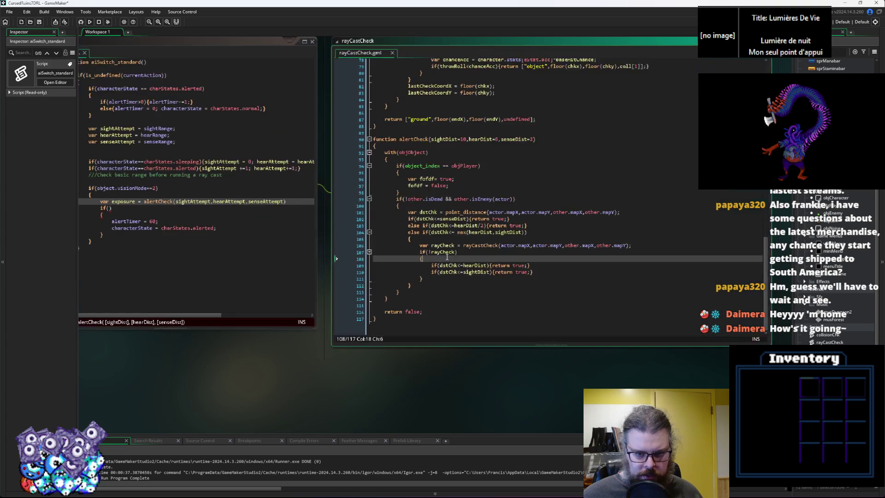
key("Down")
key("Down")
key("End")
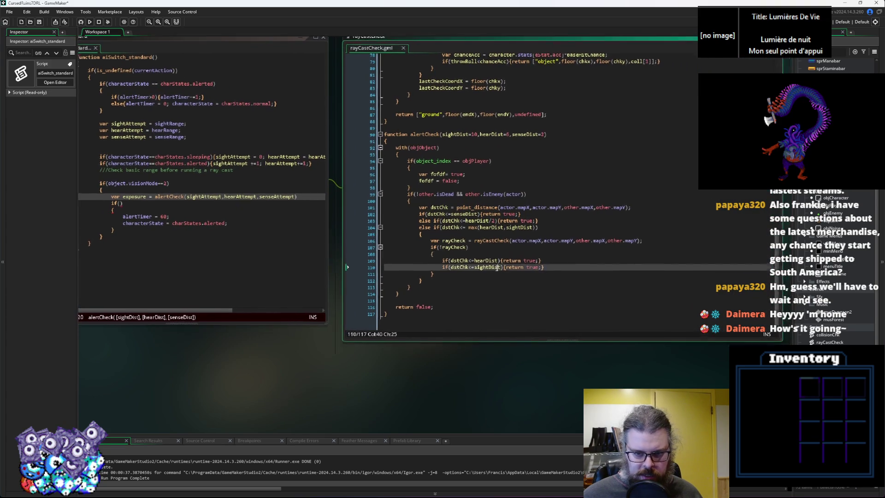
left_click(451, 213)
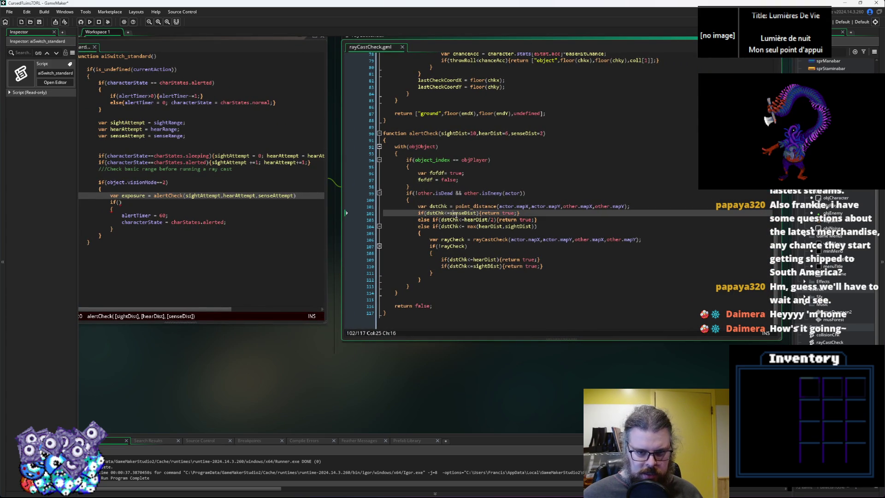
double_click(511, 213)
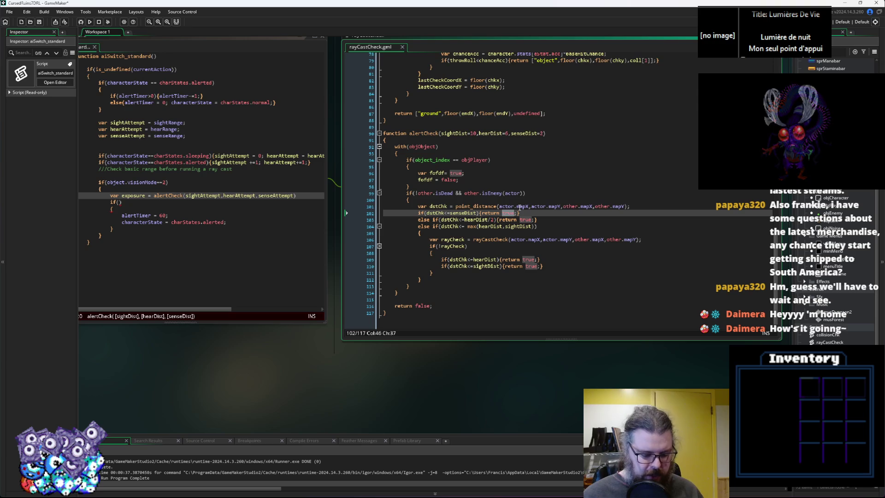
type("10")
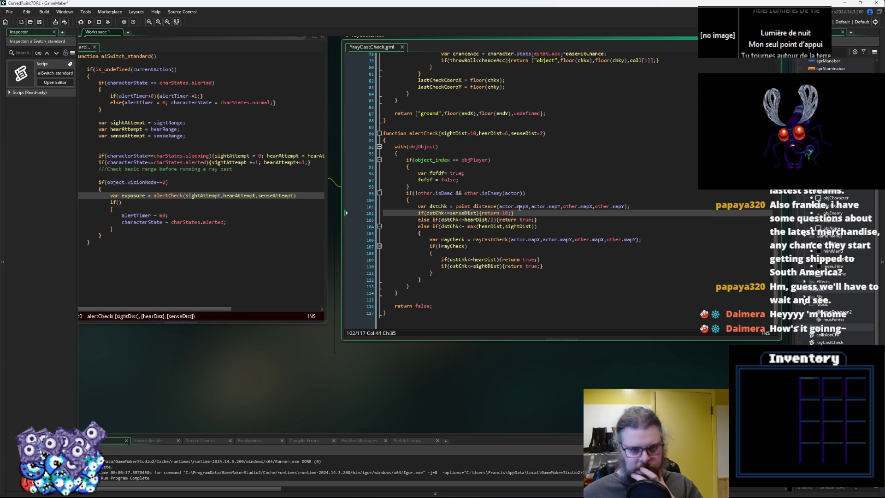
Split the sense-range return onto its own lines and add if(dstChk<=senseDist/2) with an else branch.
key("Left")
key("Left")
key("Left")
key("Return")
key("Right")
key("Return")
key("Right")
key("Right")
key("Right")
key("Return")
key("Up")
key("Up")
key("End")
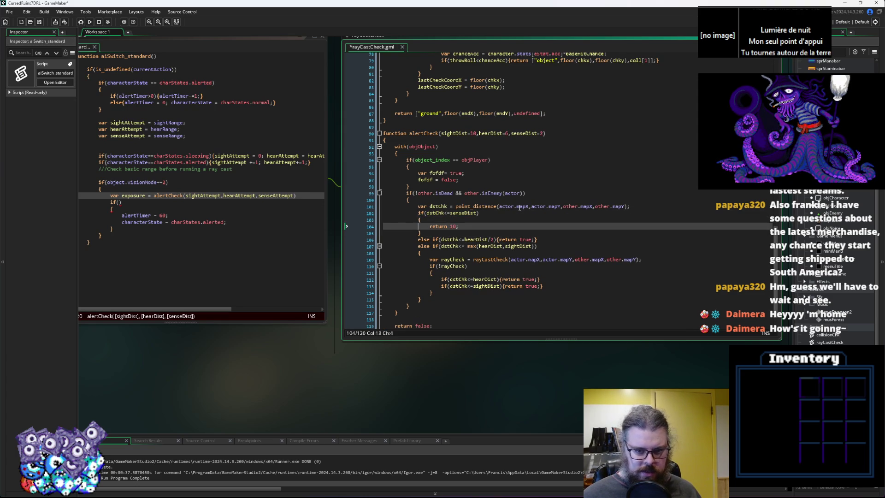
key("Return")
type("if(")
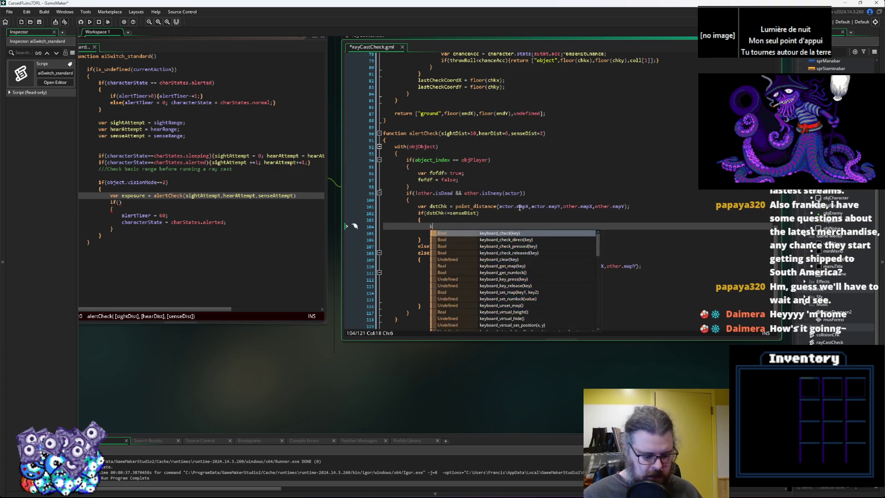
type("dstCh")
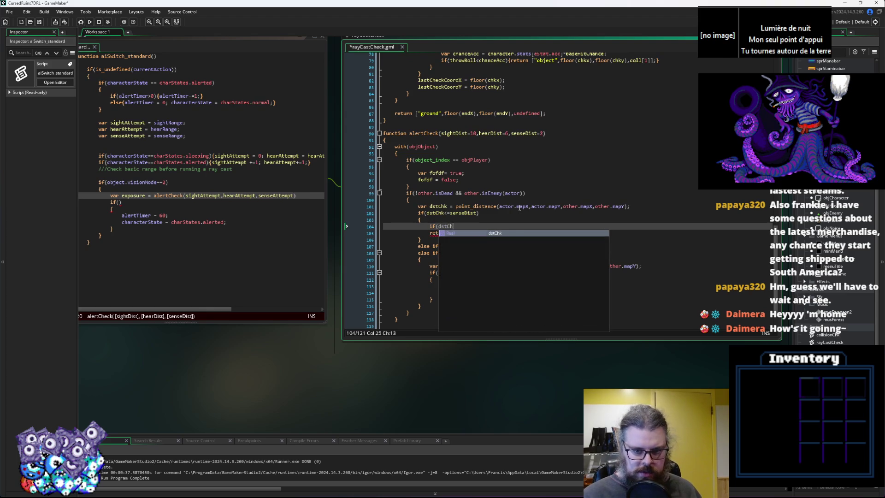
type("k<=")
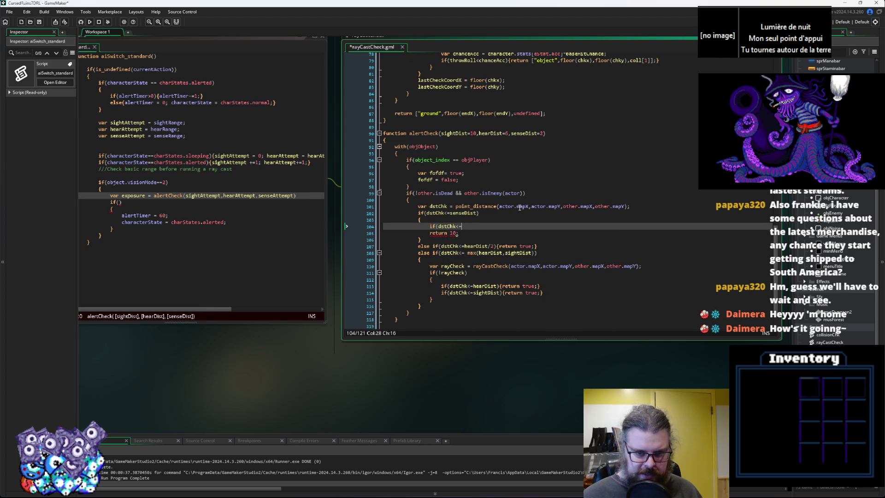
type("senseDi")
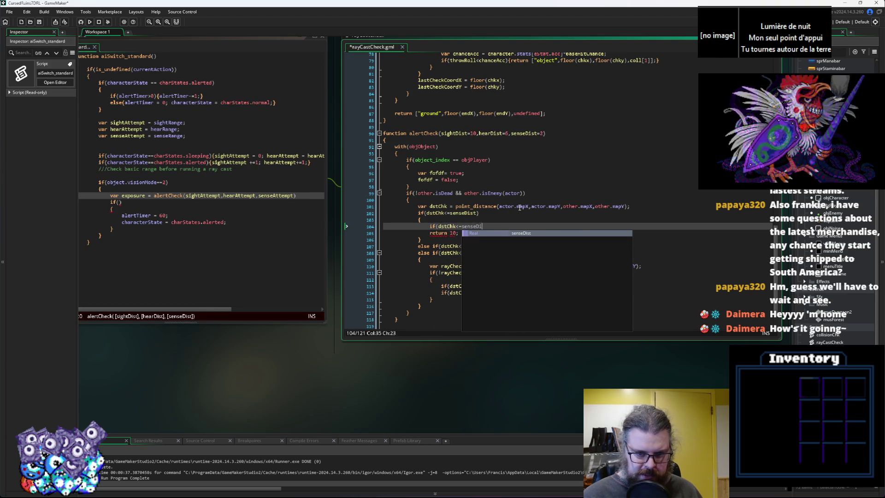
type("st/2){")
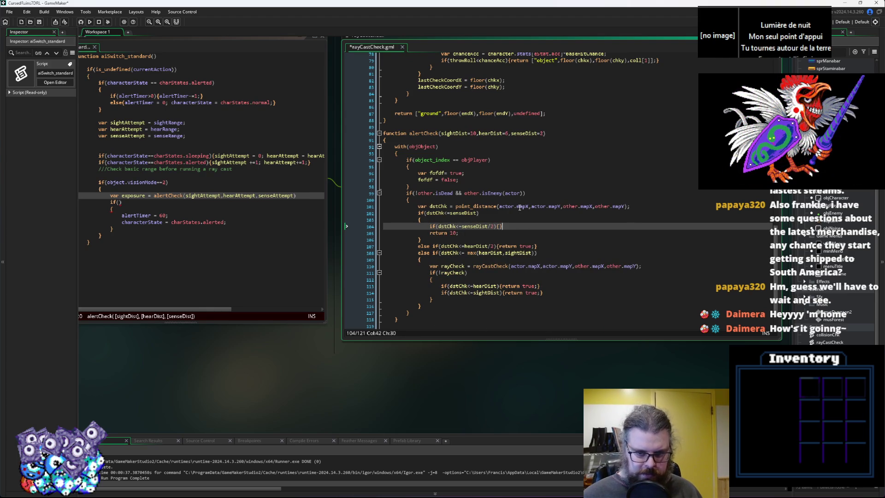
key("Return")
type("else(")
key("Down")
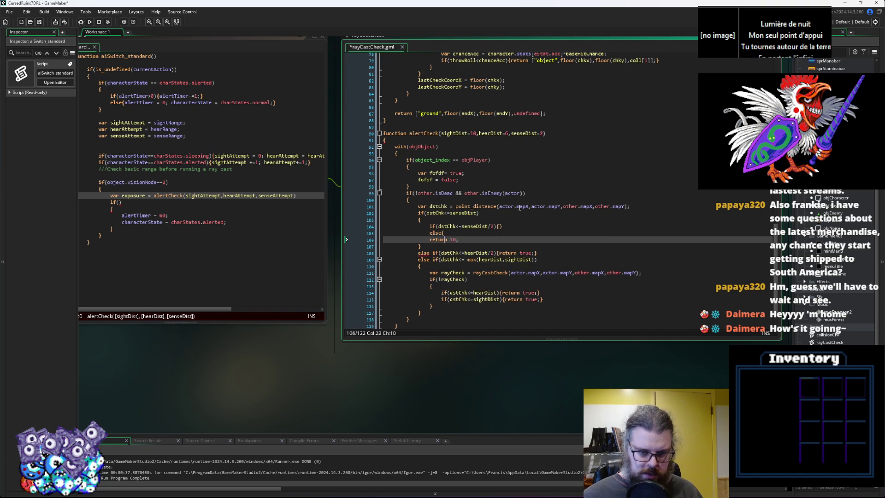
key("BackSpace")
key("BackSpace")
key("BackSpace")
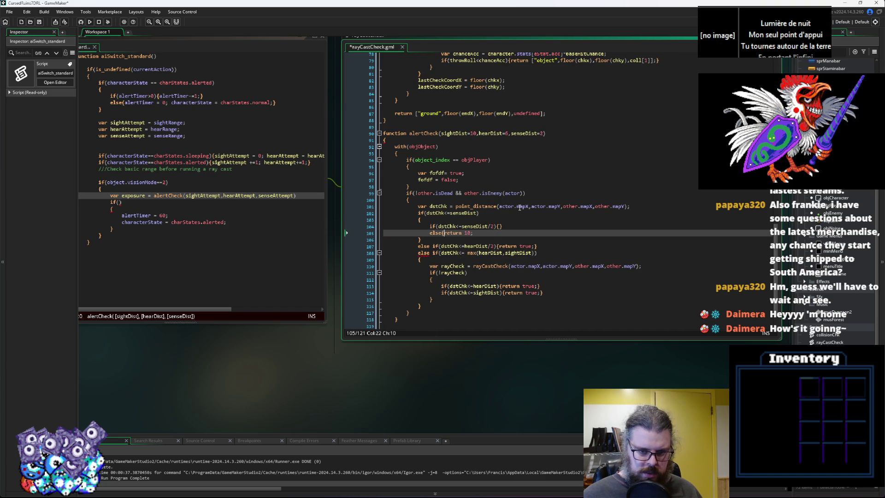
key("Down")
key("Up")
key("End")
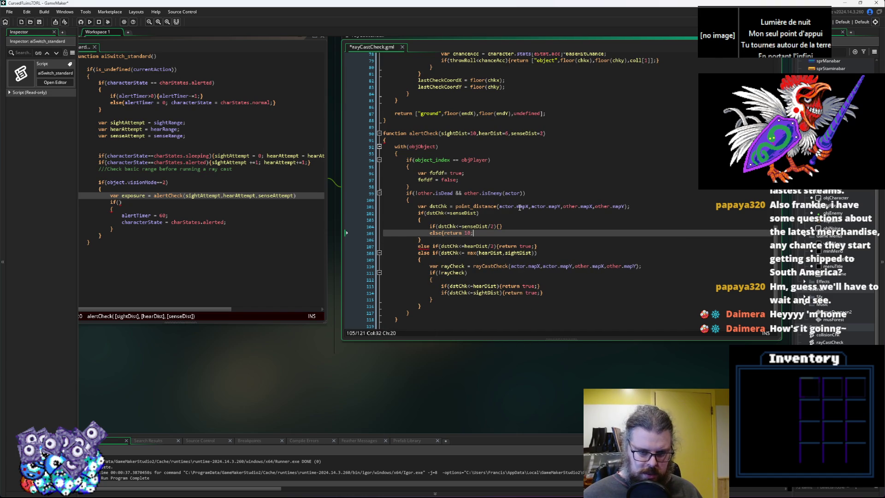
type("}")
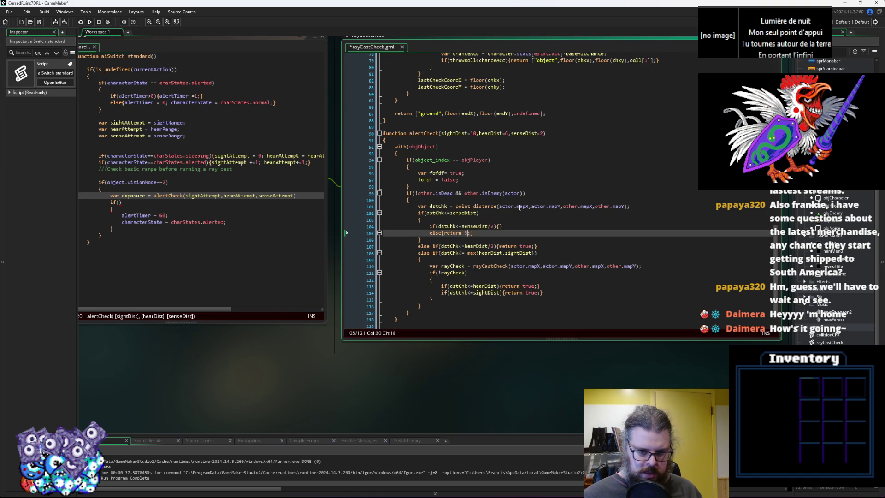
Copy the return into the half-distance braces so it returns 8 there and 4 otherwise.
left_click_drag(470, 233, 445, 237)
key("ctrl+c")
left_click(500, 226)
key("ctrl+v")
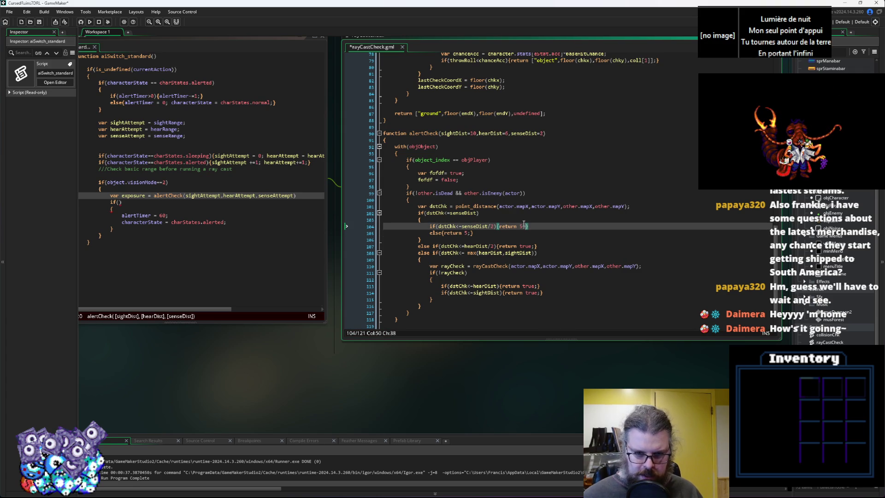
key("BackSpace")
type("10")
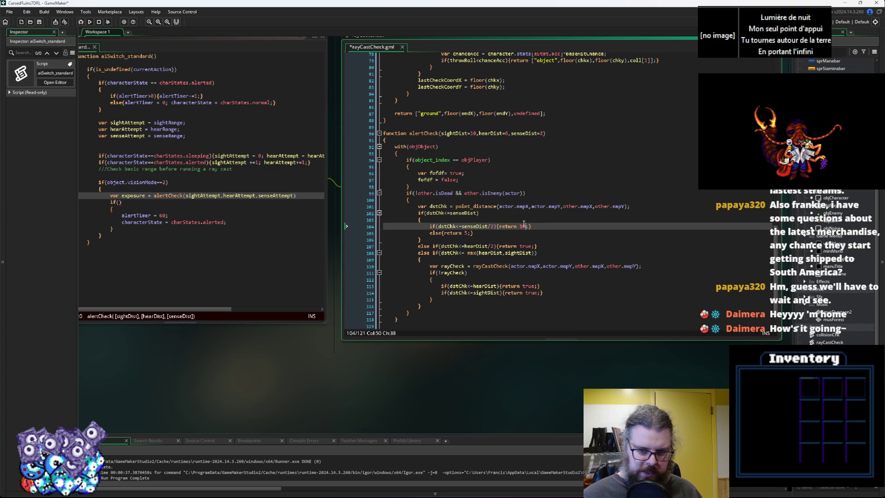
key("Down")
key("Up")
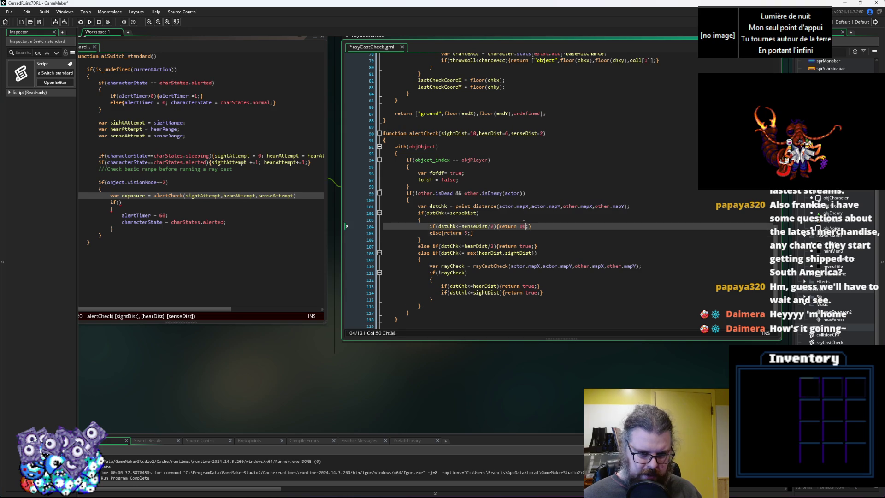
key("Down")
key("Left")
key("Left")
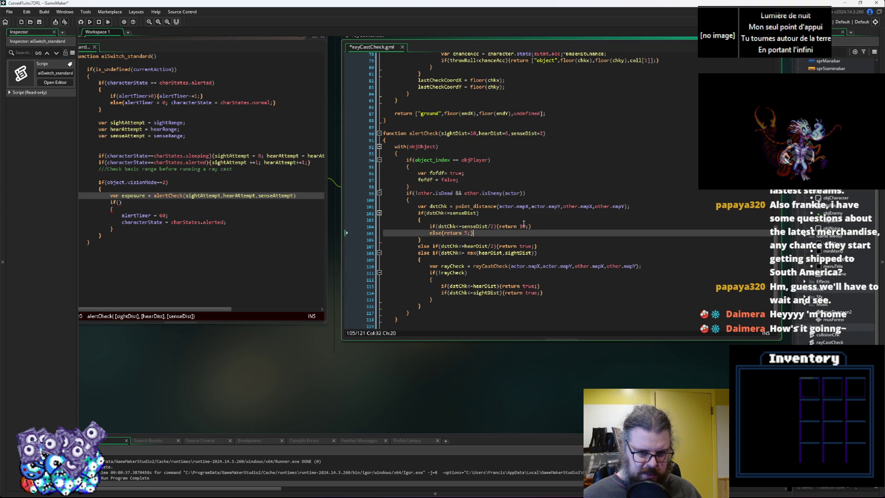
key("Left")
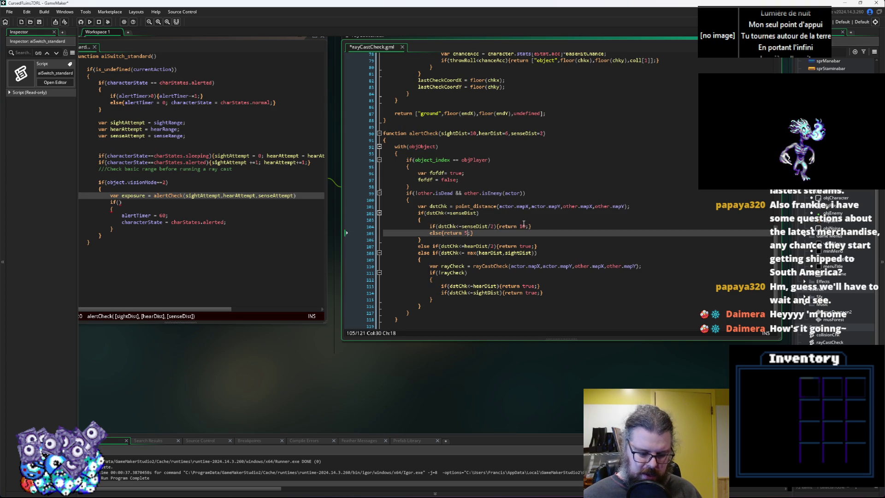
key("Up")
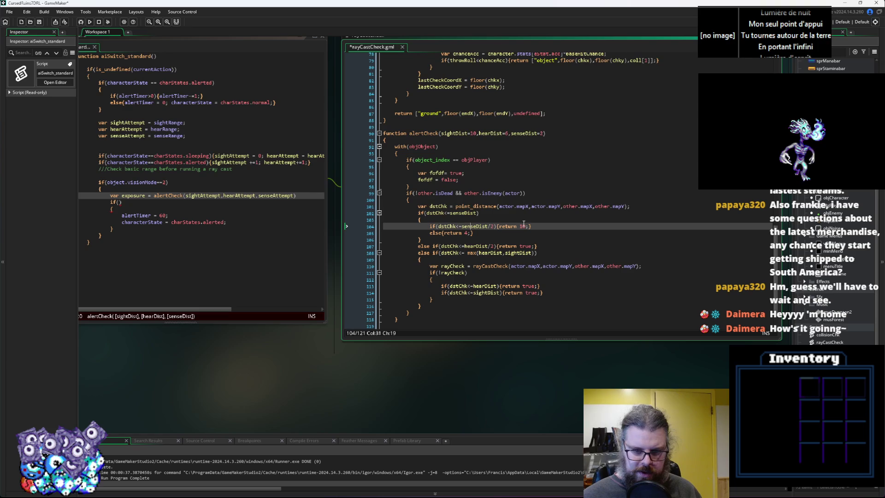
key("BackSpace")
key("BackSpace")
type("7")
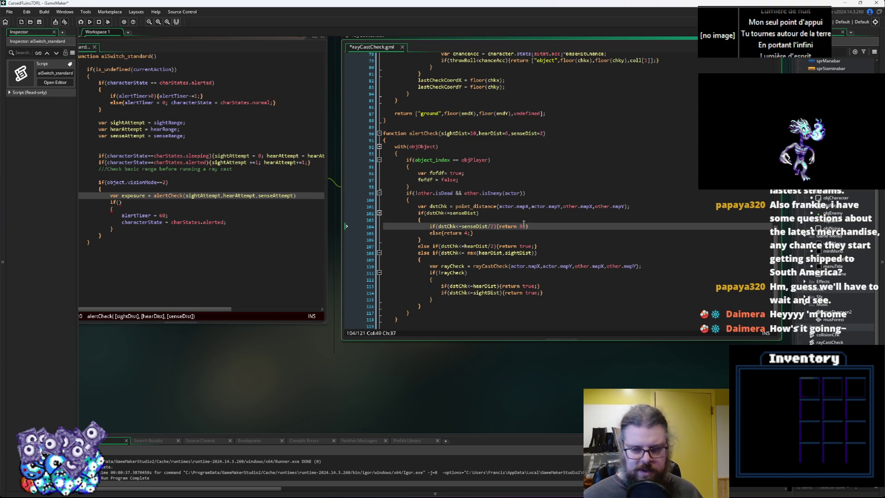
left_click(532, 239)
Replace true with 2 on line 107 and the final return false with 0.
left_click(542, 247)
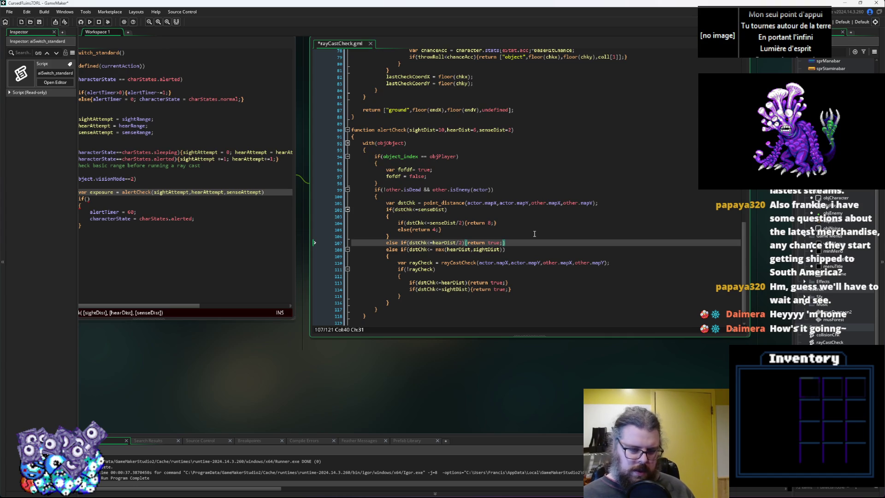
left_click(518, 243)
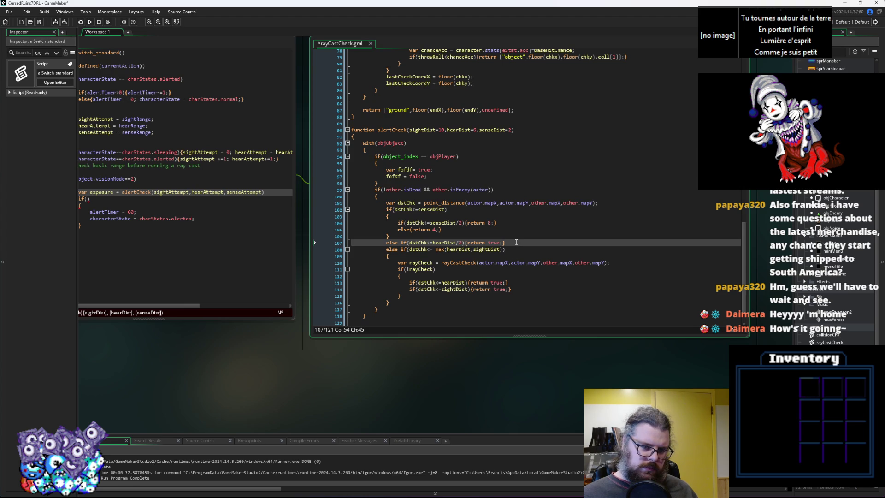
left_click(499, 242)
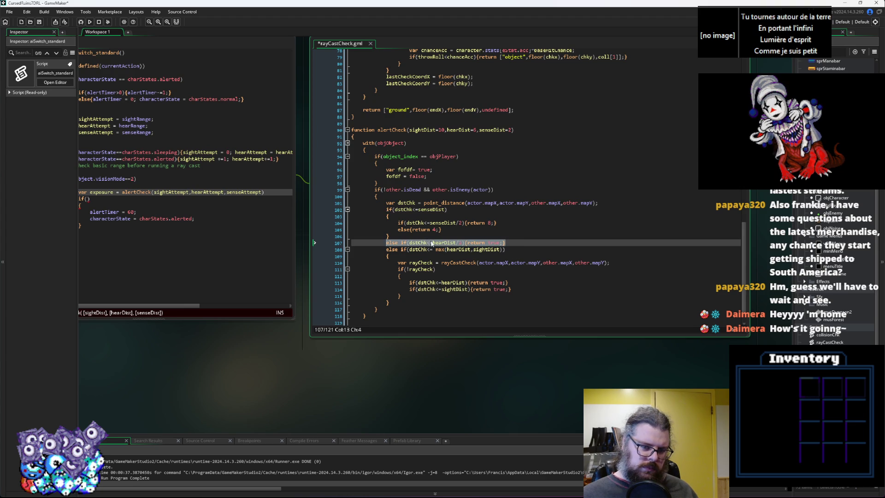
double_click(493, 242)
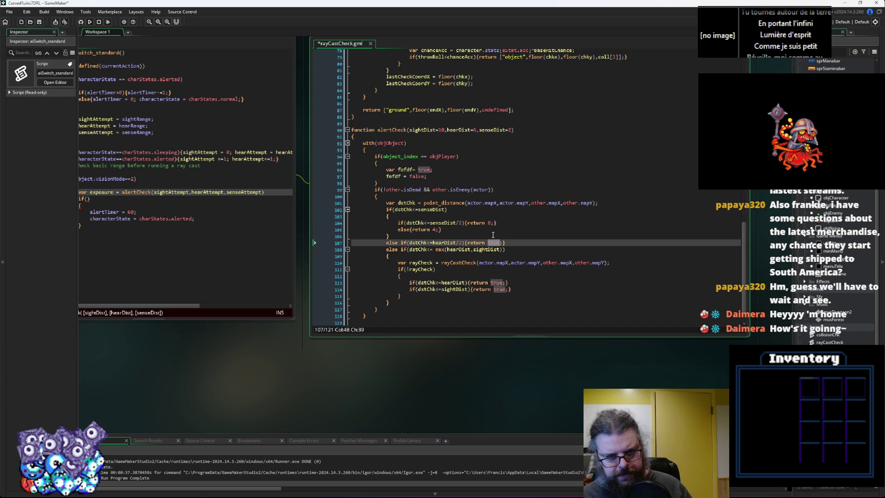
type("2")
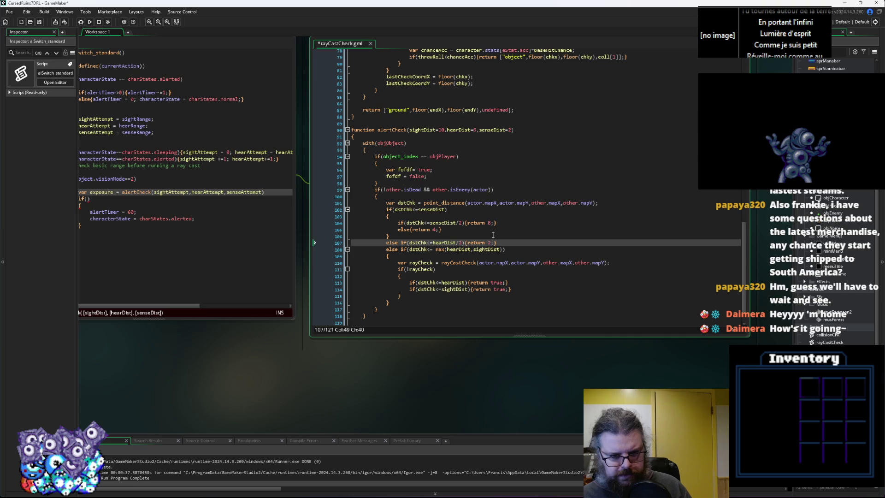
scroll(493, 235, "down", 1)
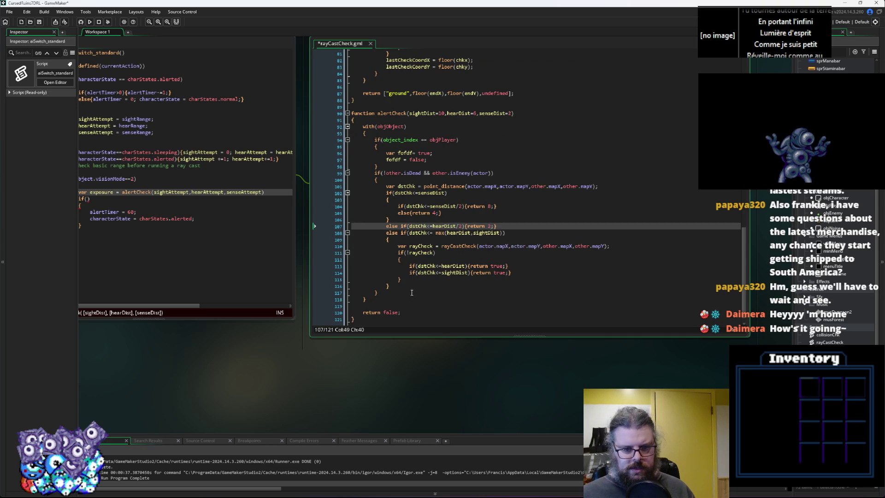
double_click(390, 313)
type("0")
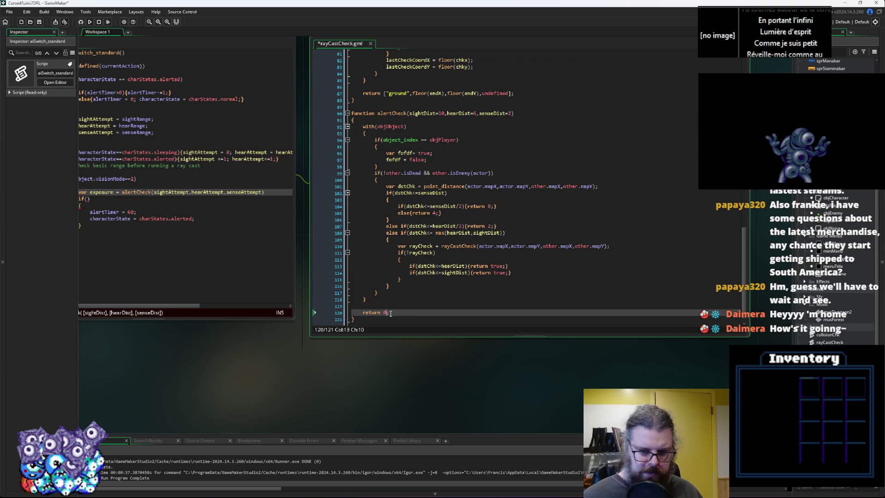
left_click(477, 226)
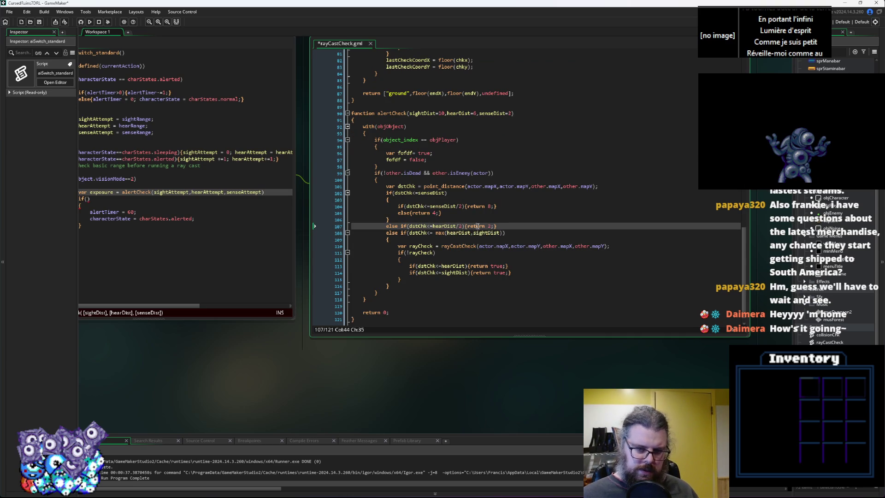
left_click(494, 261)
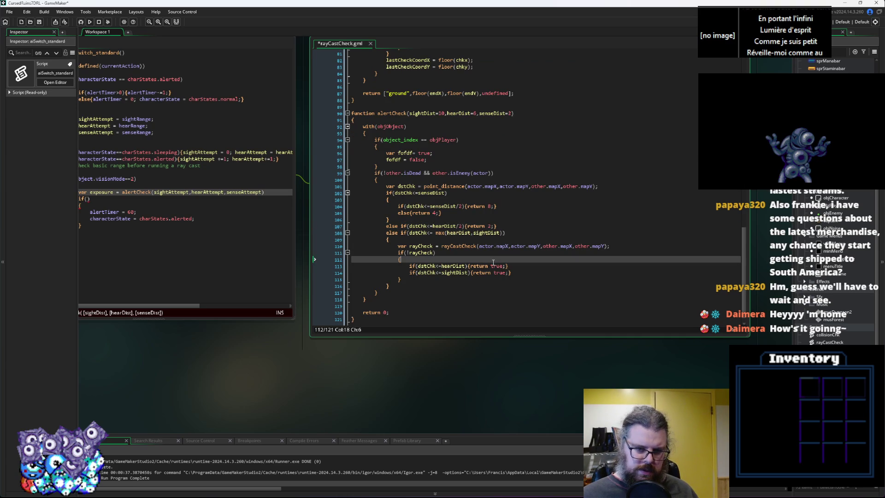
Duplicate the raycast distance checks, add a sightDist/2 check, and delete the redundant lines.
left_click_drag(518, 273, 428, 262)
left_click(429, 261)
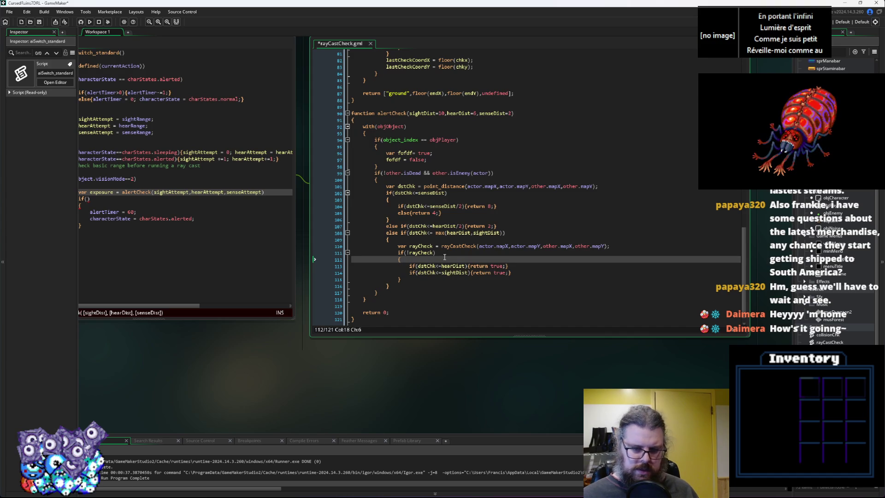
key("Return")
key("ctrl+v")
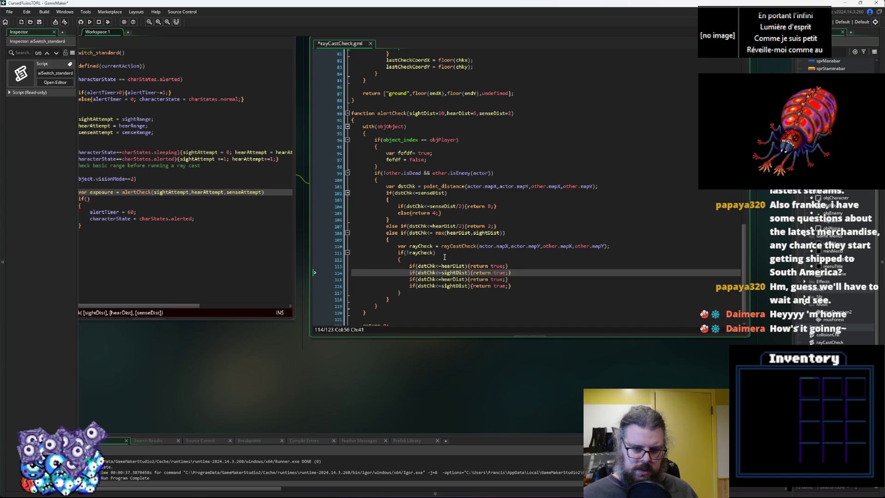
left_click(467, 265)
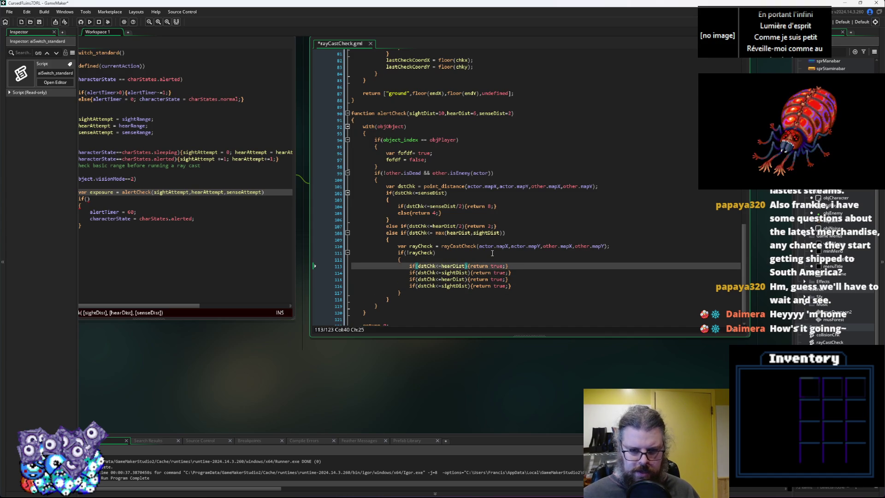
key("Down")
type("/2")
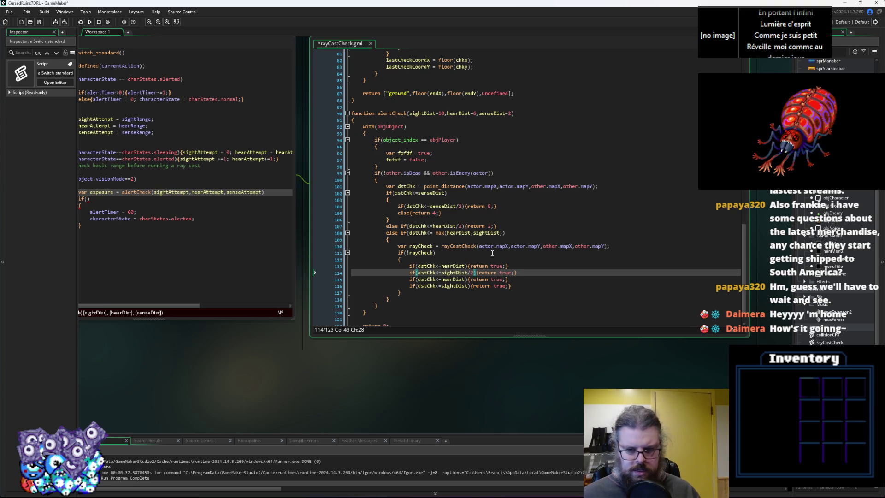
left_click_drag(508, 266, 354, 268)
key("Delete")
key("Delete")
left_click(522, 280)
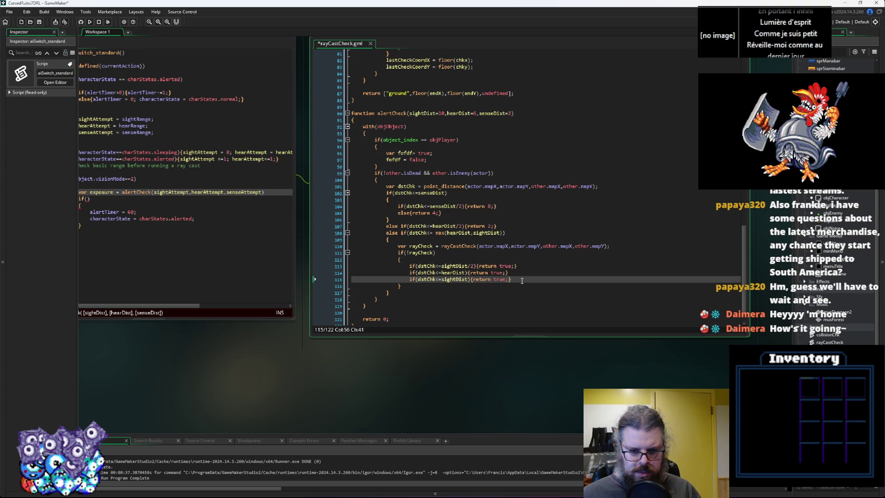
left_click_drag(518, 280, 410, 276)
key("BackSpace")
key("ctrl+v")
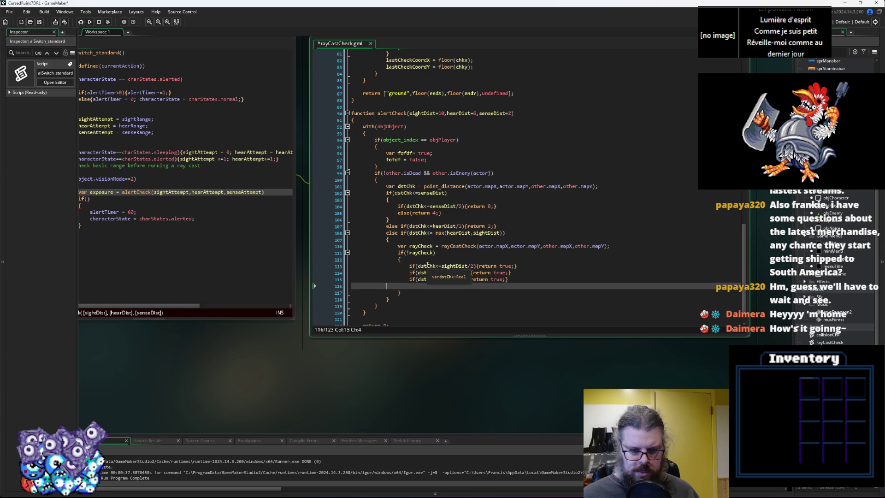
key("BackSpace")
key("BackSpace")
key("BackSpace")
Change the returns on lines 113–115 from true to 2, 1 and 1.
left_click(529, 244)
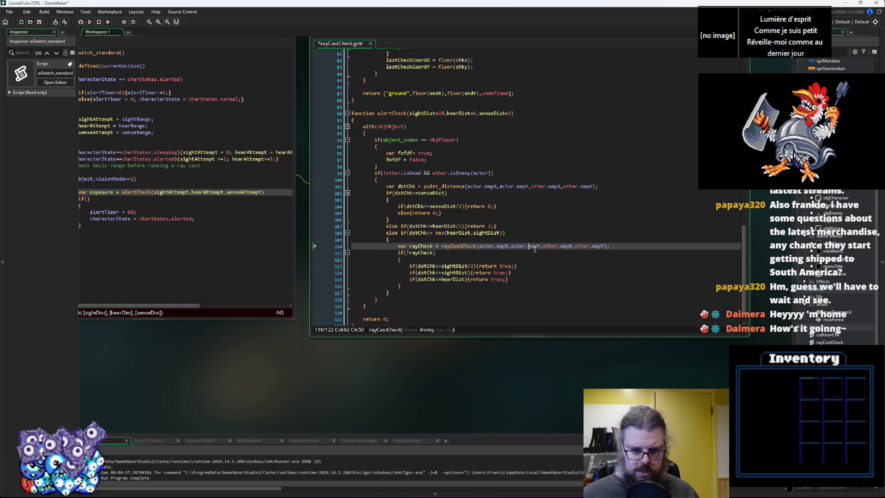
scroll(516, 254, "down", 1)
left_click(498, 264)
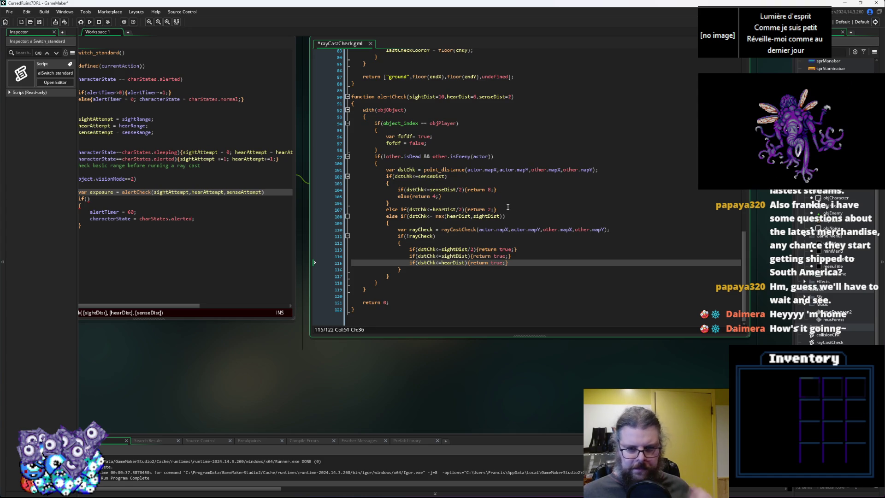
left_click_drag(497, 209, 302, 214)
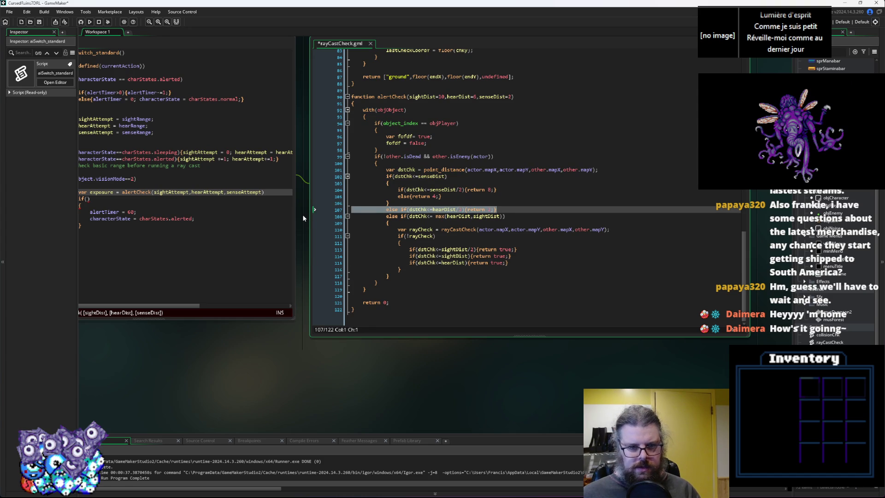
left_click(438, 266)
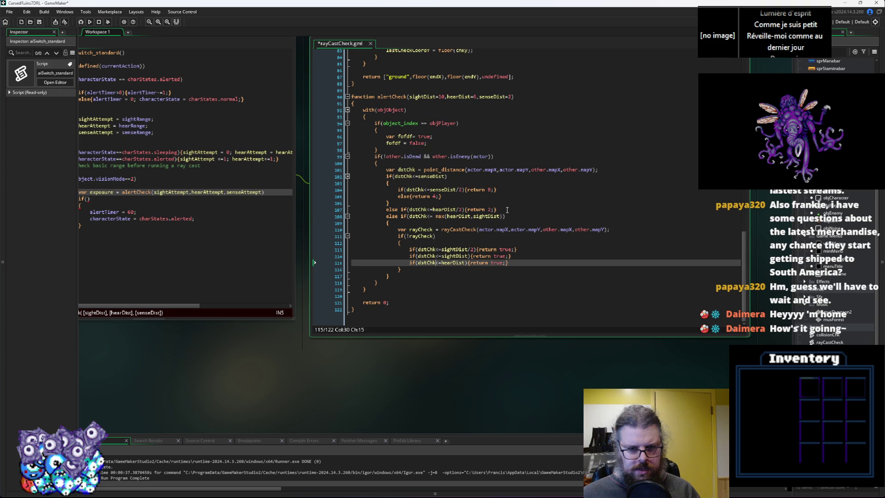
left_click(491, 209)
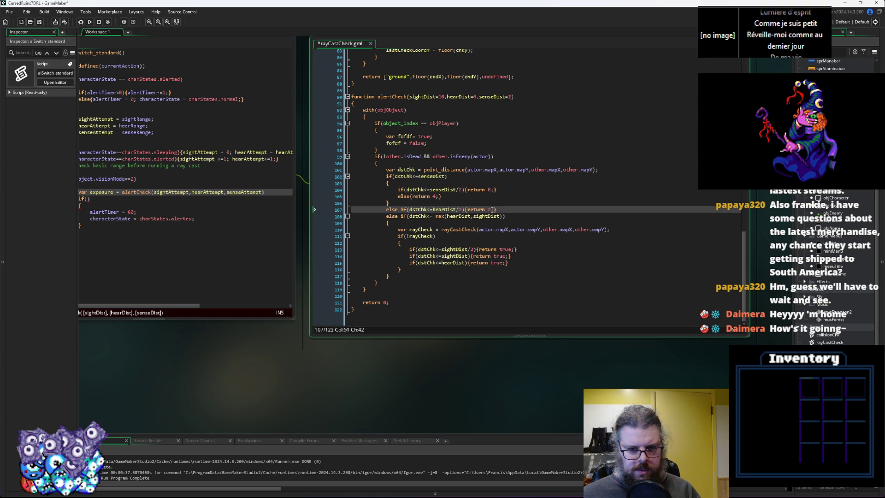
double_click(505, 249)
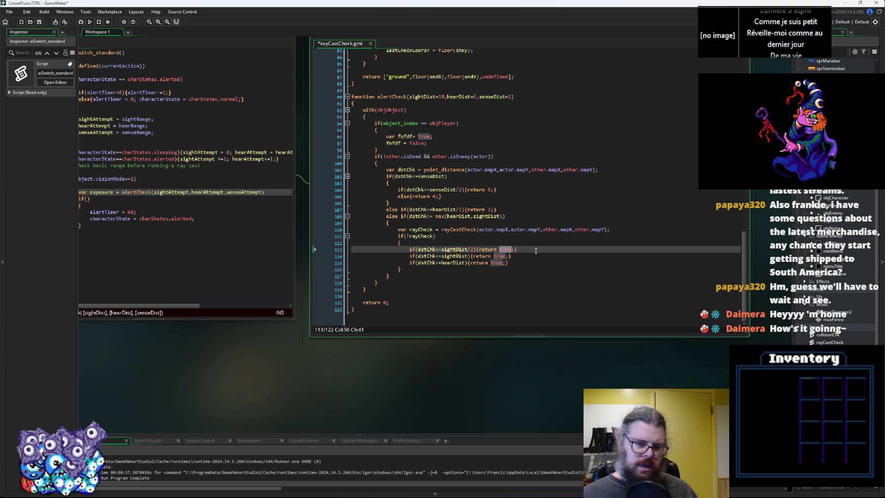
type("2")
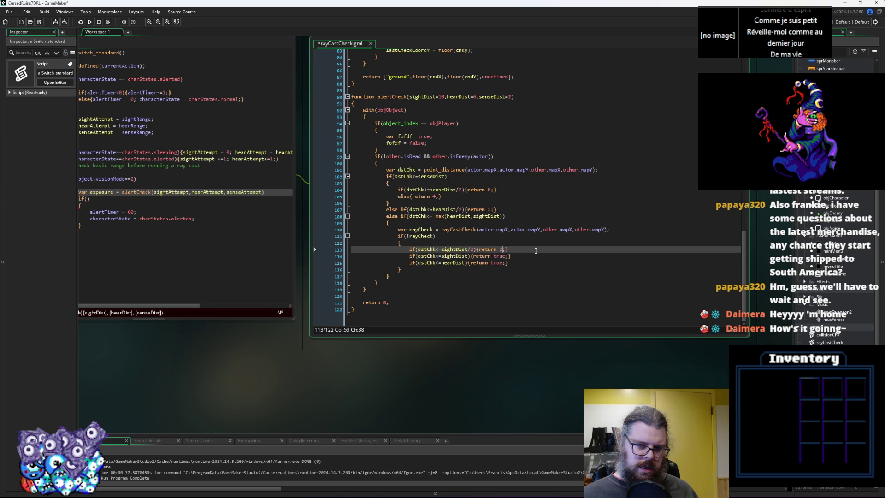
left_click(498, 256)
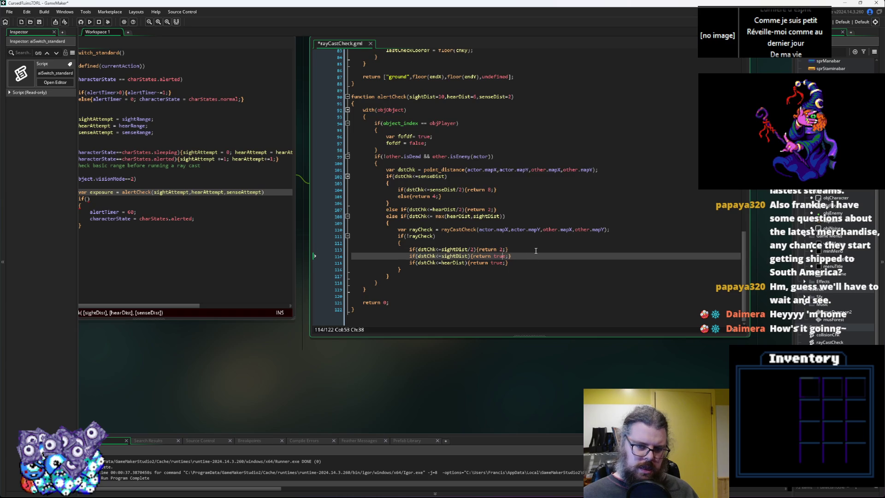
double_click(500, 256)
type("1")
left_click(498, 264)
double_click(498, 263)
type("1")
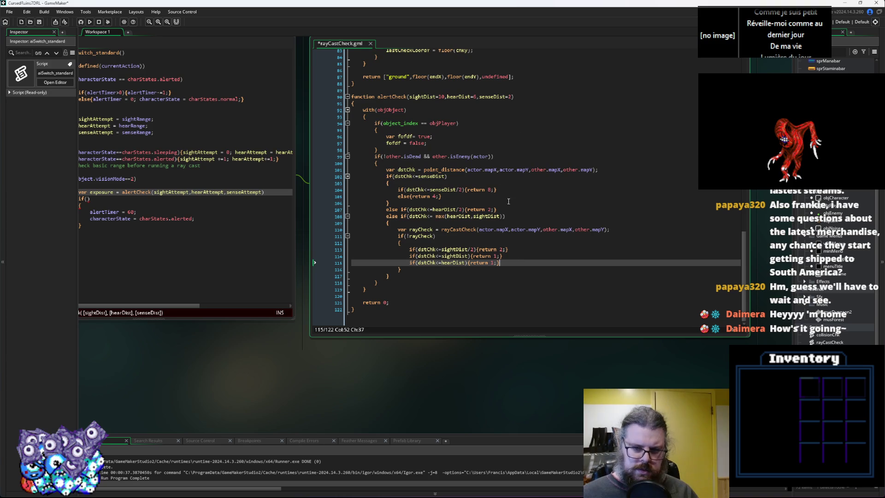
left_click_drag(510, 208, 352, 209)
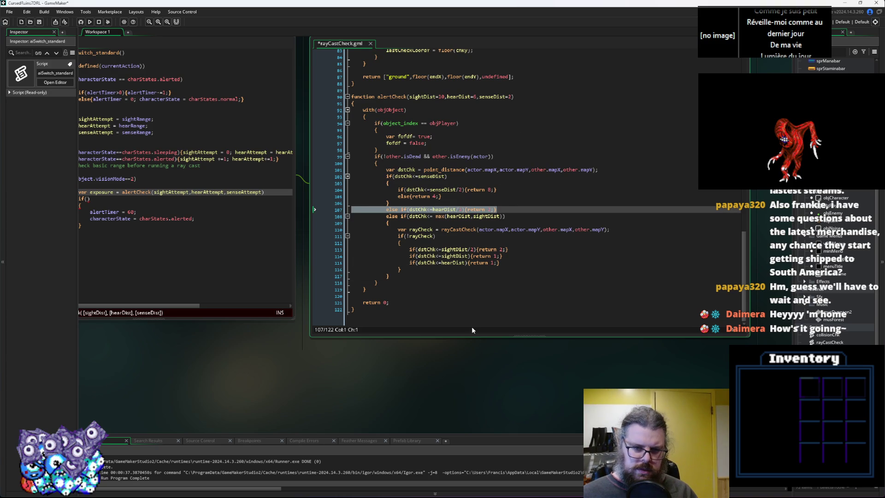
Delete the half-hearing check on line 107 and duplicate the hearDist check with /2 added.
key("BackSpace")
key("BackSpace")
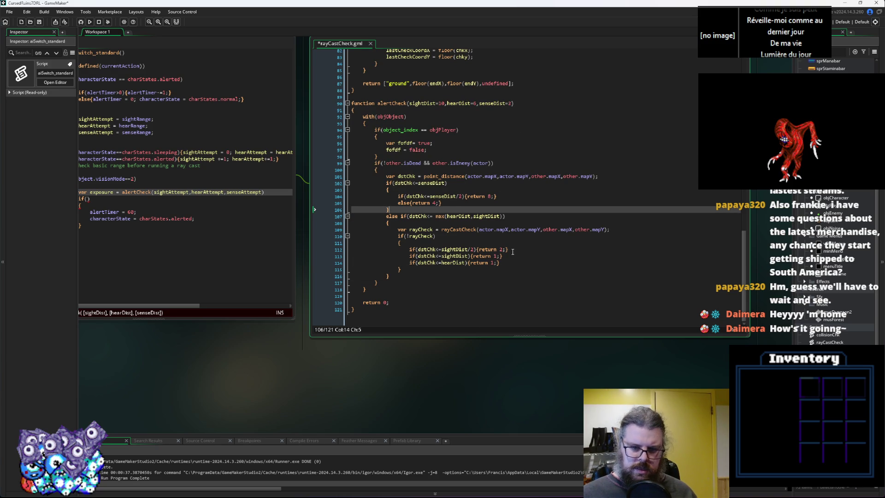
left_click_drag(512, 263, 416, 266)
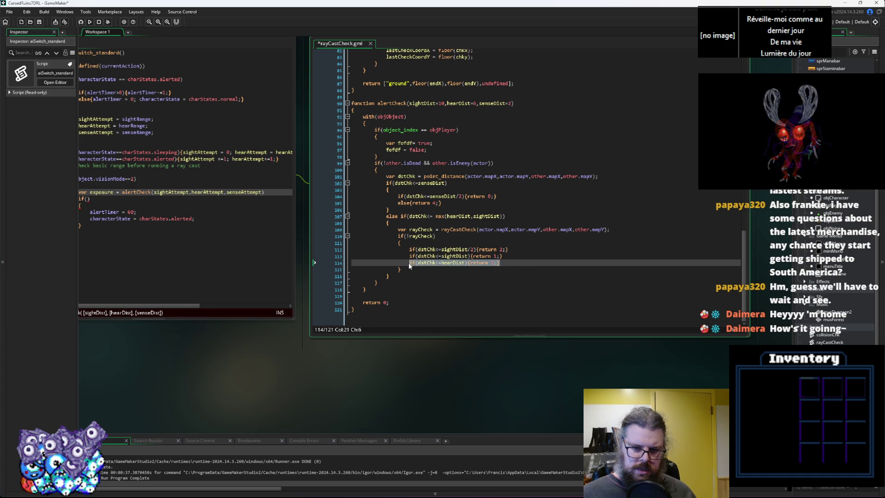
left_click(519, 254)
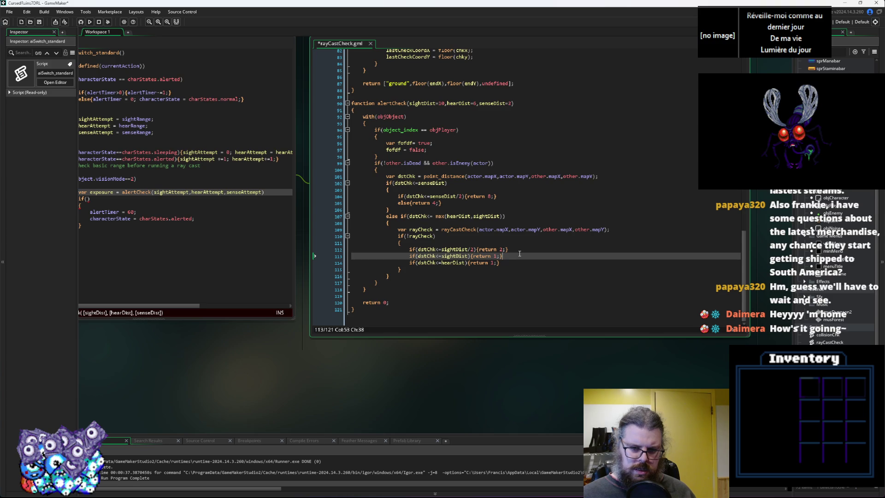
key("Down")
key("ctrl+d")
key("Left")
key("Left")
key("Left")
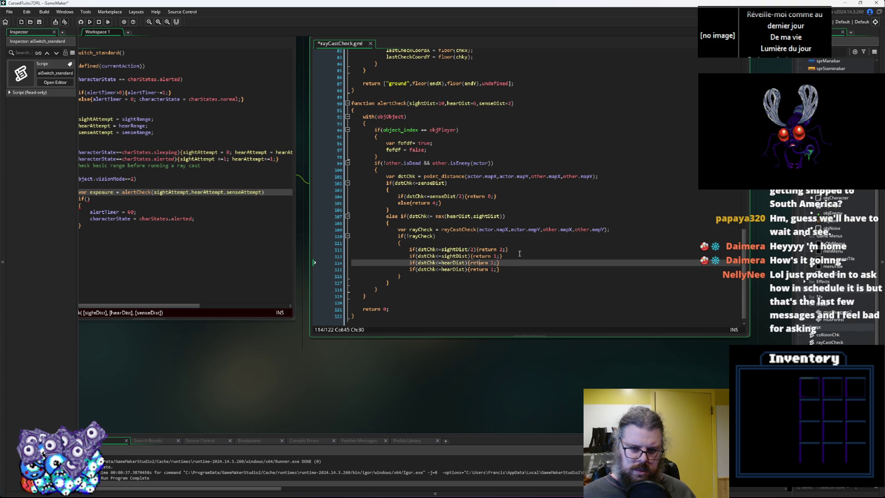
type("/2")
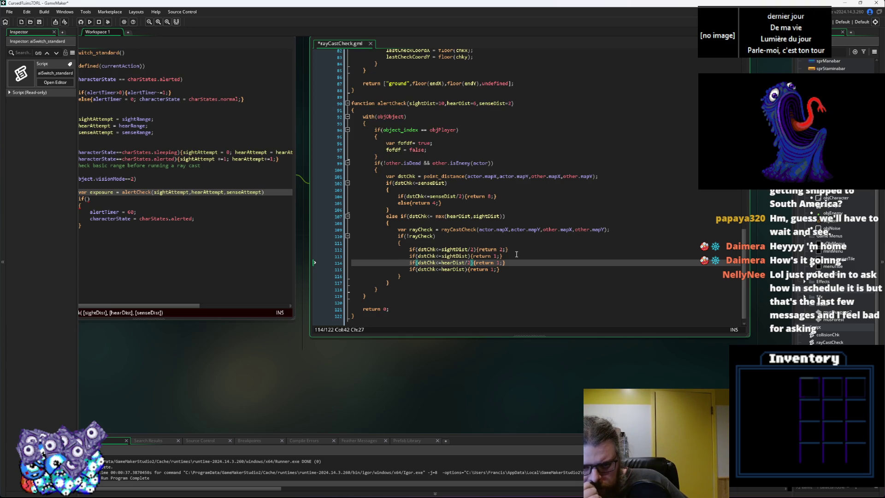
Move the hearDist/2 check into a new else block after the ray check and save rayCastCheck.
key("Down")
key("Down")
key("Return")
type("e")
key("Return")
type("{")
key("Return")
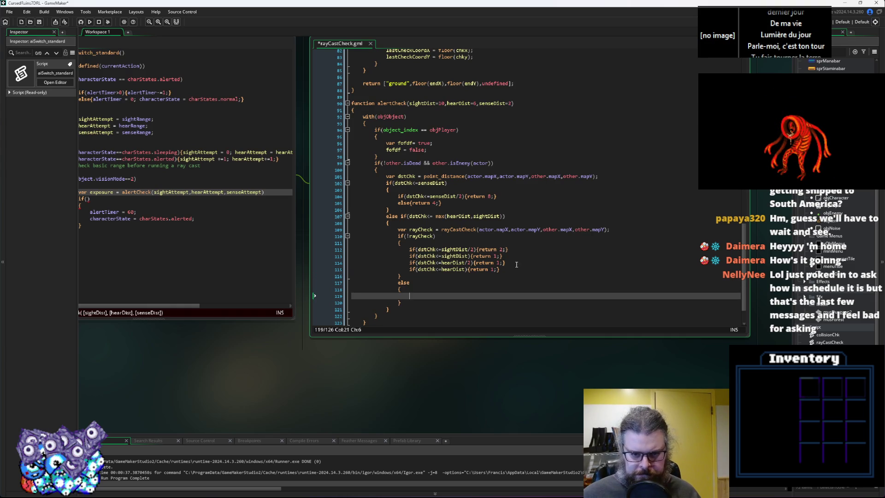
left_click_drag(509, 262, 406, 262)
key("ctrl+x")
left_click(424, 292)
key("ctrl+v")
left_click(442, 261)
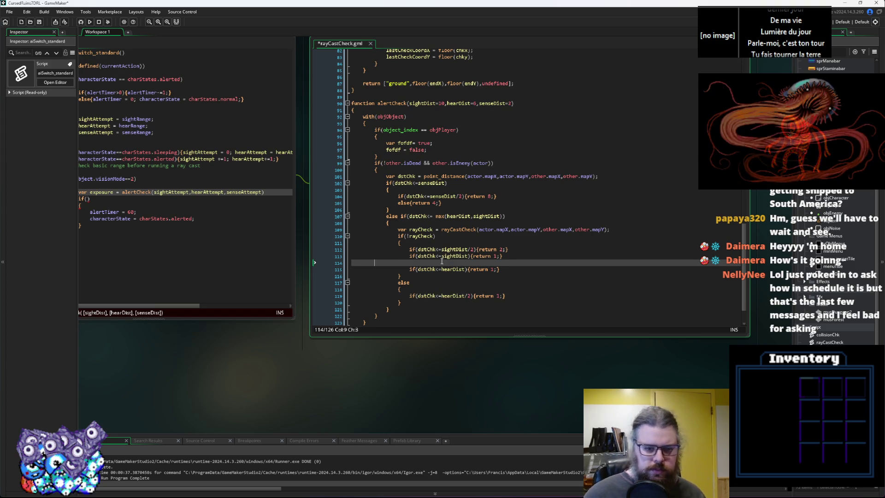
key("BackSpace")
key("BackSpace")
key("BackSpace")
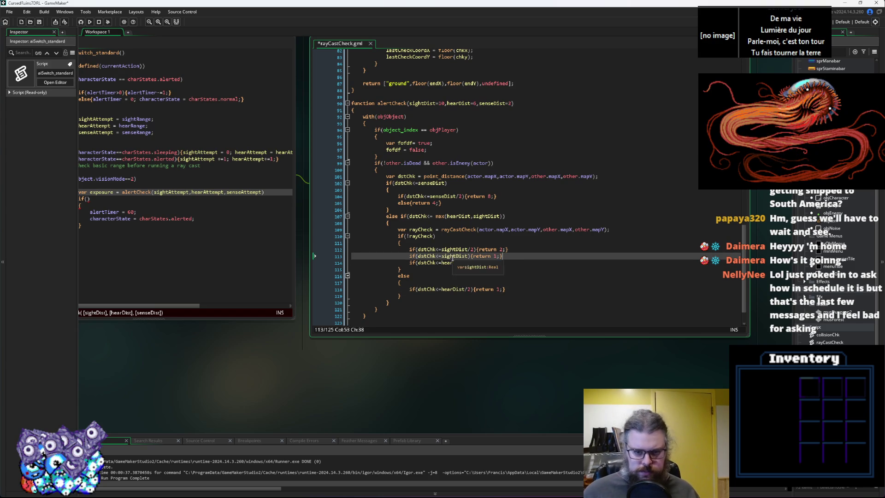
left_click(456, 249)
left_click(518, 252)
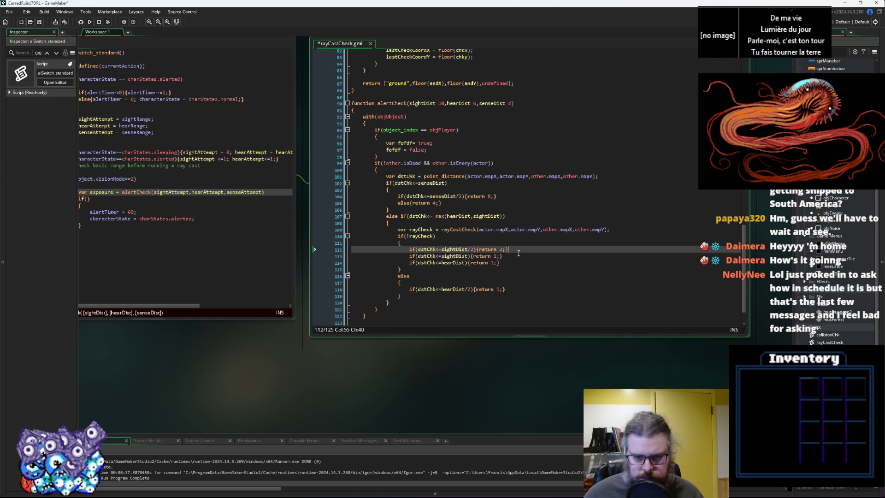
left_click(39, 22)
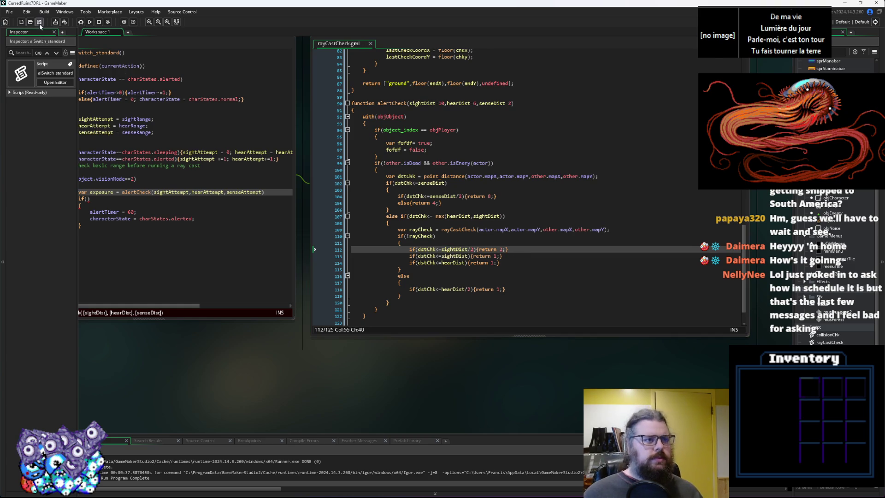
Fill aiSwitch_standard's empty if condition on line 23 with exposure>0.
left_click(175, 231)
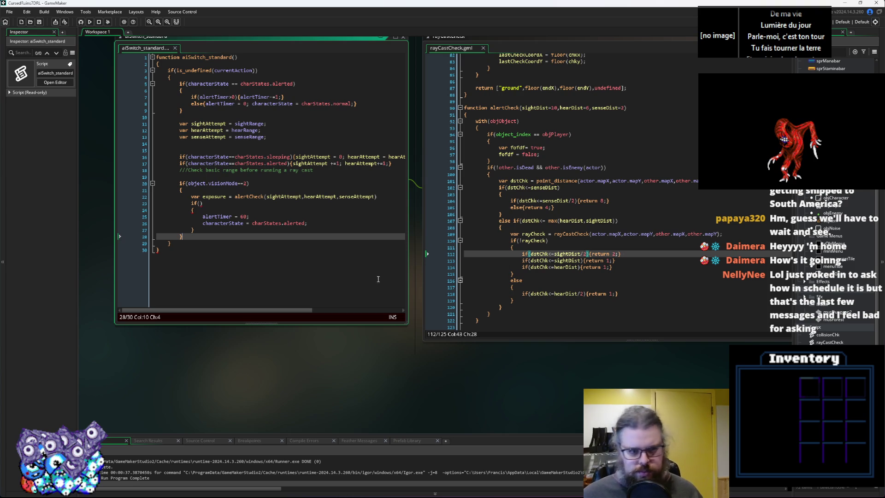
left_click(244, 227)
left_click(262, 203)
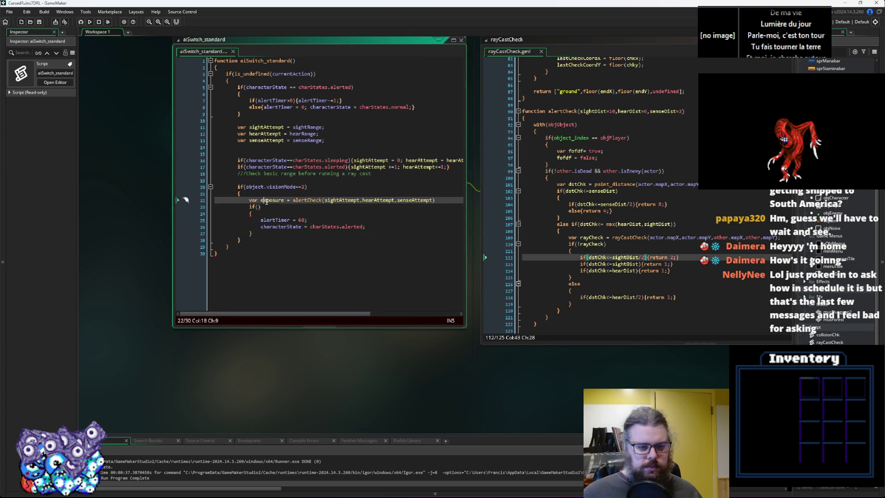
left_click(259, 207)
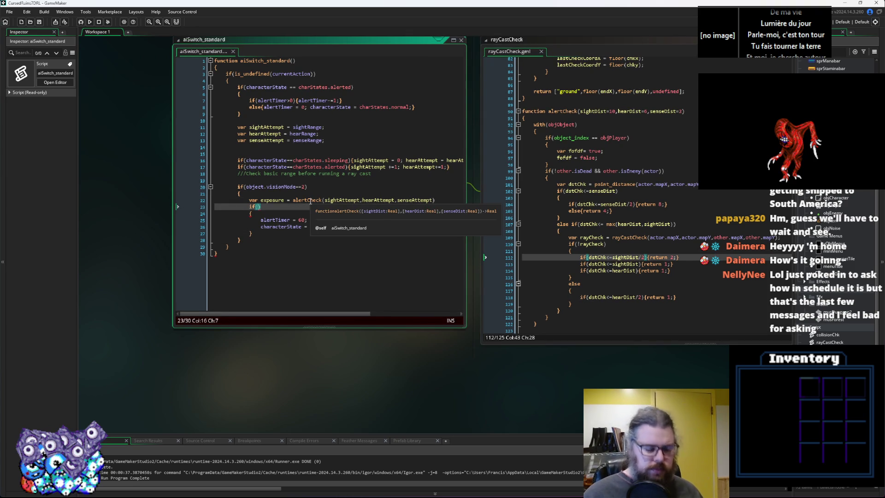
key("Left")
key("Left")
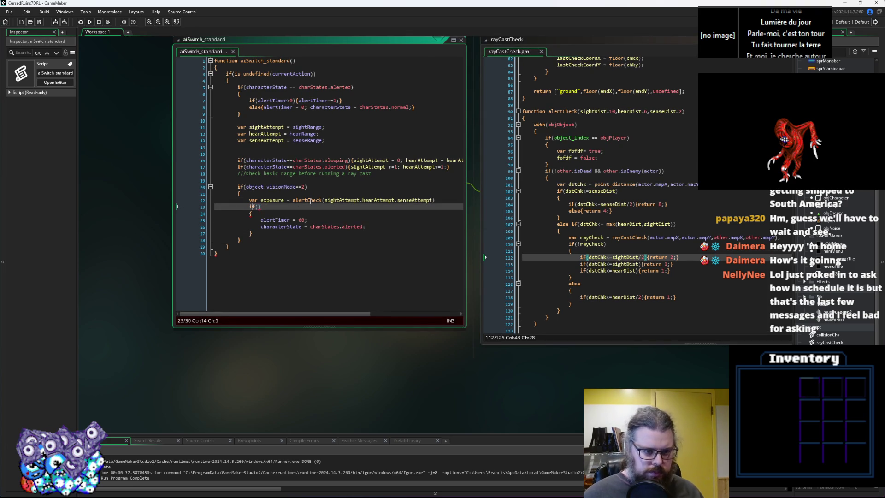
key("Return")
key("Up")
type("var")
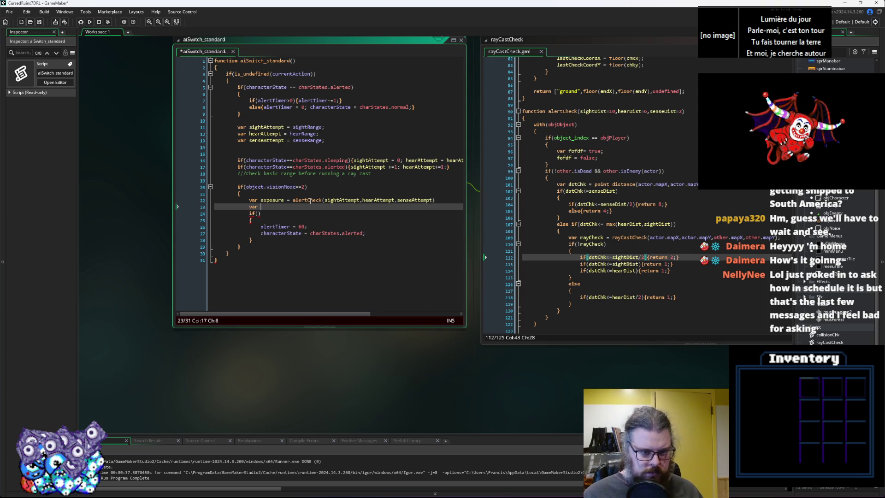
key("BackSpace")
key("BackSpace")
key("BackSpace")
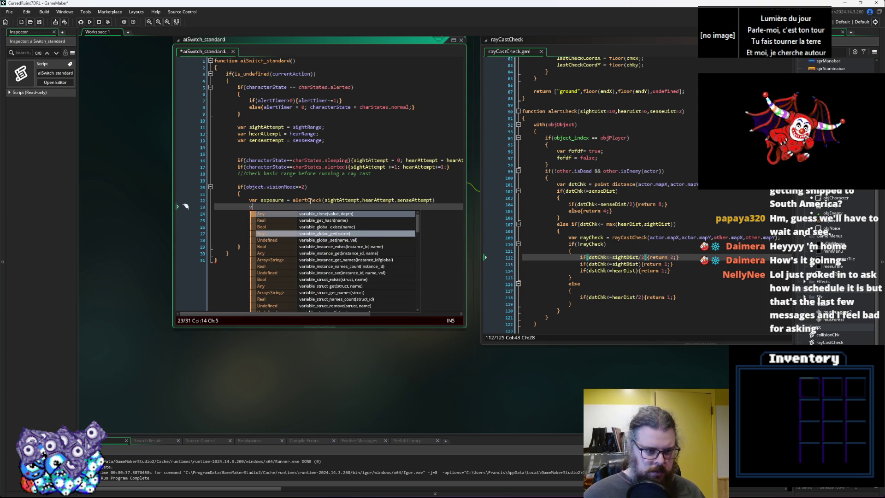
key("Down")
type("exposu")
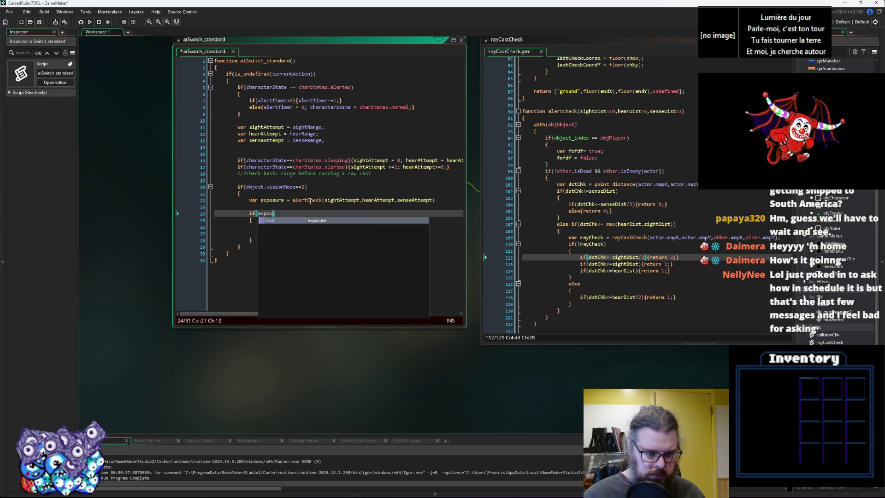
type("re>0")
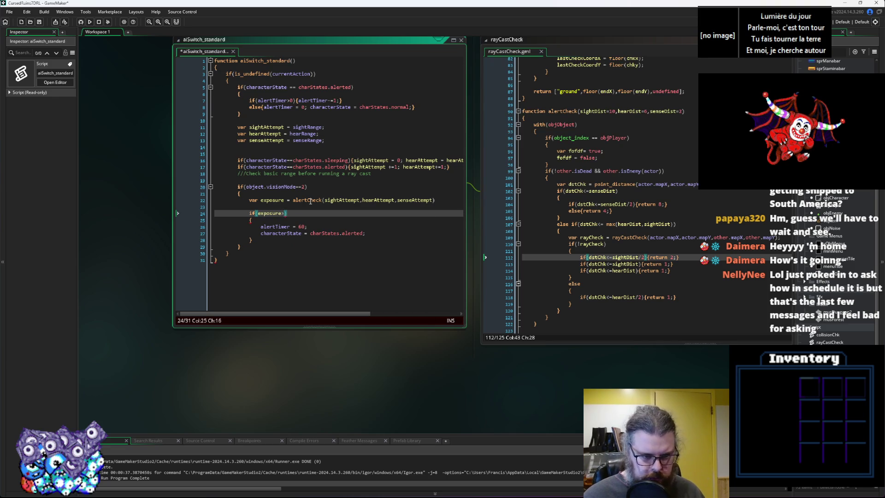
key("Home")
key("Up")
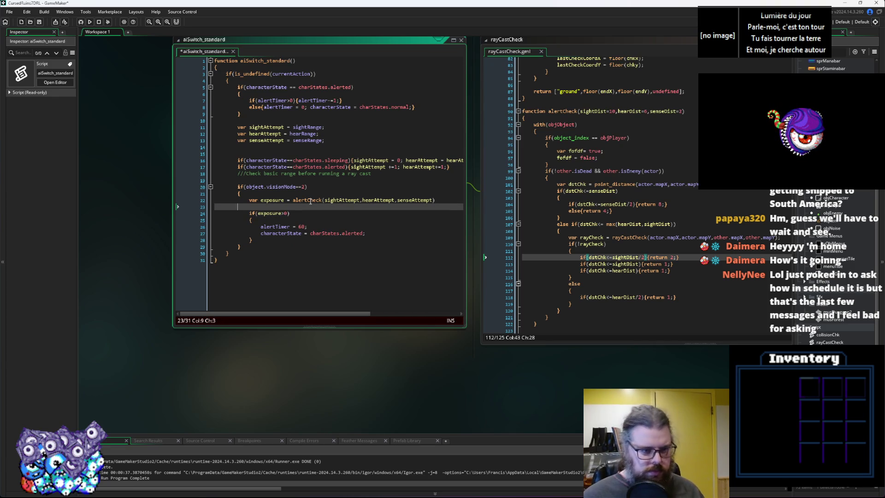
key("Delete")
Declare var alertRoll = random(100) as the first line inside the exposure>0 block.
key("Down")
key("End")
key("Return")
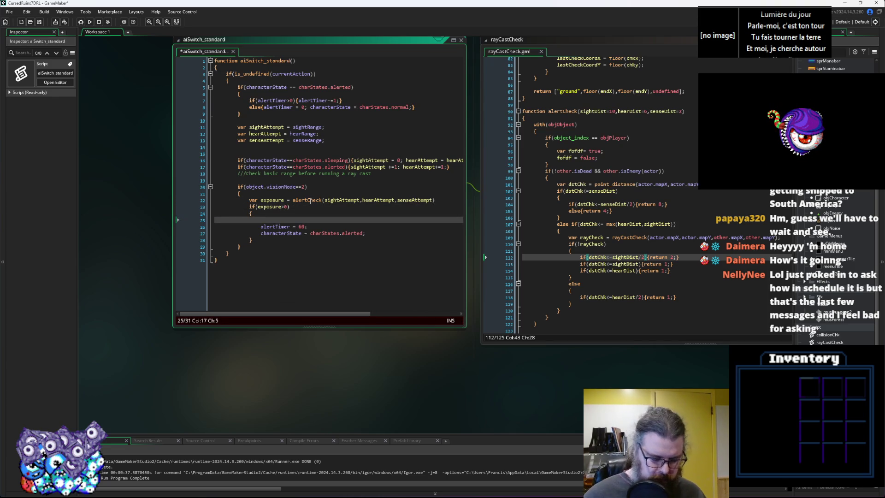
type("var al")
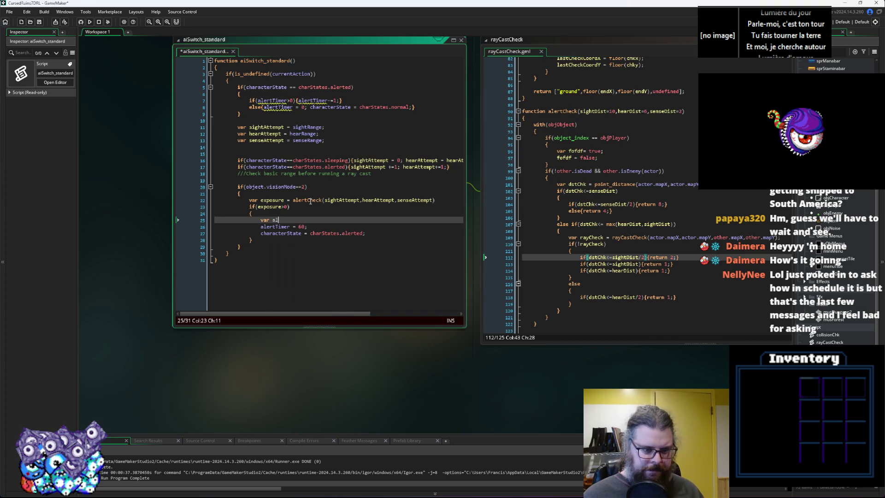
type("ertRoll = ")
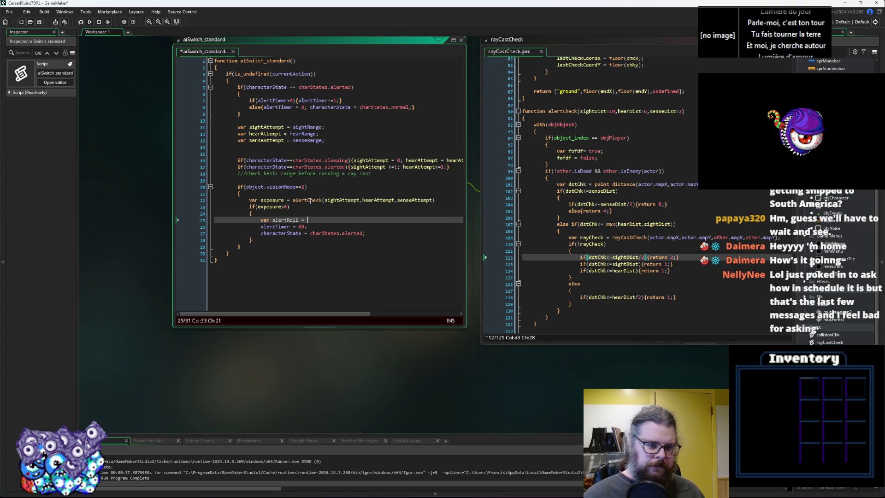
type("random(1")
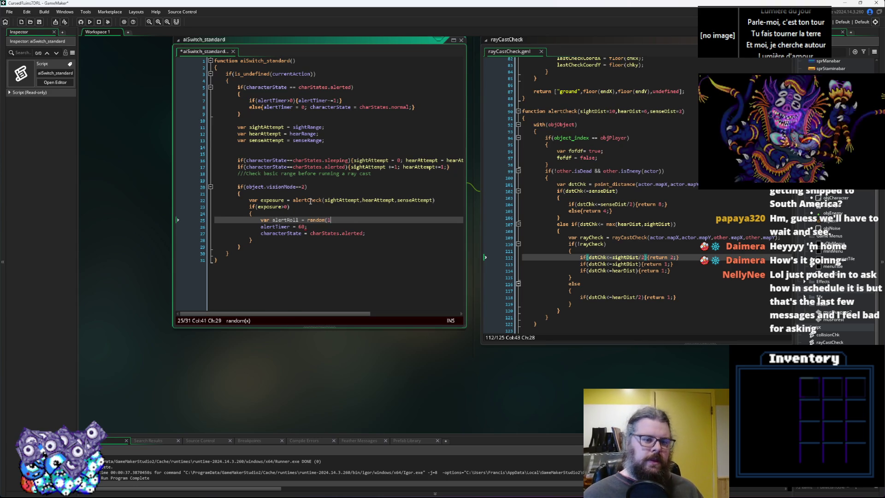
type("00);")
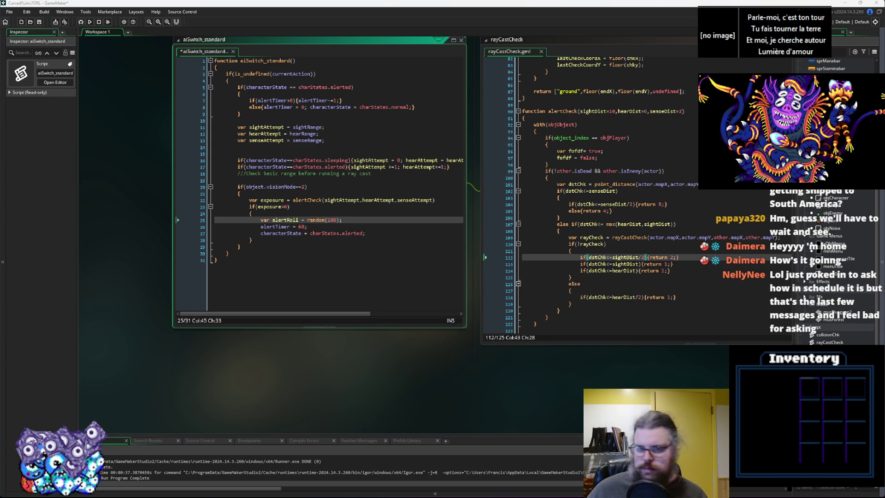
left_click(354, 202)
mouse_move(355, 202)
left_mouse_down()
mouse_move(209, 245)
mouse_move(382, 239)
mouse_move(380, 255)
mouse_move(322, 324)
left_mouse_up()
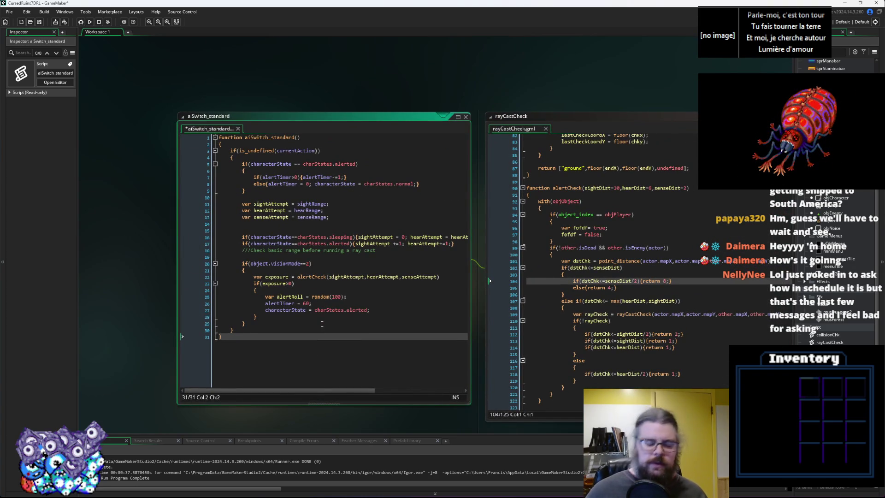
In the characters script, insert a 'vigilance =' line directly after sleepRate = 20.
scroll(322, 324, "down", 5)
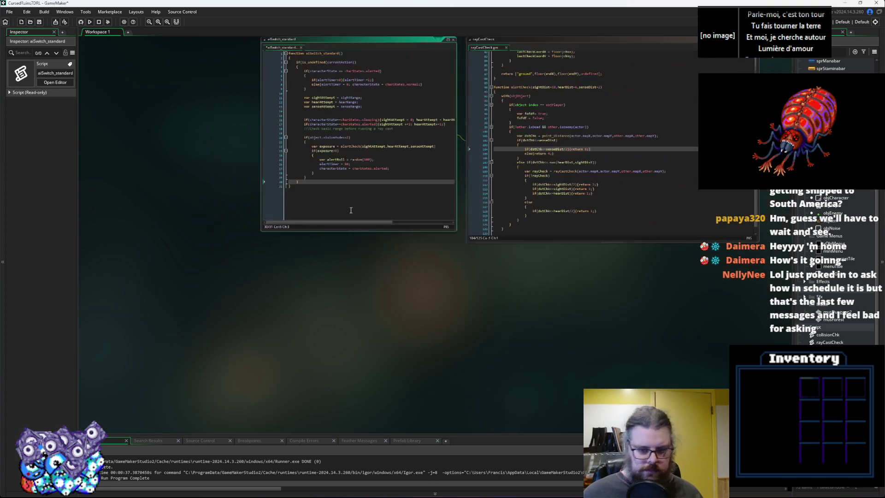
scroll(282, 353, "up", 5)
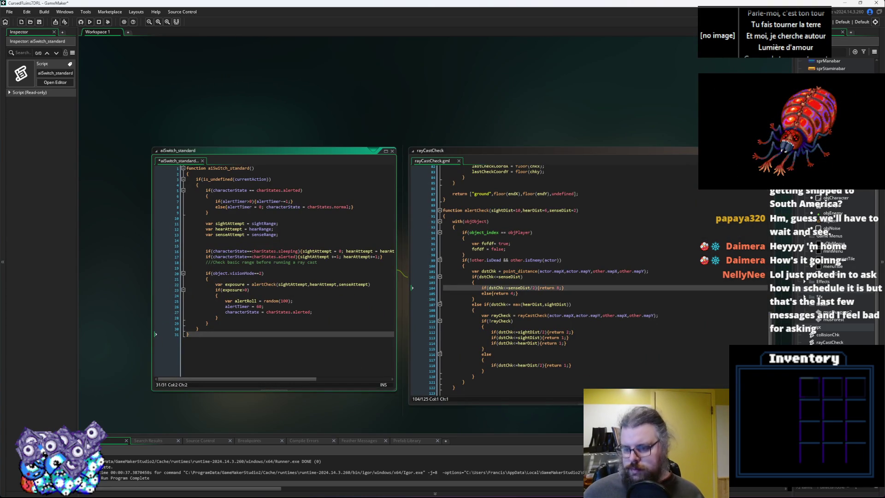
scroll(830, 277, "down", 1)
double_click(830, 277)
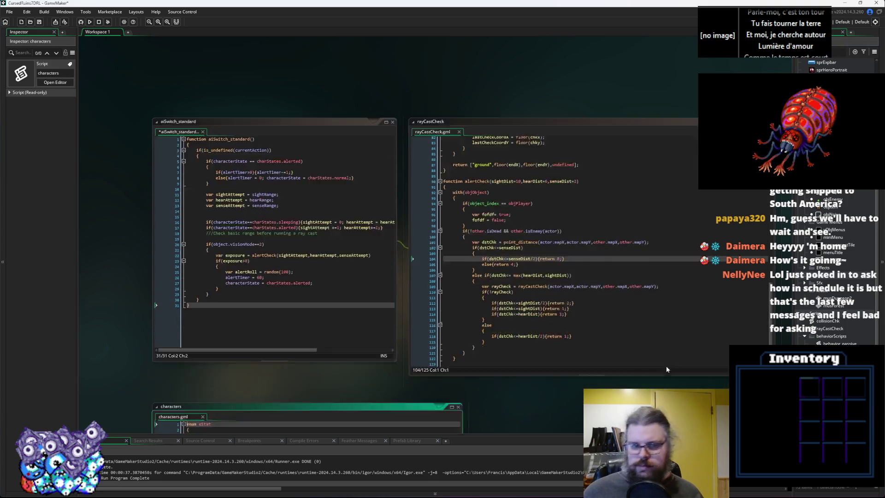
scroll(275, 251, "down", 10)
scroll(274, 251, "down", 10)
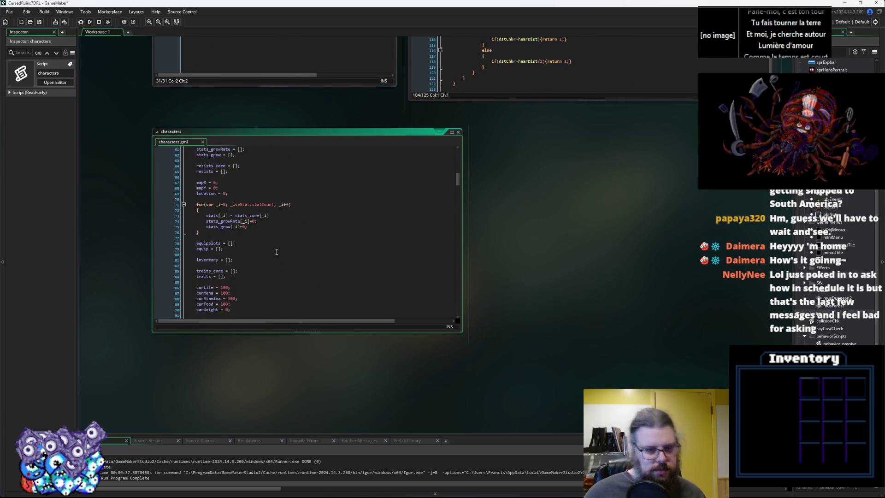
scroll(262, 259, "down", 10)
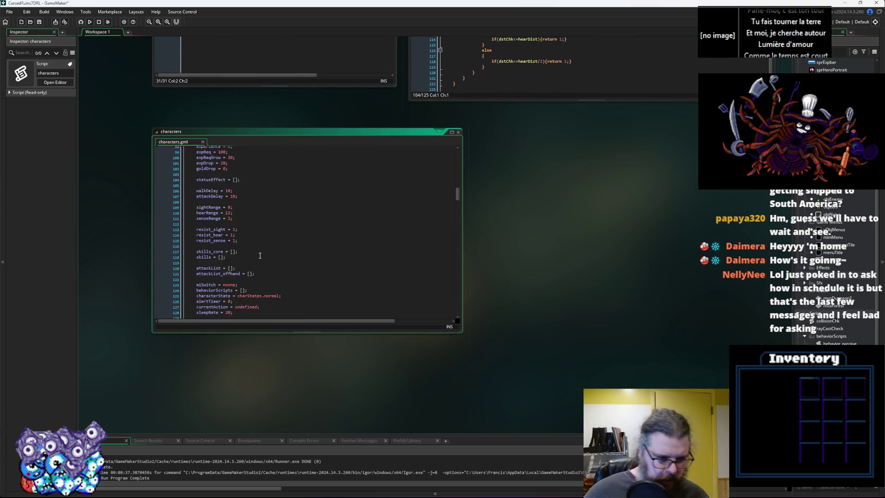
scroll(275, 258, "down", 1)
left_click(264, 276)
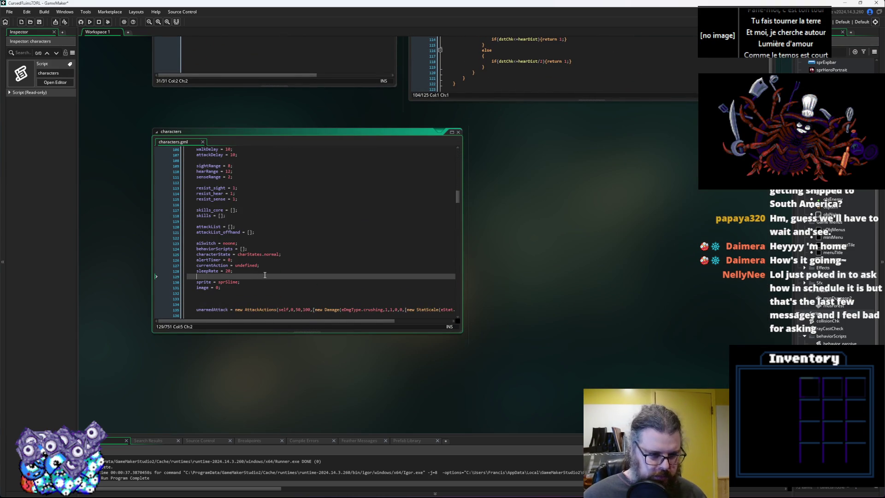
key("Return")
key("Up")
type("vig")
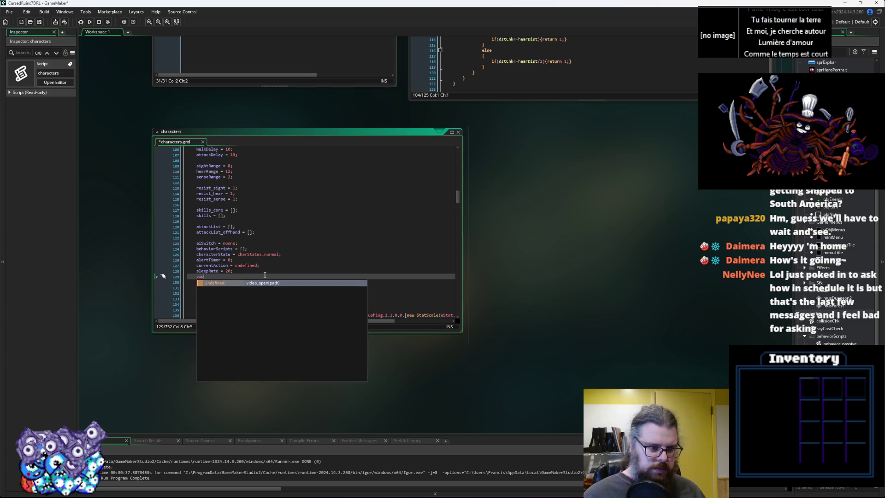
type("ilan")
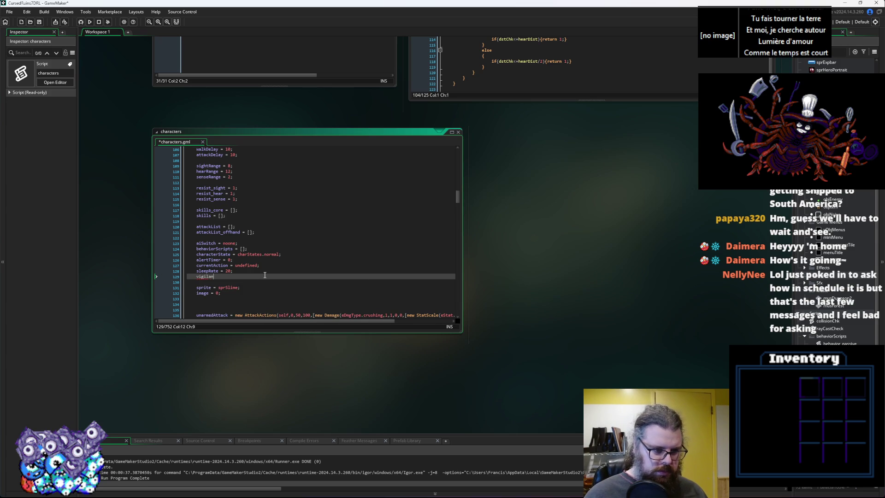
type("ce = 50;")
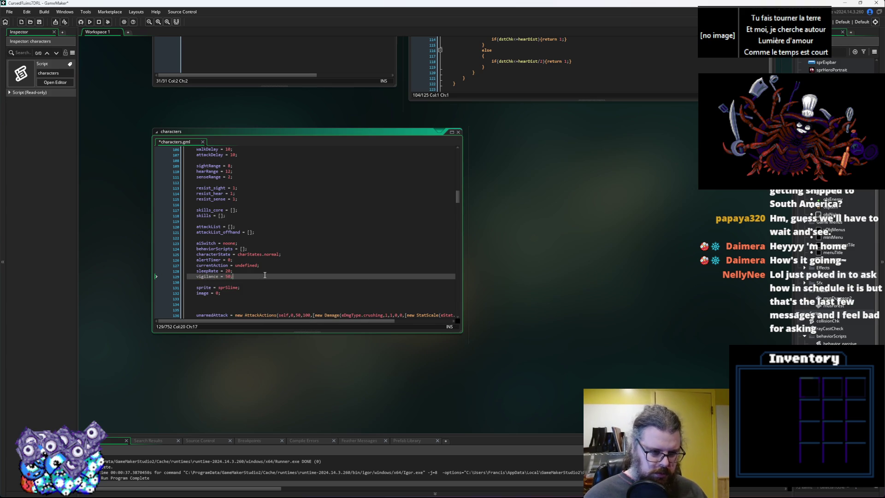
Check the new vigilance line, then return to the rayCastCheck code near line 105.
double_click(209, 277)
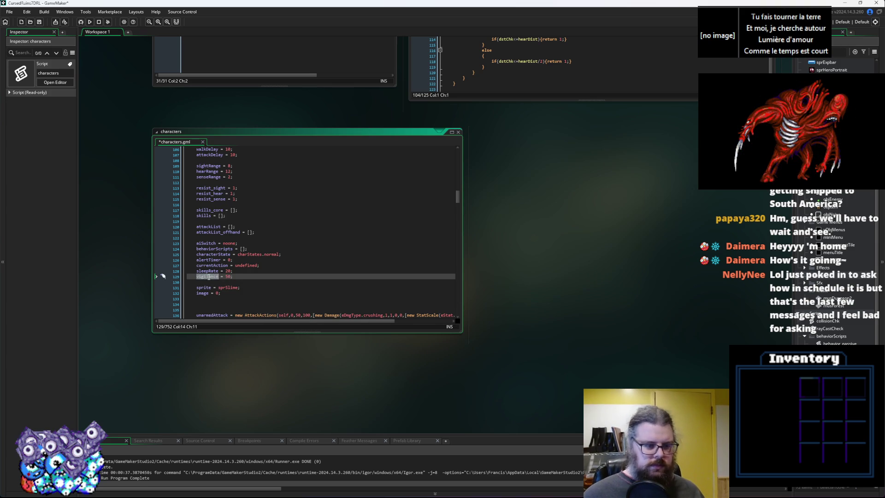
mouse_move(553, 176)
left_mouse_down()
mouse_move(544, 294)
mouse_move(524, 226)
left_mouse_up()
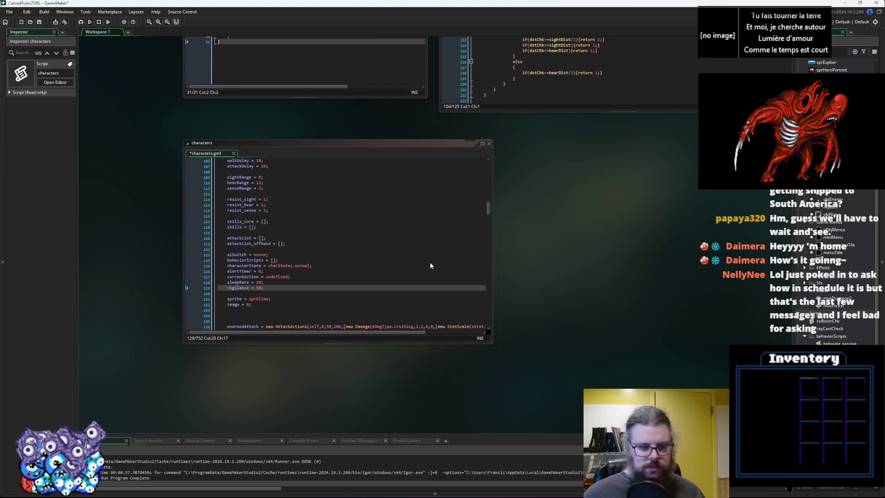
left_click(258, 288)
left_click(247, 289)
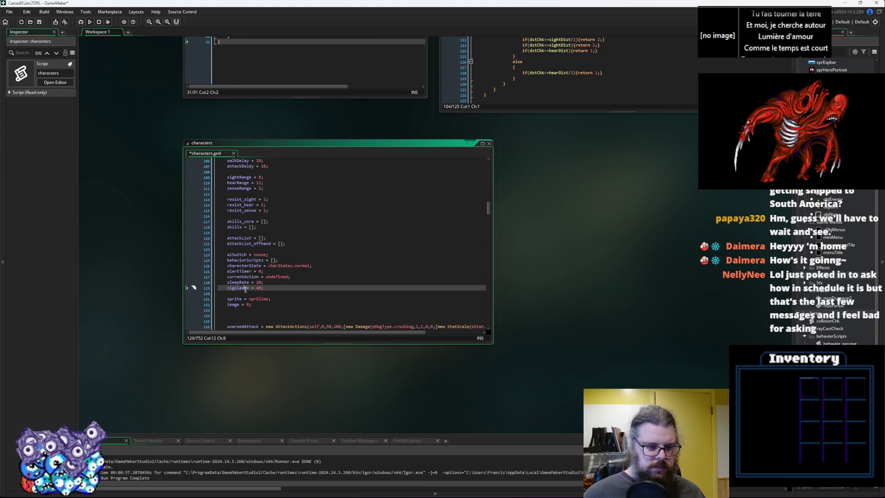
mouse_move(668, 172)
left_mouse_down()
mouse_move(593, 391)
mouse_move(562, 420)
left_mouse_up()
left_click(477, 250)
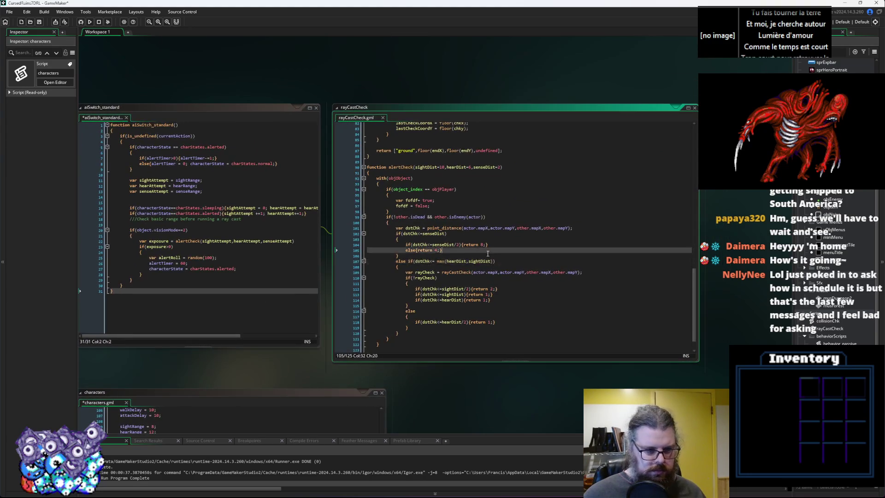
Review rayCastCheck's return values around lines 114-118.
scroll(476, 250, "down", 5, "ctrl")
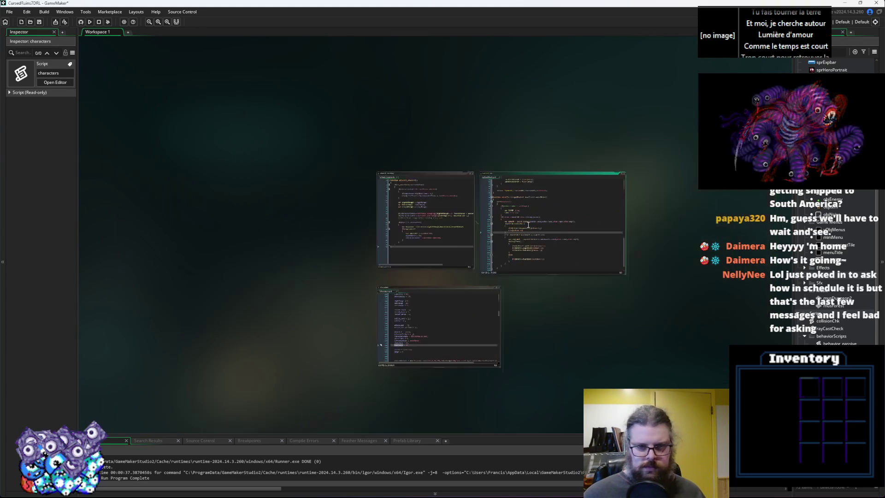
scroll(525, 230, "up", 5, "ctrl")
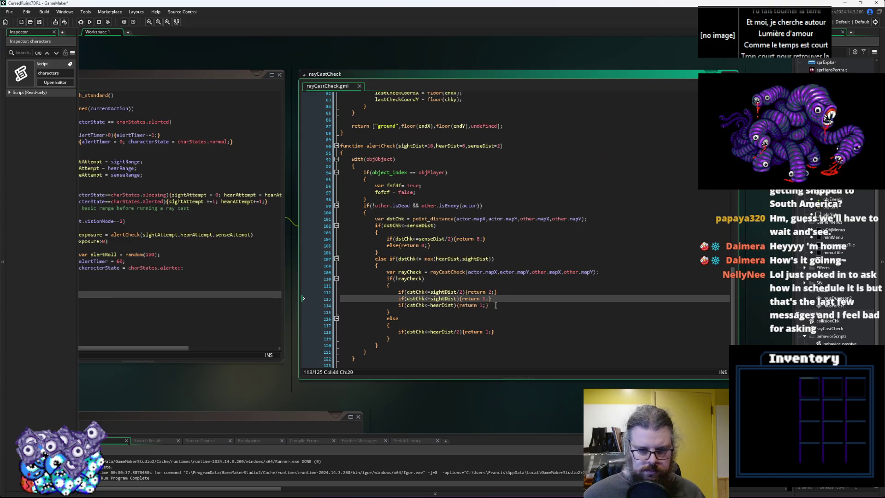
scroll(495, 306, "down", 1, "ctrl")
left_click(495, 306)
scroll(457, 306, "up", 1, "ctrl")
scroll(466, 299, "down", 2)
left_click(489, 286)
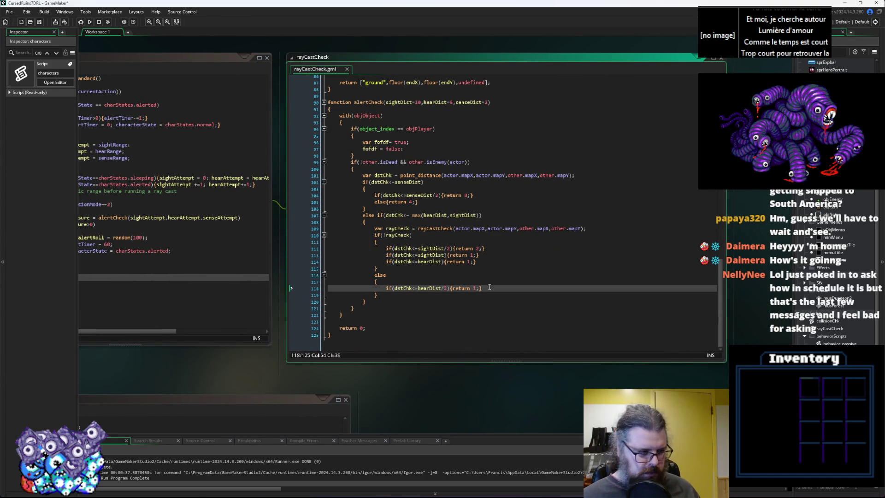
key("Up")
key("Up")
key("Up")
key("Down")
key("Down")
key("ctrl+Tab")
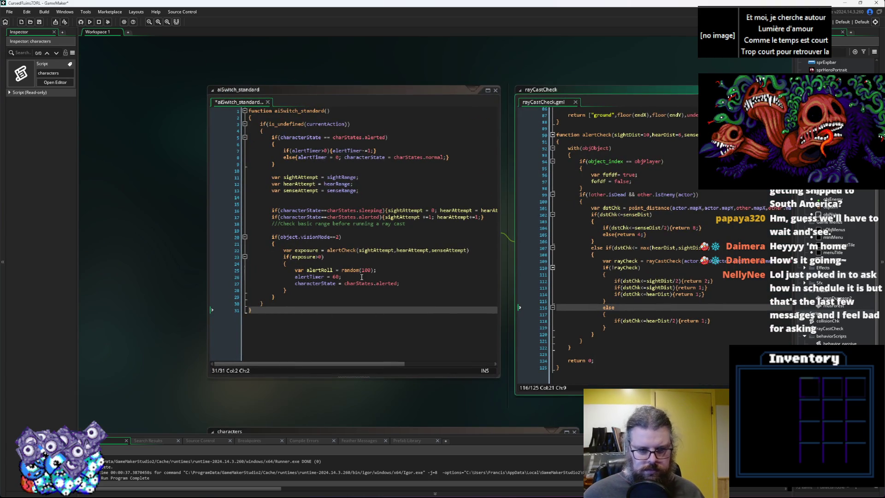
In aiSwitch_standard, type 'if(alertRoll<' on a new line below the alertRoll roll.
left_click(362, 277)
left_click(380, 271)
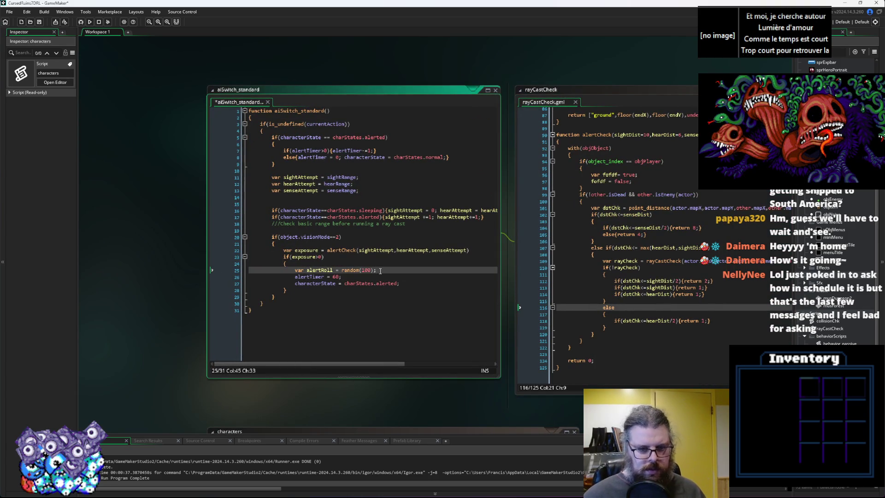
key("Return")
type("if(")
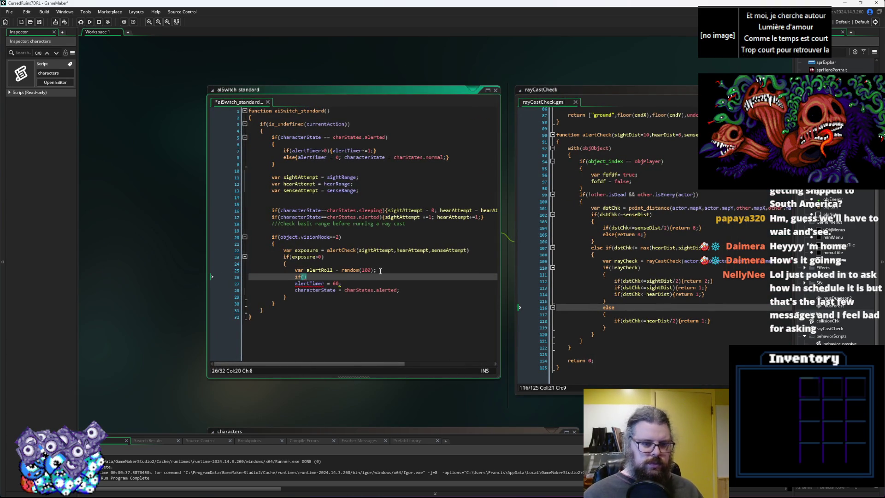
type("alert")
type("Roll")
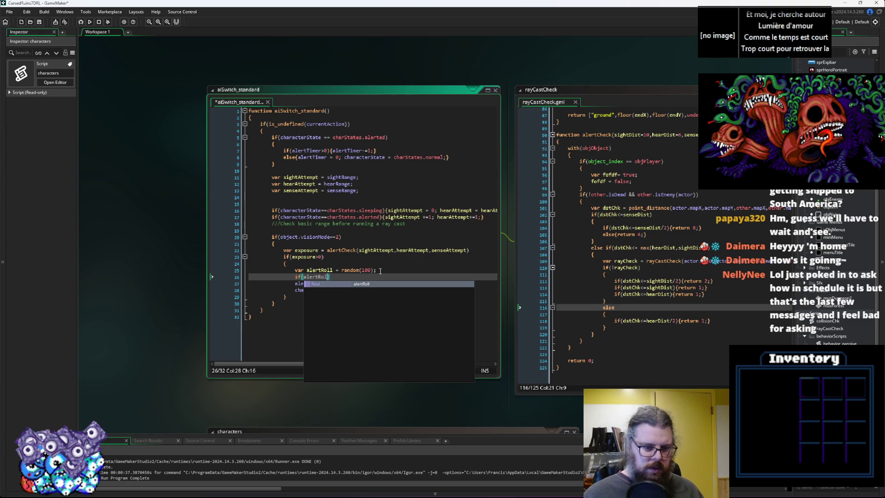